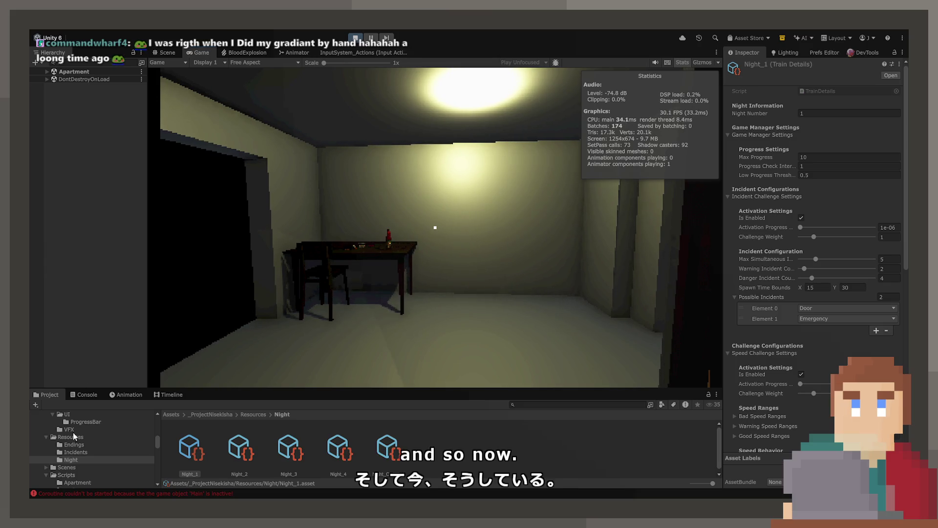
Inspect the inactive 'Main' coroutine error in the Console, then stop and restart Play mode.
{"action": "left_click", "coordinate": [86, 395]}
{"action": "left_click", "coordinate": [89, 418]}
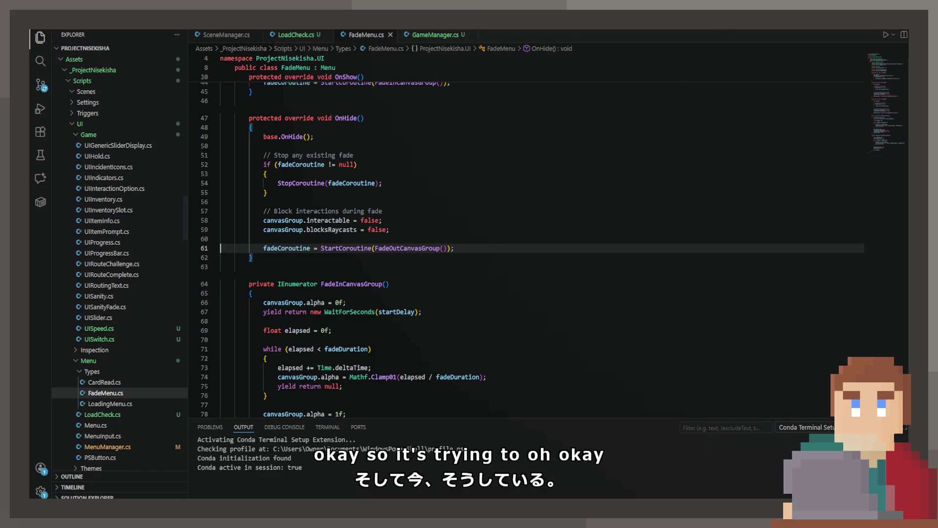
{"action": "key", "text": "alt+Tab"}
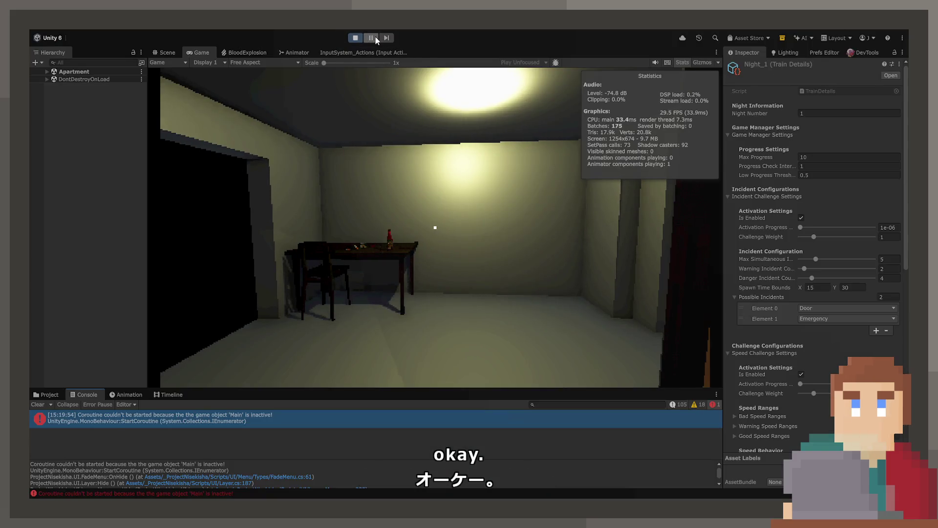
{"action": "left_click", "coordinate": [356, 38]}
{"action": "left_click", "coordinate": [355, 39]}
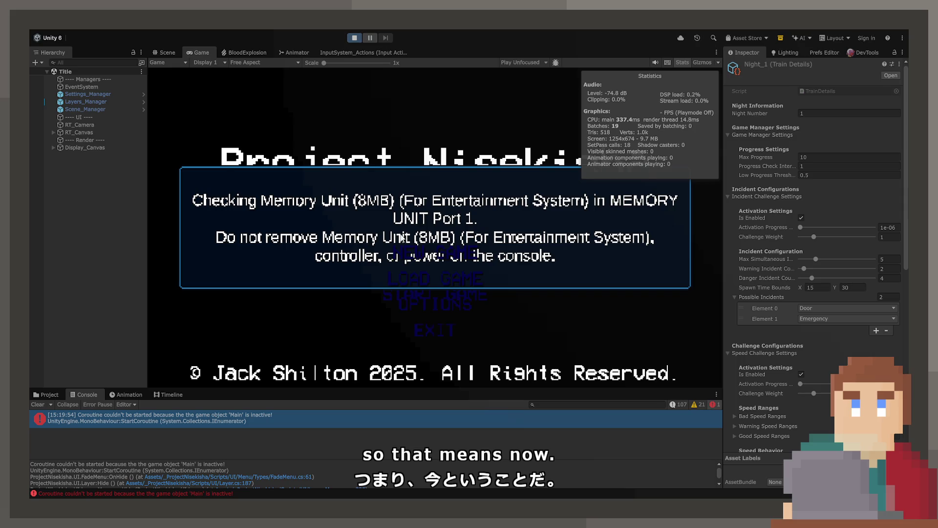
Press Start and Load Game on the title menu, then stop Play mode.
{"action": "left_click", "coordinate": [410, 295]}
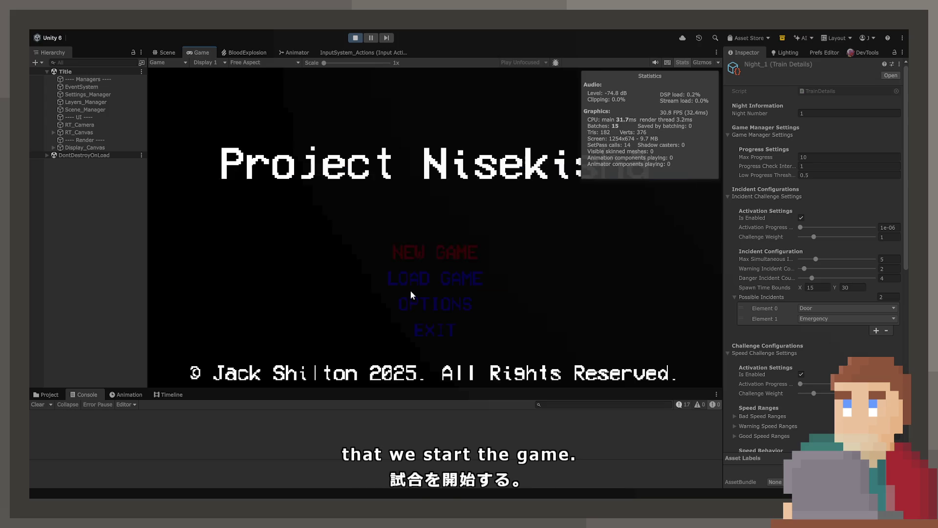
{"action": "left_click", "coordinate": [416, 283]}
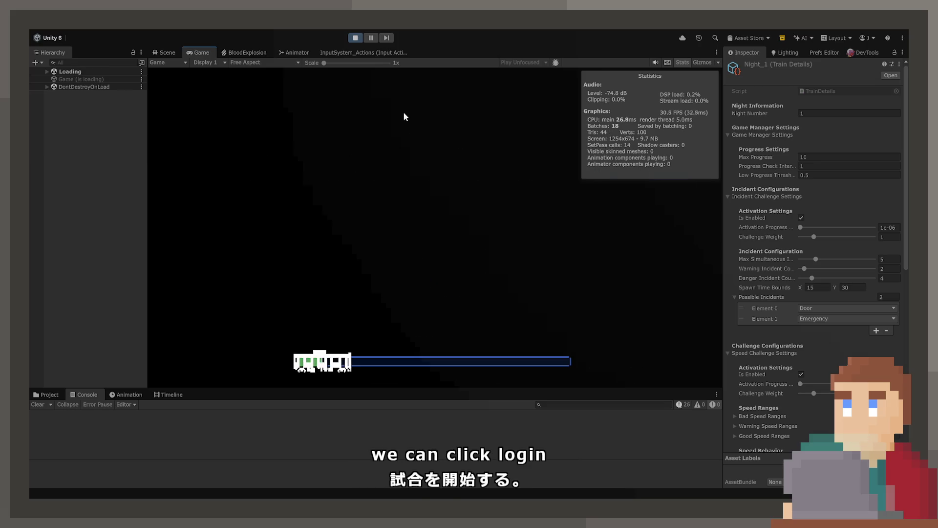
{"action": "left_click", "coordinate": [356, 39]}
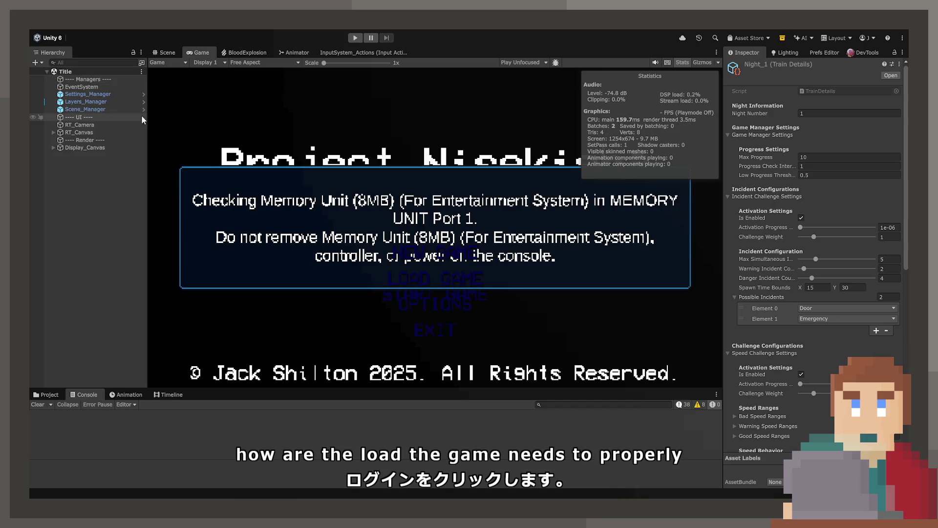
Expand RT_Canvas > Menu > Main in the Hierarchy down to the LoadGame button.
{"action": "left_click", "coordinate": [81, 132]}
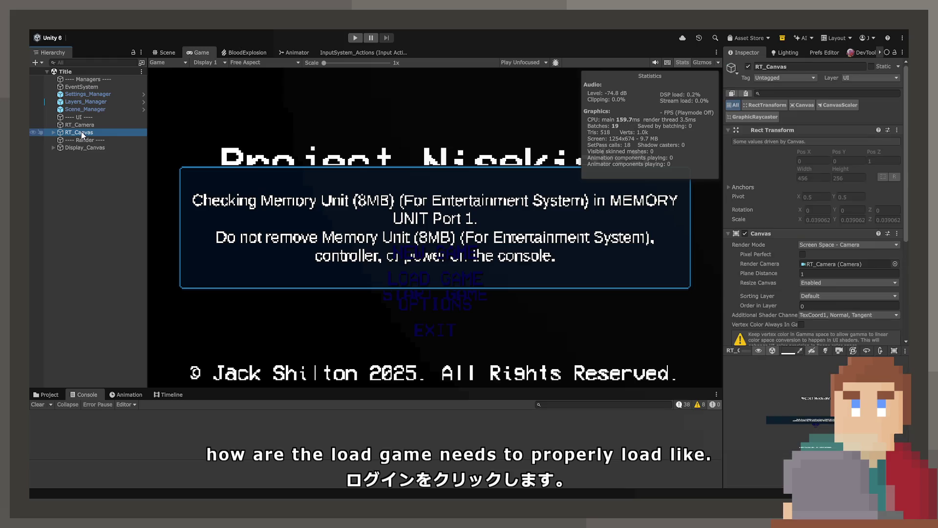
{"action": "key", "text": "Right"}
{"action": "key", "text": "Down"}
{"action": "key", "text": "Down"}
{"action": "key", "text": "Right"}
{"action": "key", "text": "Down"}
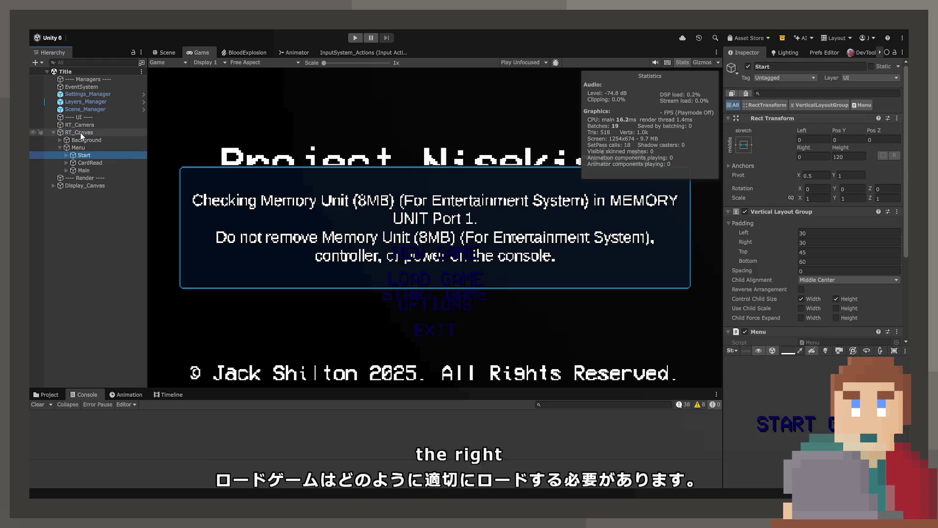
{"action": "scroll", "coordinate": [793, 261], "scroll_direction": "down", "scroll_amount": 5}
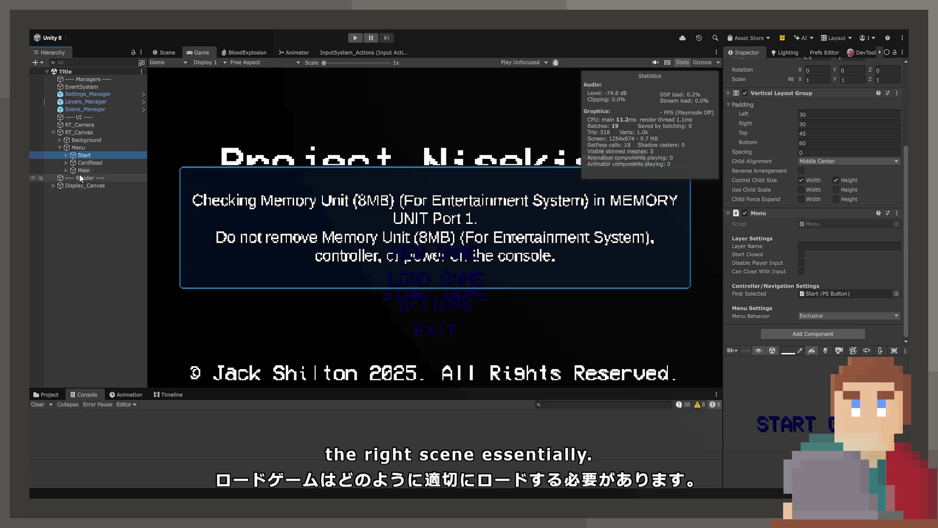
{"action": "key", "text": "Up"}
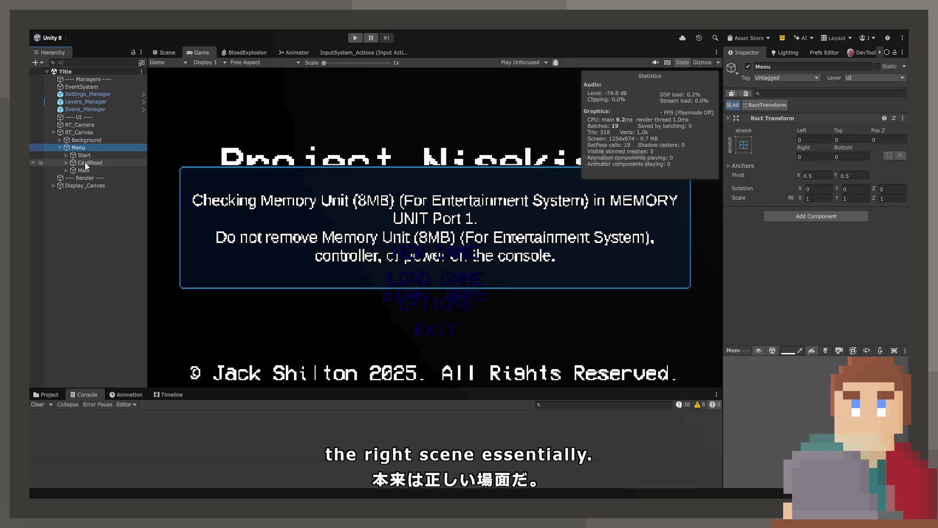
{"action": "key", "text": "Down"}
{"action": "key", "text": "Down"}
{"action": "key", "text": "Down"}
{"action": "key", "text": "Right"}
{"action": "key", "text": "Down"}
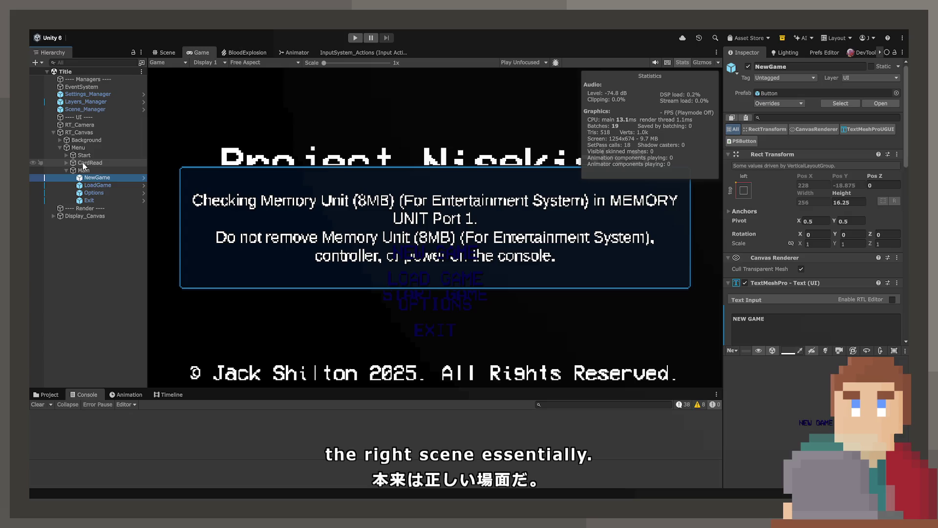
{"action": "key", "text": "Down"}
Locate the Scene_Manager object and show its SceneManager script.
{"action": "scroll", "coordinate": [868, 271], "scroll_direction": "down", "scroll_amount": 10}
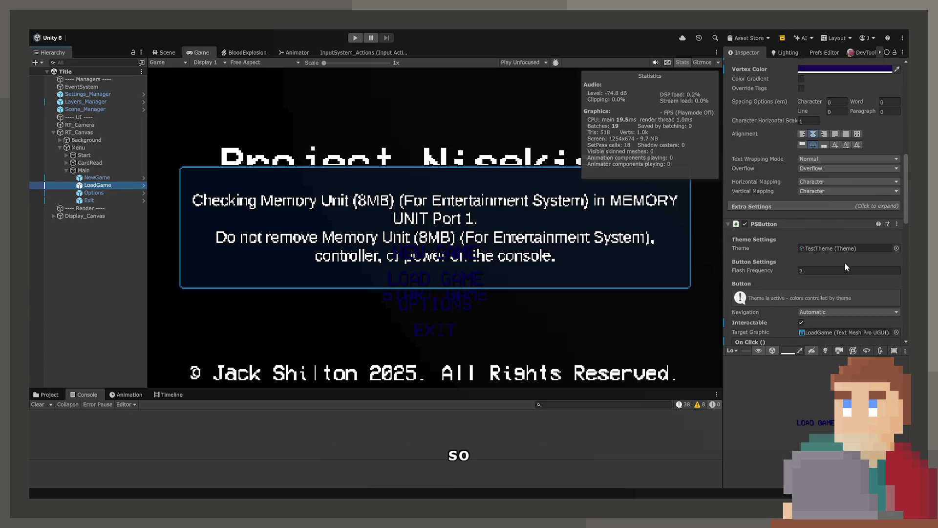
{"action": "scroll", "coordinate": [845, 262], "scroll_direction": "down", "scroll_amount": 3}
{"action": "double_click", "coordinate": [766, 284]}
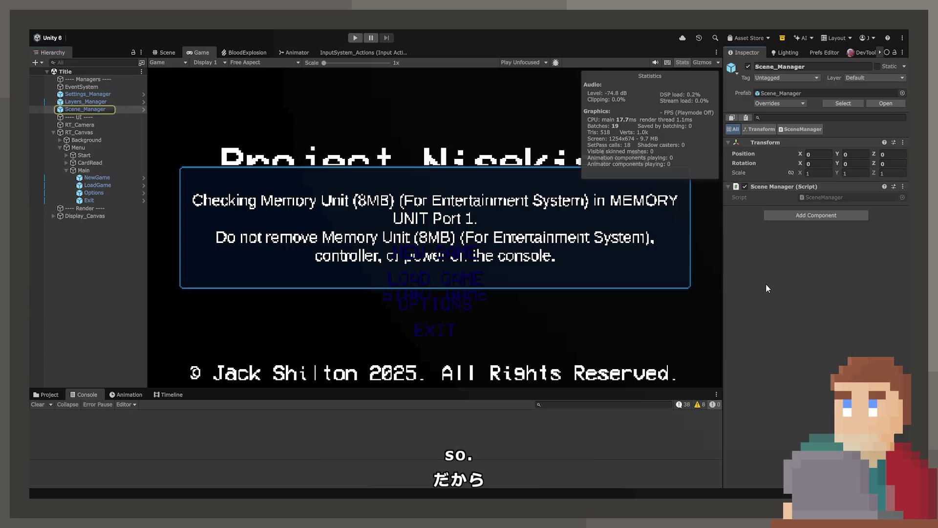
Open SceneManager.cs and paste a duplicate of the LoadScene method.
{"action": "double_click", "coordinate": [817, 197]}
{"action": "scroll", "coordinate": [333, 187], "scroll_direction": "down", "scroll_amount": 5}
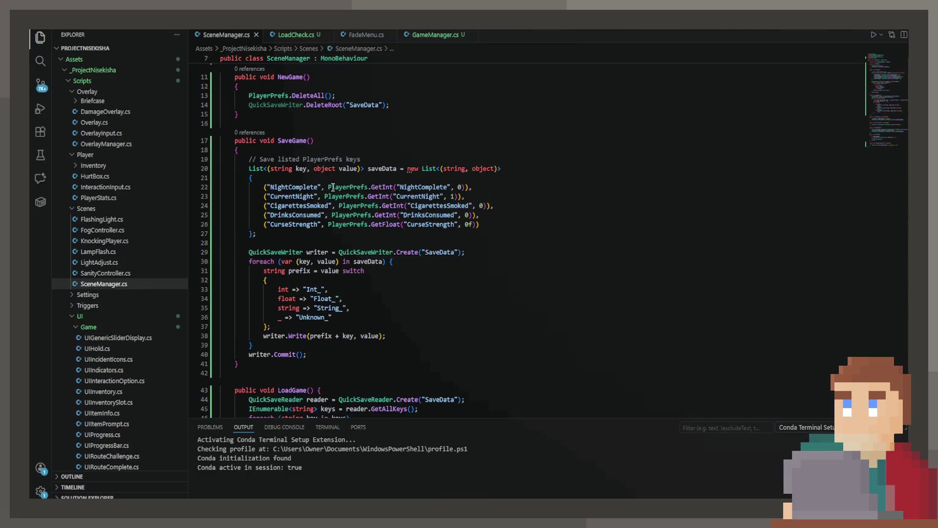
{"action": "scroll", "coordinate": [332, 187], "scroll_direction": "down", "scroll_amount": 3}
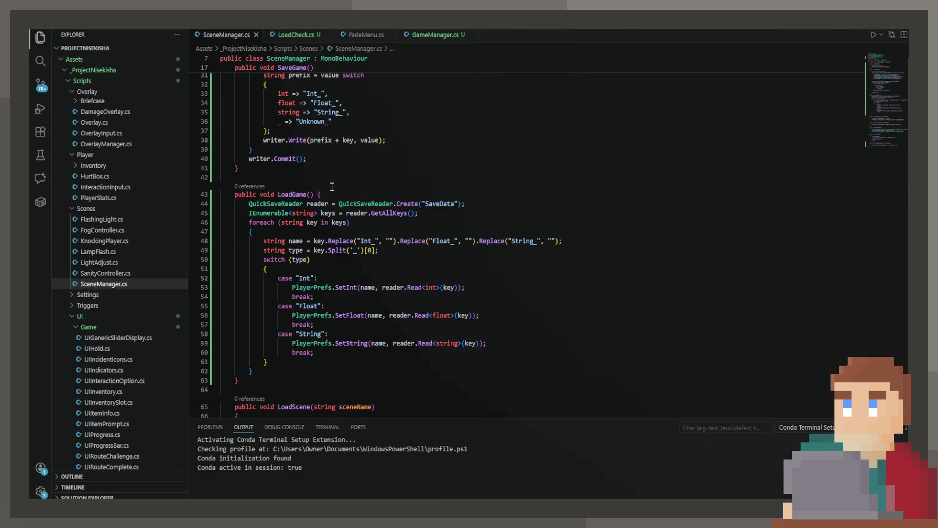
{"action": "scroll", "coordinate": [332, 187], "scroll_direction": "down", "scroll_amount": 6}
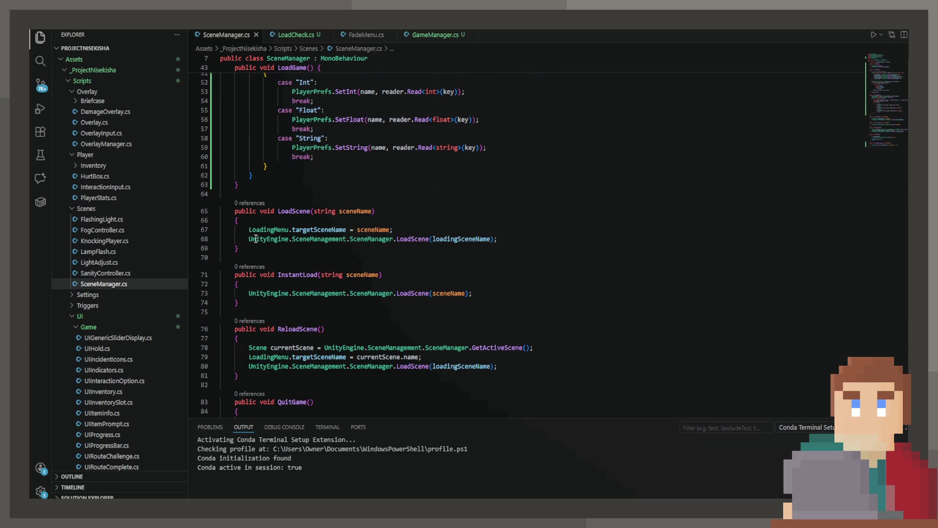
{"action": "mouse_move", "coordinate": [257, 258]}
{"action": "left_mouse_down"}
{"action": "mouse_move", "coordinate": [229, 220]}
{"action": "mouse_move", "coordinate": [195, 199]}
{"action": "left_mouse_up"}
{"action": "key", "text": "ctrl+c"}
{"action": "left_click", "coordinate": [267, 198]}
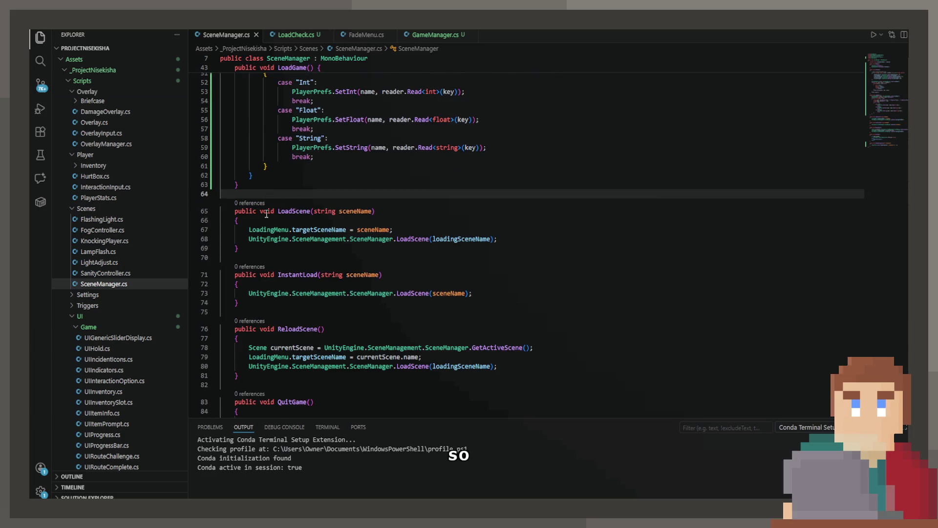
{"action": "key", "text": "ctrl+v"}
Rename the copied method to Continue, save, and remove its sceneName parameter.
{"action": "double_click", "coordinate": [298, 216]}
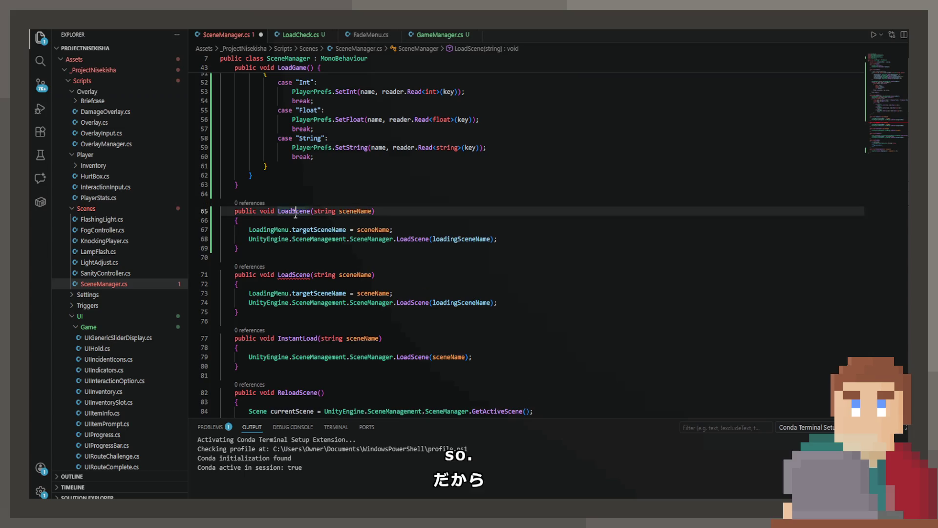
{"action": "type", "text": "Continu"}
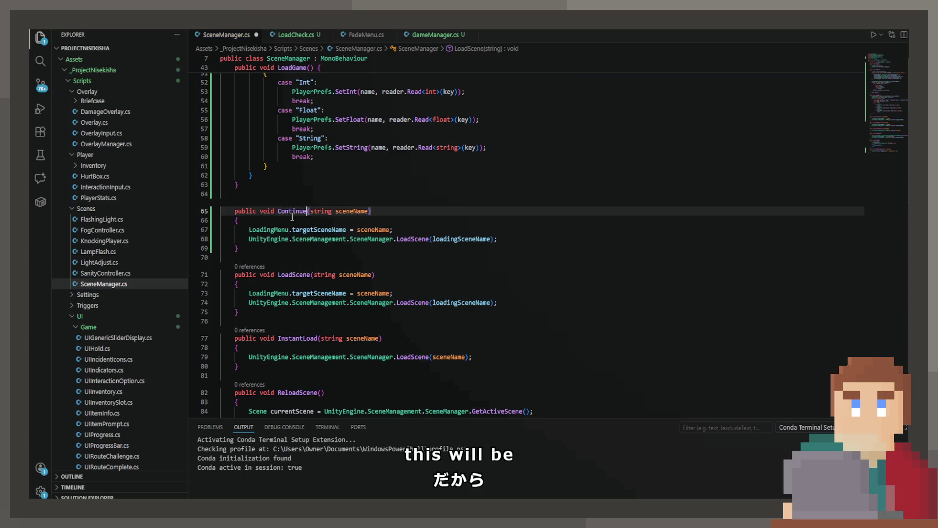
{"action": "key", "text": "ctrl+s"}
{"action": "left_click_drag", "start_coordinate": [310, 211], "coordinate": [373, 210]}
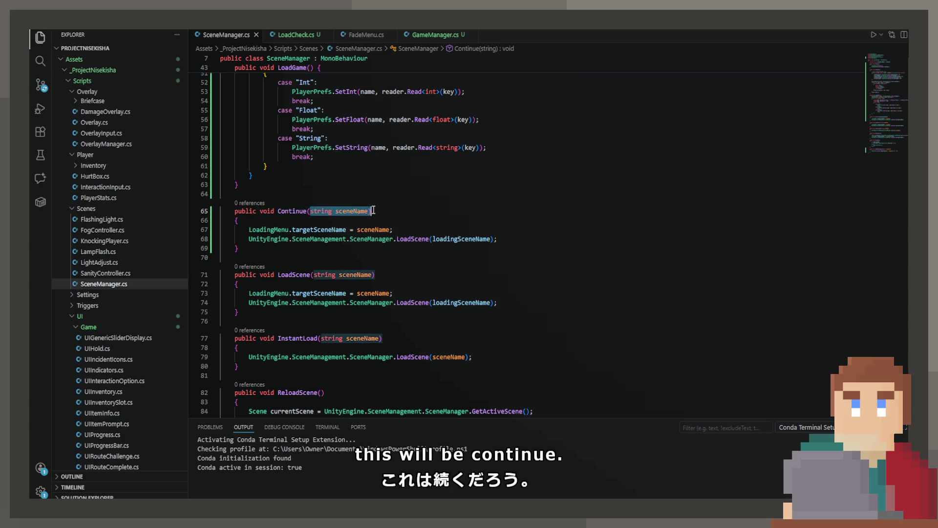
{"action": "key", "text": "BackSpace"}
Add a PlayerPrefs line in Continue, changing SetInt to GetInt and clearing its key.
{"action": "left_click", "coordinate": [410, 231]}
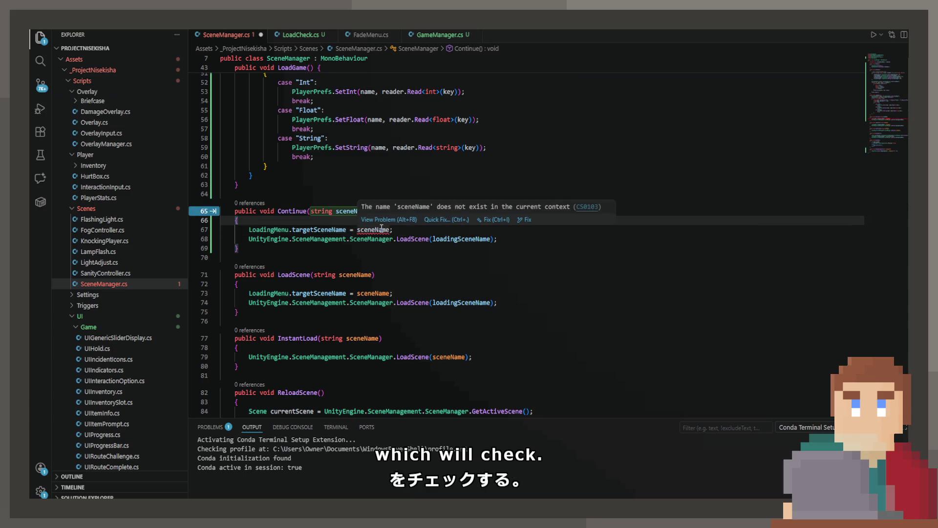
{"action": "key", "text": "ctrl+z"}
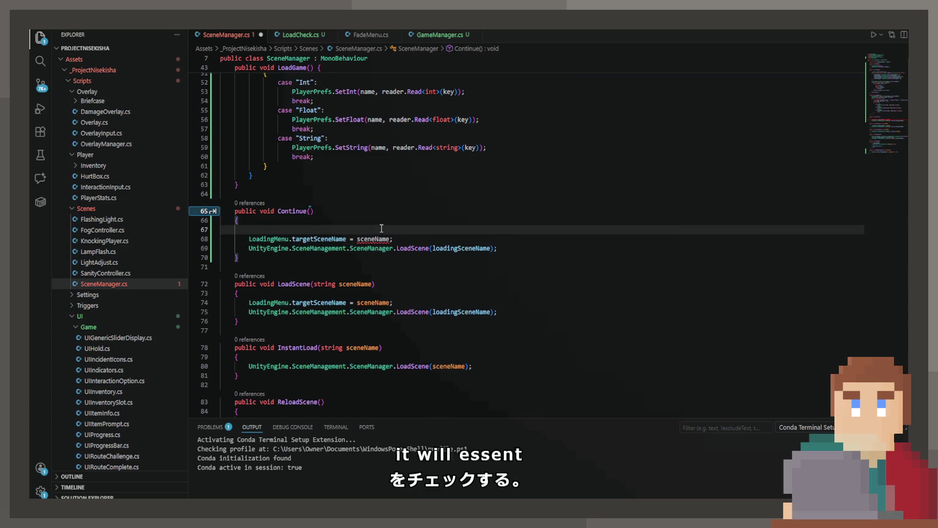
{"action": "type", "text": "Plat"}
{"action": "key", "text": "BackSpace"}
{"action": "type", "text": "y"}
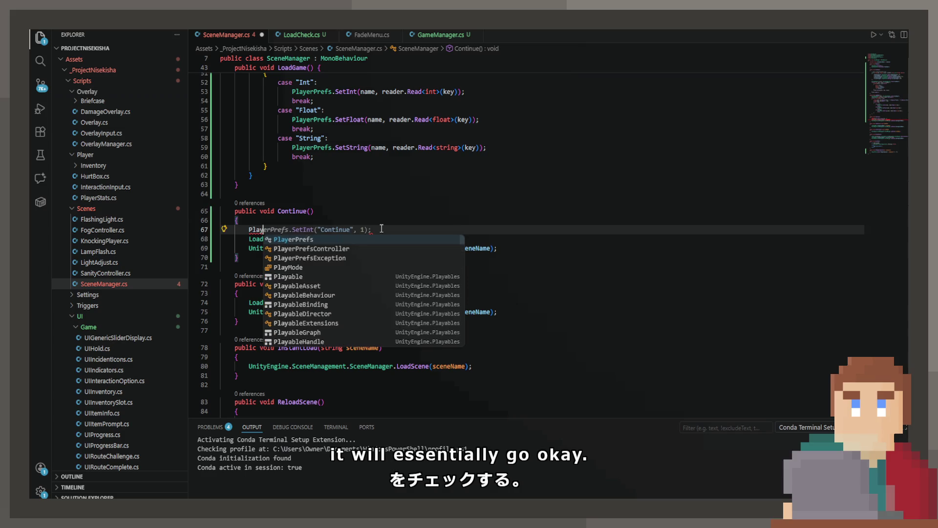
{"action": "key", "text": "Tab"}
{"action": "key", "text": "ctrl+Left"}
{"action": "key", "text": "ctrl+Left"}
{"action": "key", "text": "ctrl+Left"}
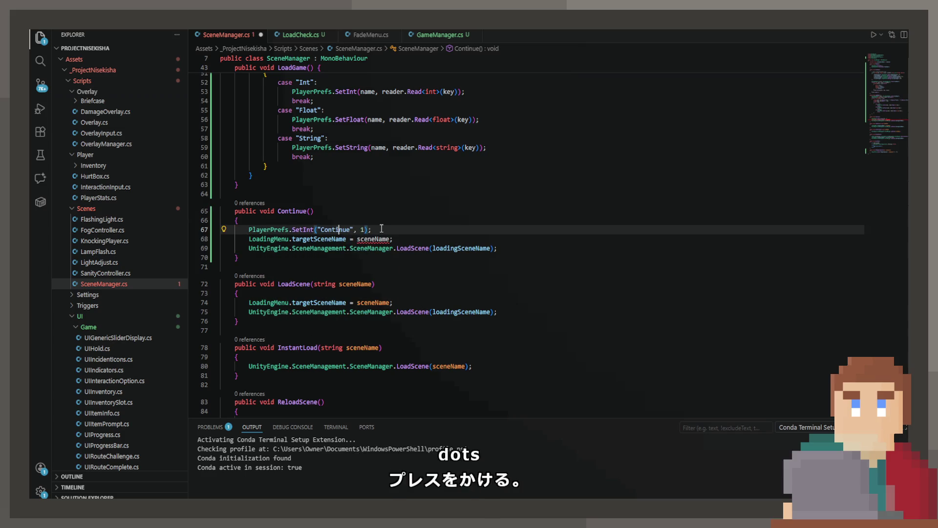
{"action": "key", "text": "Left"}
{"action": "key", "text": "Left"}
{"action": "key", "text": "Left"}
{"action": "key", "text": "BackSpace"}
{"action": "key", "text": "BackSpace"}
{"action": "key", "text": "BackSpace"}
{"action": "type", "text": "Get"}
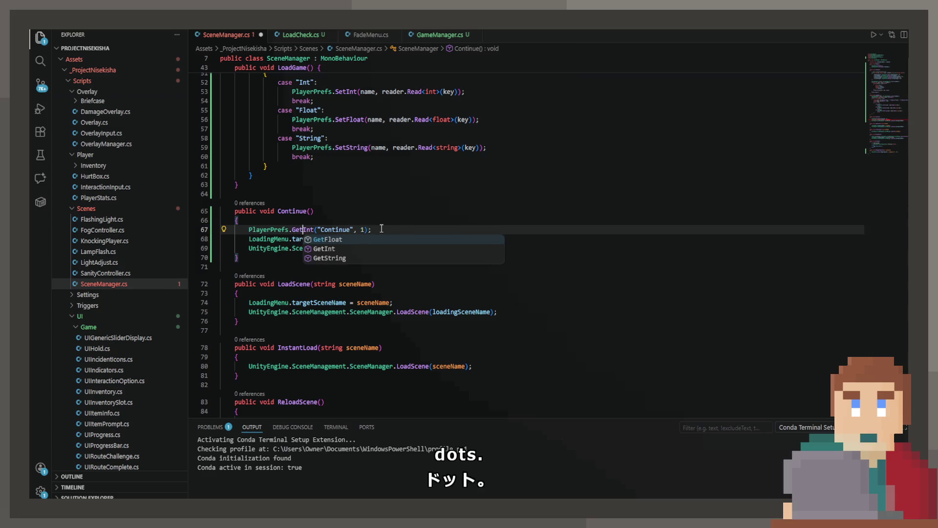
{"action": "key", "text": "Right"}
{"action": "key", "text": "Right"}
{"action": "key", "text": "Right"}
{"action": "key", "text": "Delete"}
{"action": "key", "text": "Delete"}
{"action": "key", "text": "Delete"}
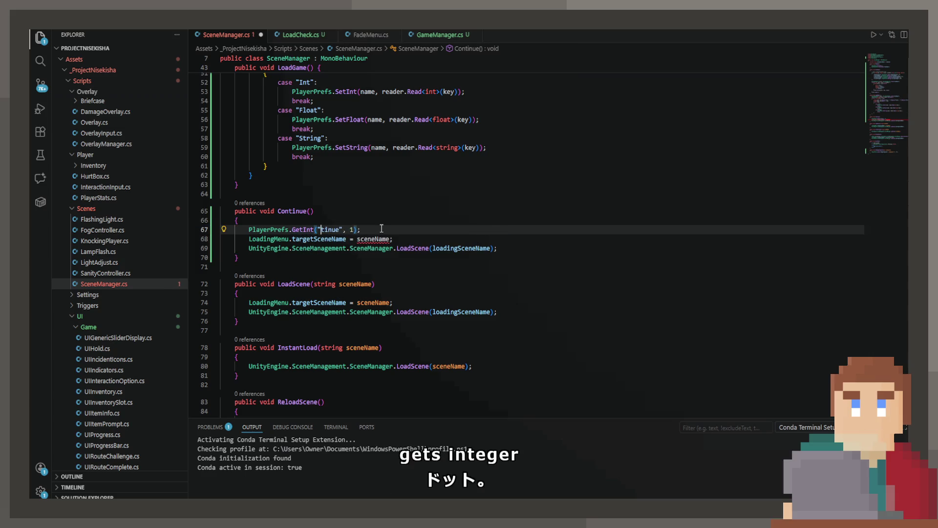
Make the GetInt call read the NightComplete key and save the script.
{"action": "type", "text": "CurrentNight"}
{"action": "scroll", "coordinate": [465, 251], "scroll_direction": "up", "scroll_amount": 10}
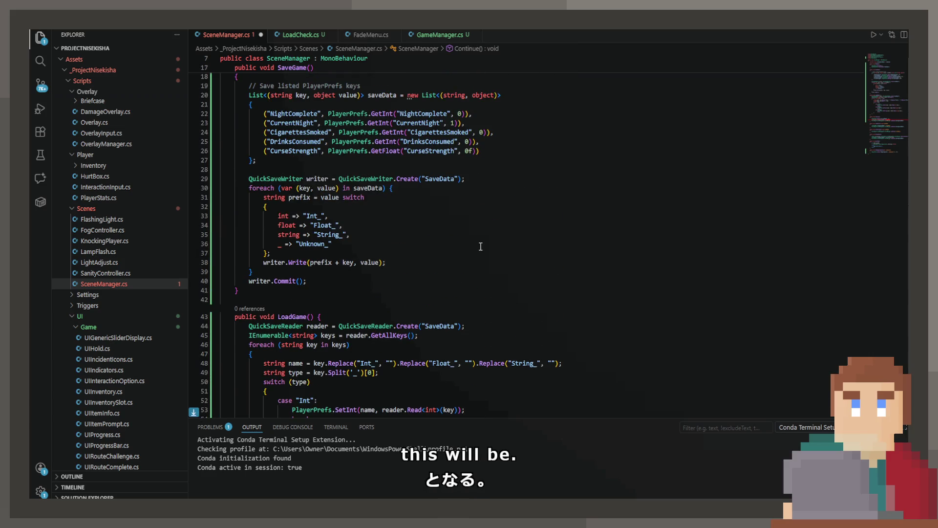
{"action": "scroll", "coordinate": [481, 247], "scroll_direction": "down", "scroll_amount": 7}
{"action": "type", "text": "Comp"}
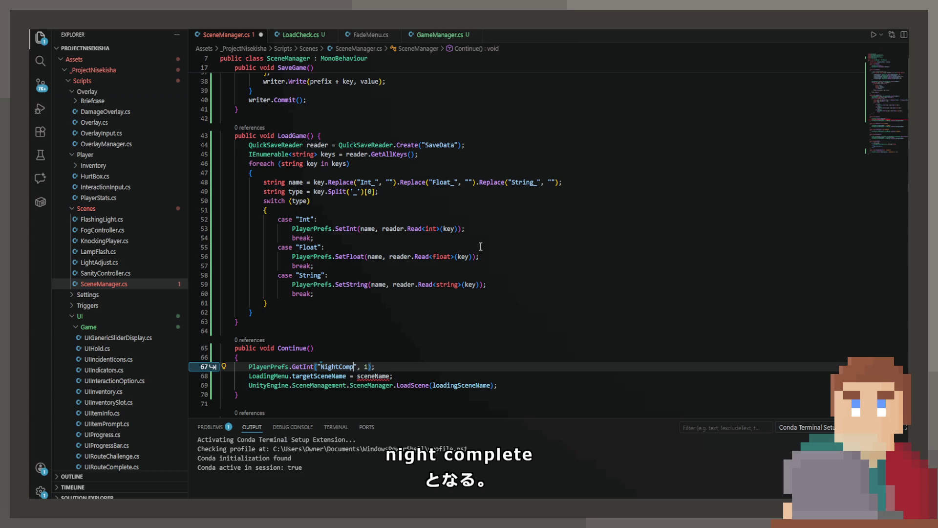
{"action": "type", "text": "lete"}
{"action": "key", "text": "ctrl+s"}
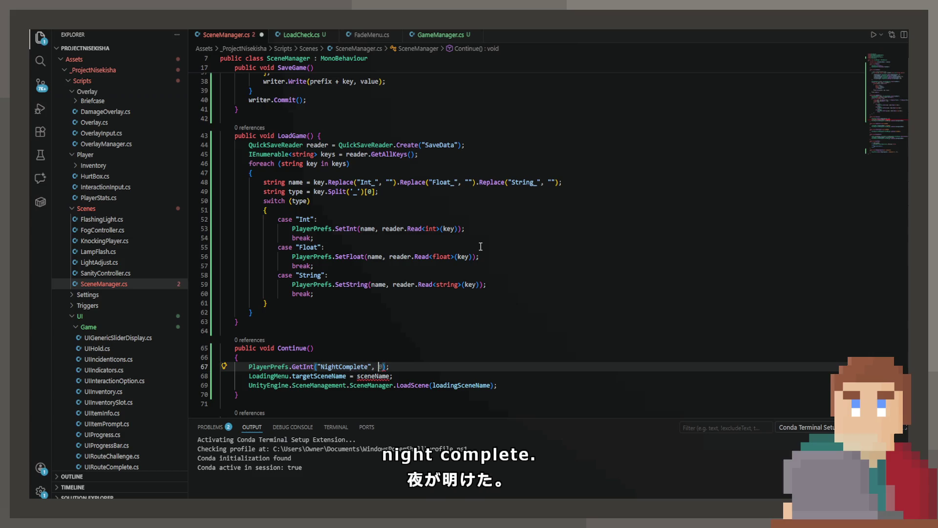
{"action": "key", "text": "End"}
{"action": "key", "text": "ctrl+s"}
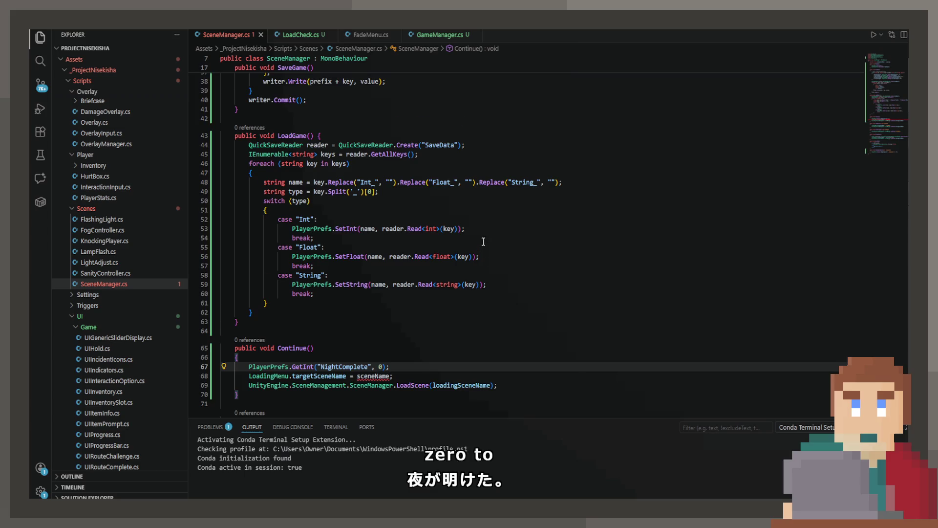
{"action": "scroll", "coordinate": [483, 241], "scroll_direction": "down", "scroll_amount": 3}
Declare bool isNightComplete as the GetInt result equal to 1 and save.
{"action": "left_click", "coordinate": [250, 292]}
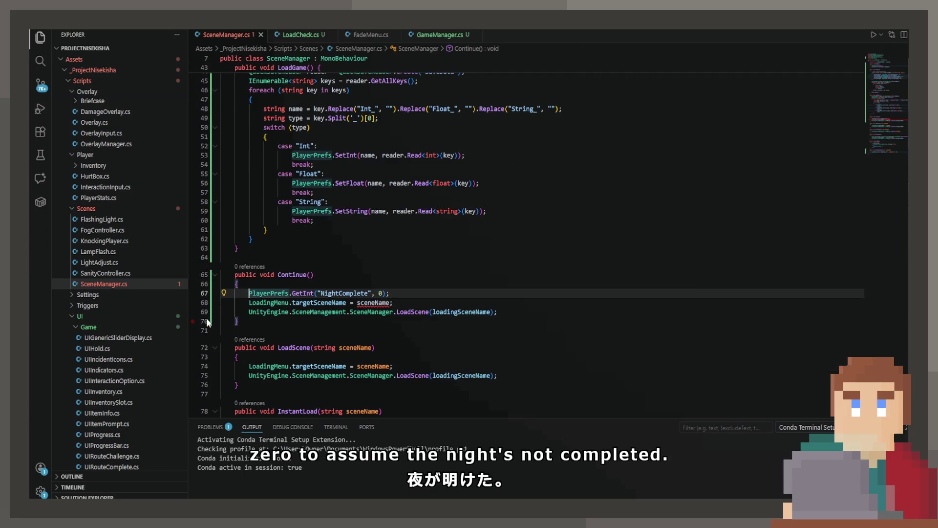
{"action": "type", "text": "int i"}
{"action": "key", "text": "BackSpace"}
{"action": "key", "text": "BackSpace"}
{"action": "key", "text": "BackSpace"}
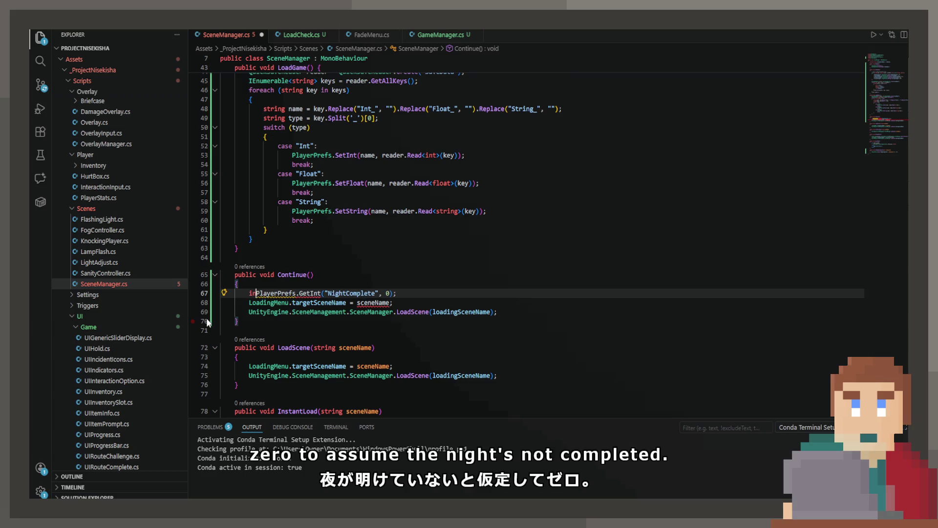
{"action": "type", "text": "bool is"}
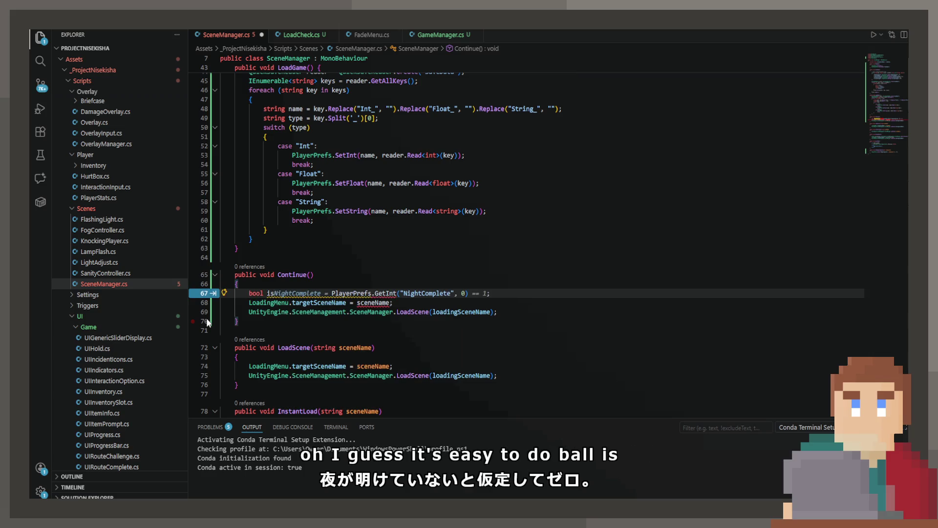
{"action": "key", "text": "Tab"}
{"action": "key", "text": "ctrl+s"}
Add sceneName = isNightComplete ? "Apartment" : "Game" and save, then check its use below.
{"action": "key", "text": "Return"}
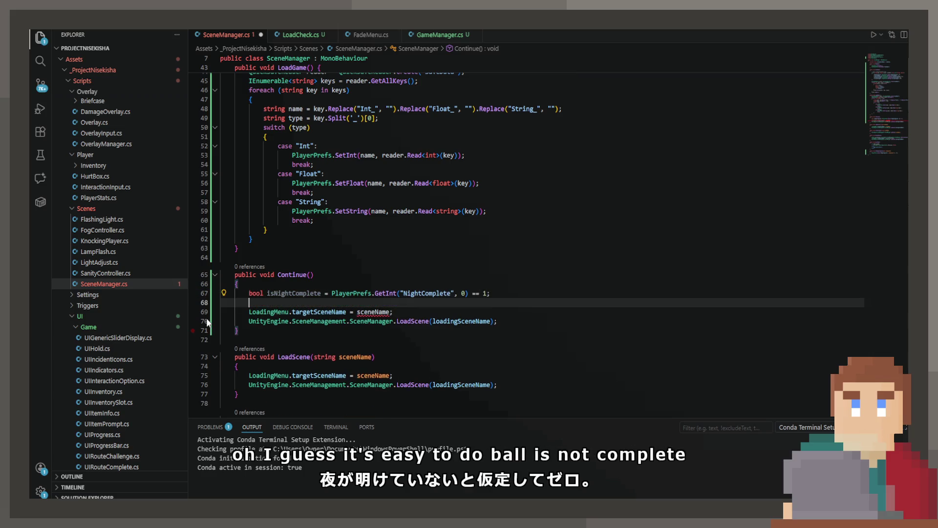
{"action": "key", "text": "Tab"}
{"action": "key", "text": "ctrl+s"}
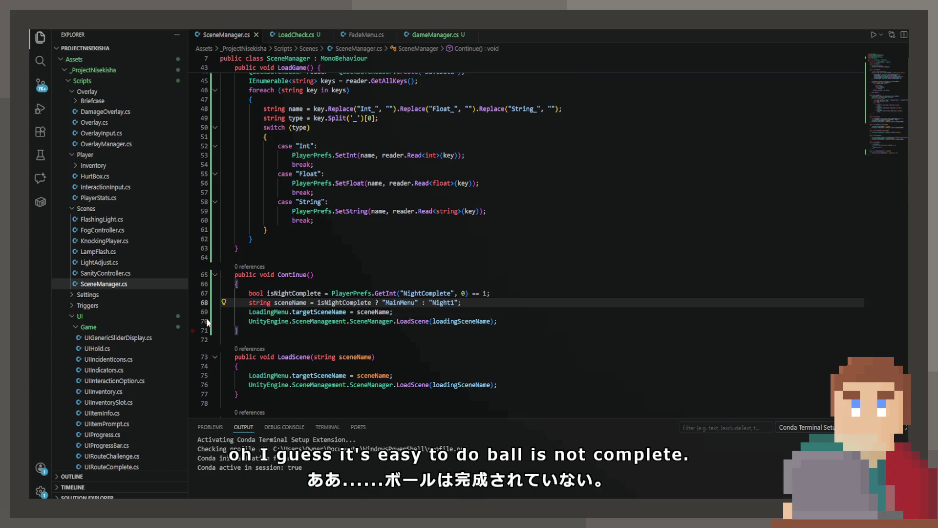
{"action": "double_click", "coordinate": [442, 303]}
{"action": "type", "text": "Game"}
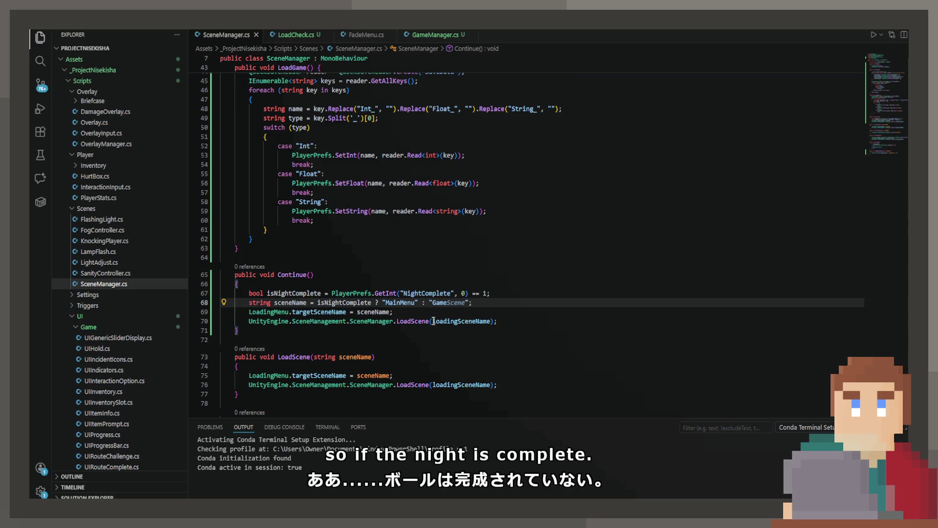
{"action": "key", "text": "ctrl+s"}
{"action": "double_click", "coordinate": [395, 301]}
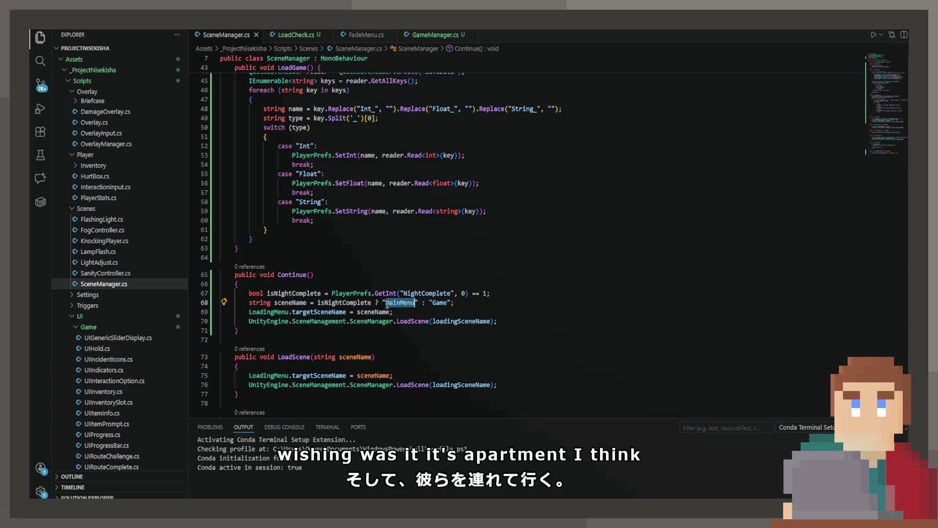
{"action": "type", "text": "Apar"}
{"action": "type", "text": "tment"}
{"action": "key", "text": "ctrl+s"}
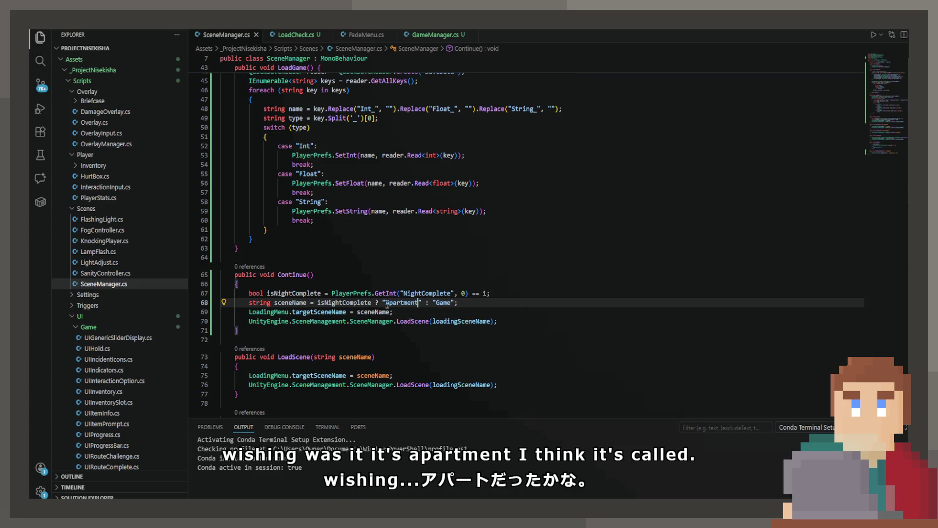
{"action": "key", "text": "ctrl+Right"}
{"action": "key", "text": "ctrl+Right"}
{"action": "key", "text": "ctrl+Right"}
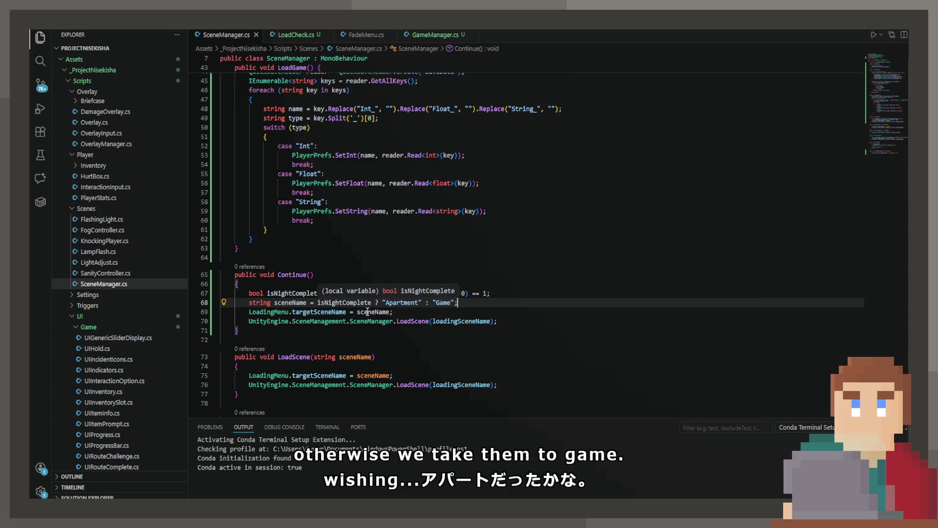
{"action": "left_click", "coordinate": [342, 311]}
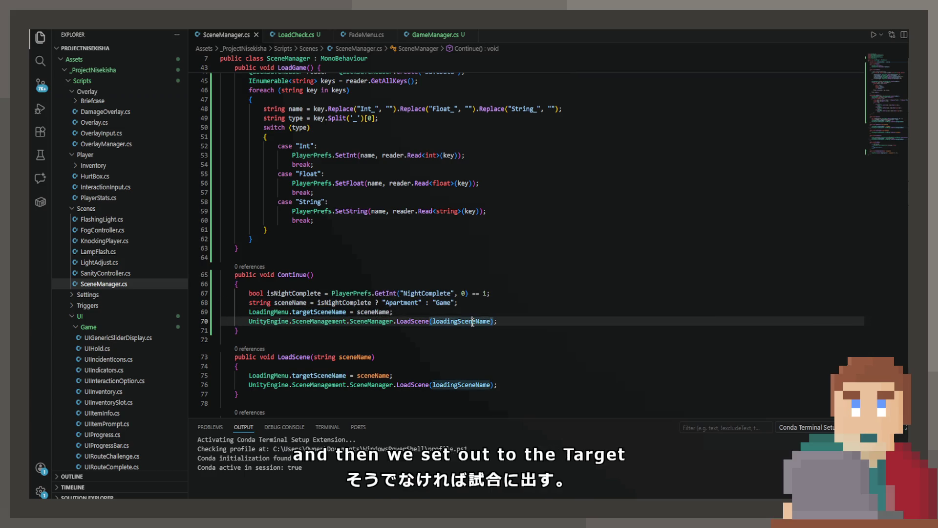
Select the LoadGame button and pick its SceneManager.Continue On Click entry in the Inspector.
{"action": "left_click", "coordinate": [474, 302]}
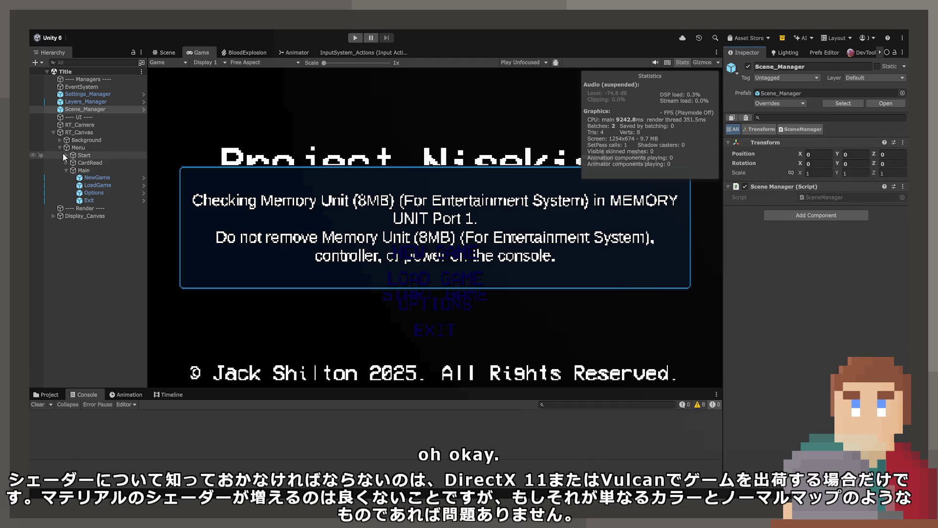
{"action": "left_click", "coordinate": [73, 115]}
{"action": "left_click", "coordinate": [76, 111]}
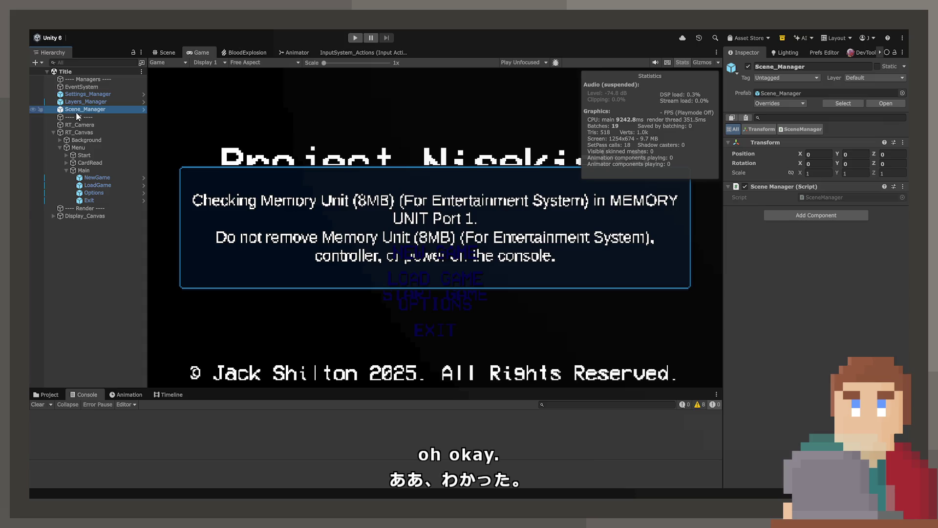
{"action": "left_click", "coordinate": [110, 187]}
{"action": "scroll", "coordinate": [831, 277], "scroll_direction": "down", "scroll_amount": 10}
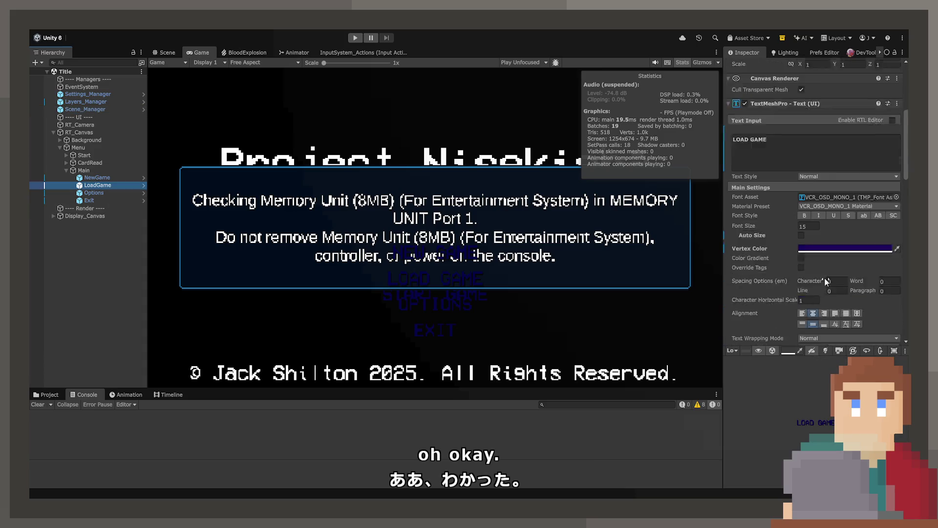
{"action": "scroll", "coordinate": [825, 278], "scroll_direction": "down", "scroll_amount": 8}
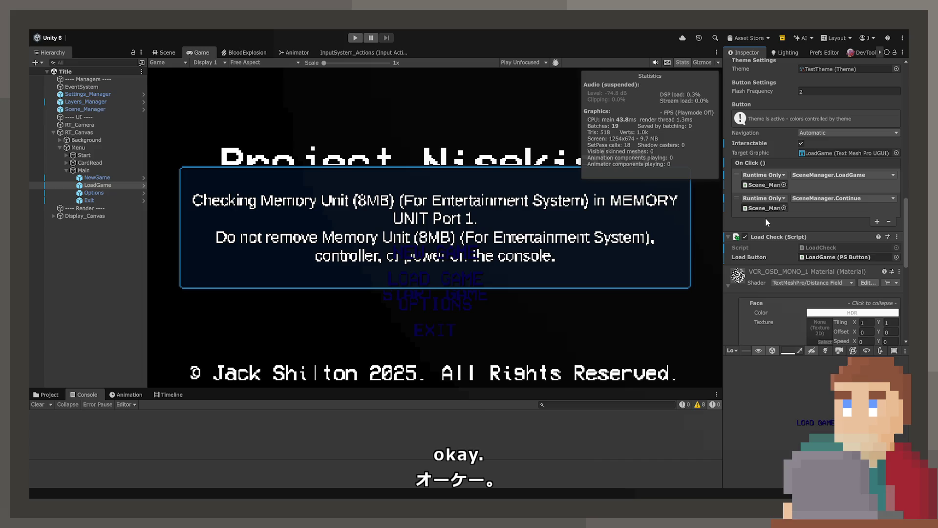
{"action": "left_click", "coordinate": [813, 205]}
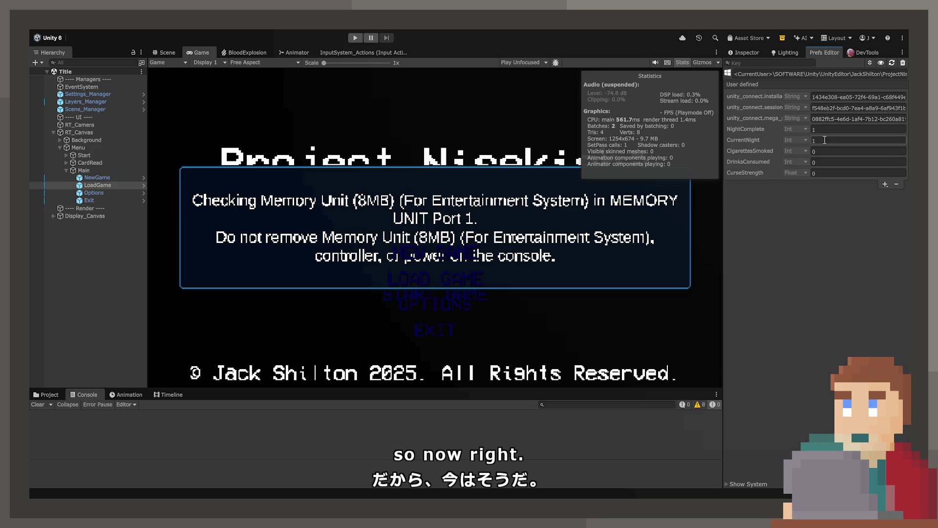
Enter Play mode and choose START GAME on the title menu.
{"action": "left_click", "coordinate": [361, 40]}
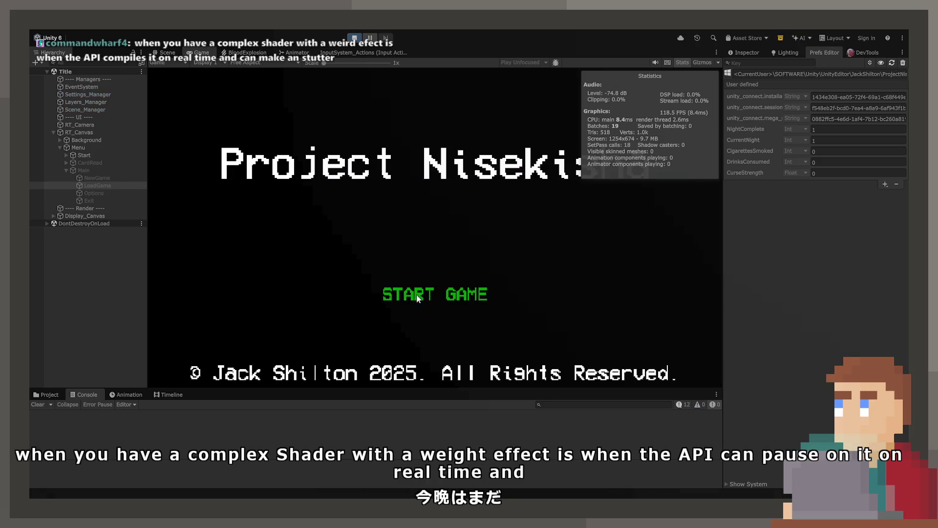
{"action": "left_click", "coordinate": [418, 299]}
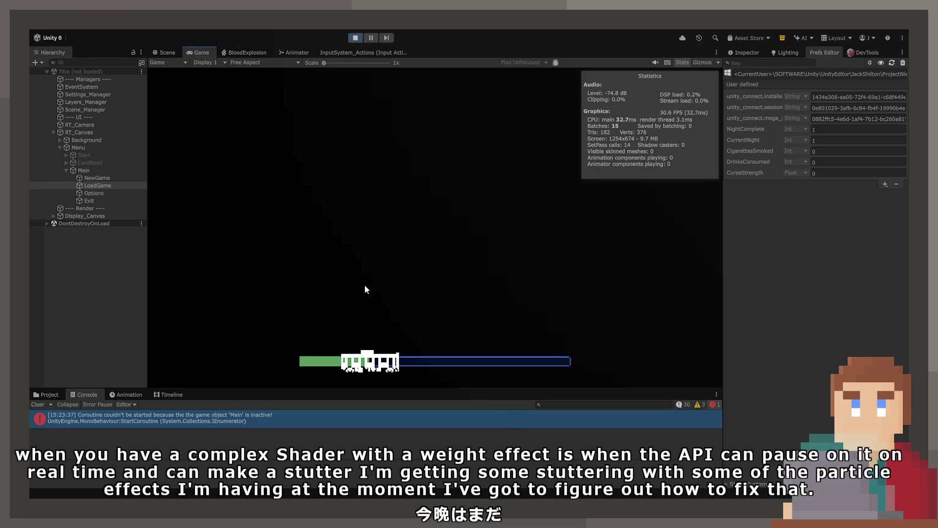
Dismiss the memory check, drink from the red bottle and smoke cigarettes.
{"action": "key", "text": "Return"}
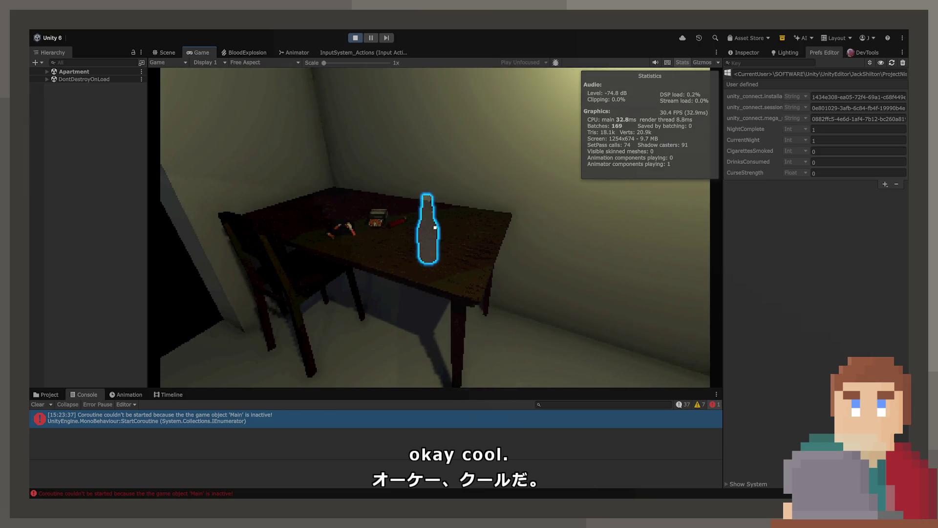
{"action": "key", "text": "e"}
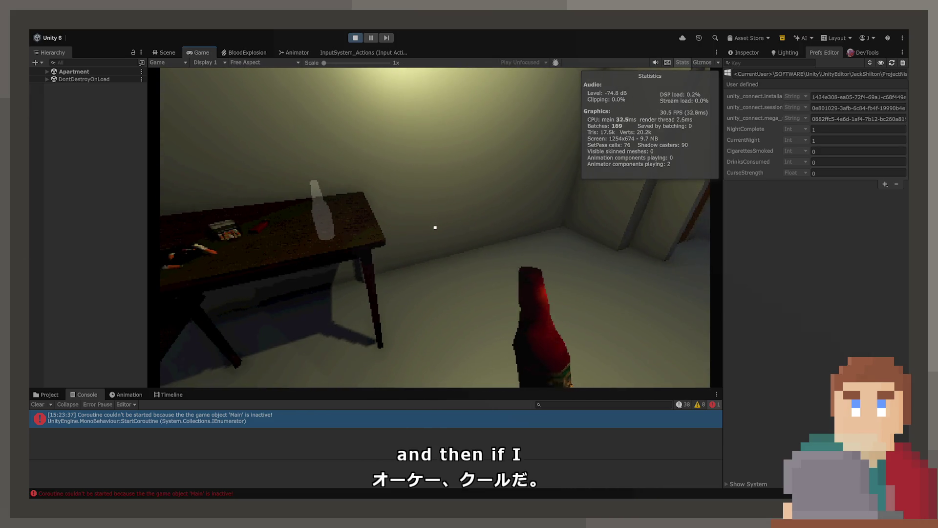
{"action": "left_click", "coordinate": [435, 227]}
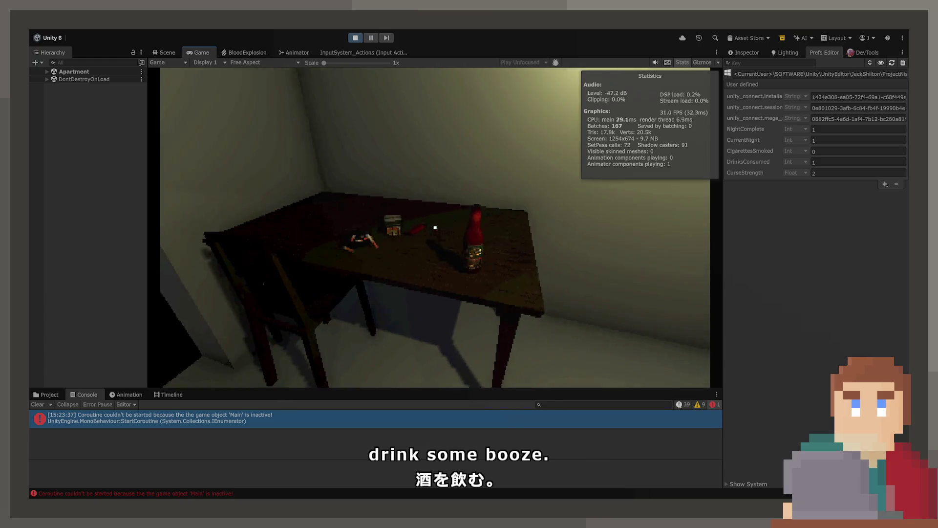
{"action": "left_click", "coordinate": [435, 228]}
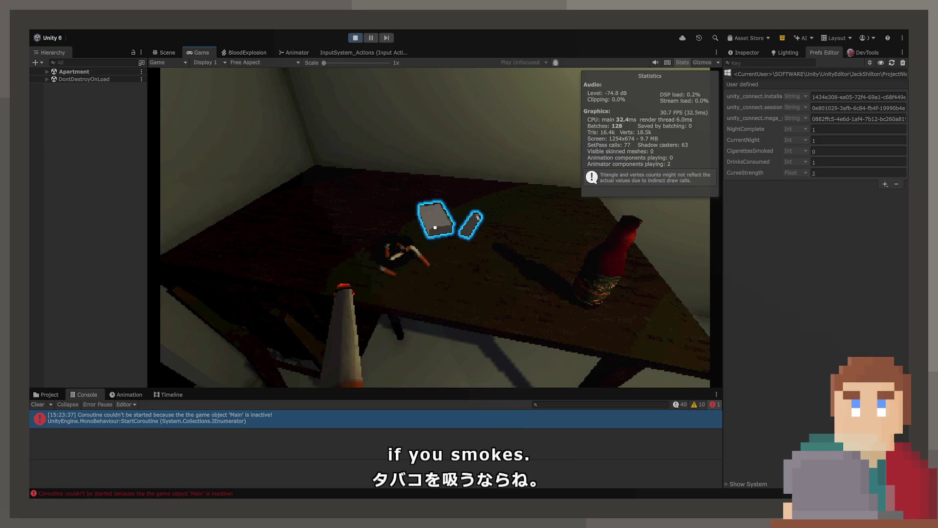
{"action": "left_click", "coordinate": [436, 227]}
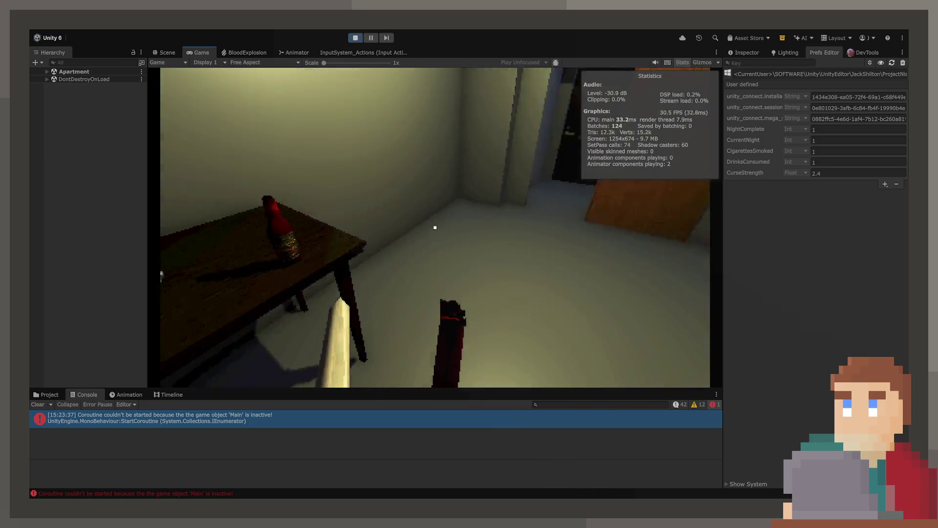
{"action": "left_click", "coordinate": [435, 227]}
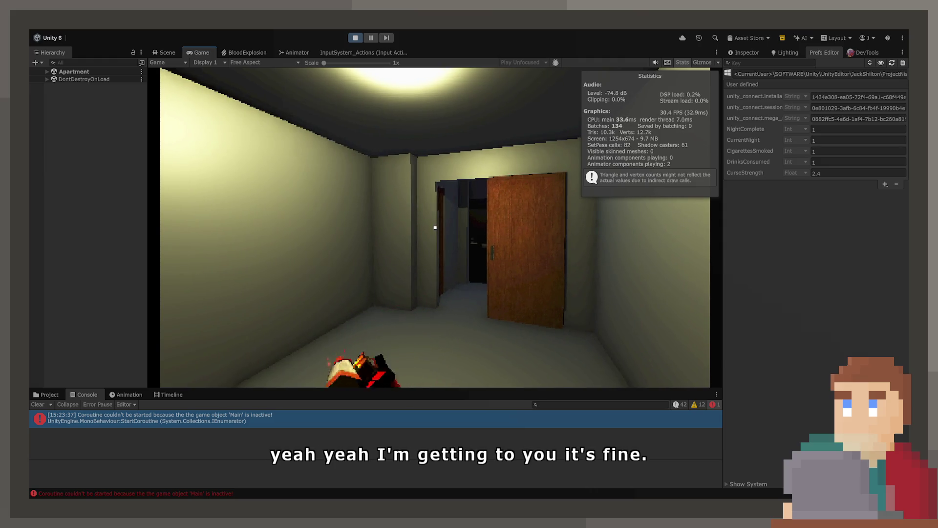
{"action": "key", "text": "w"}
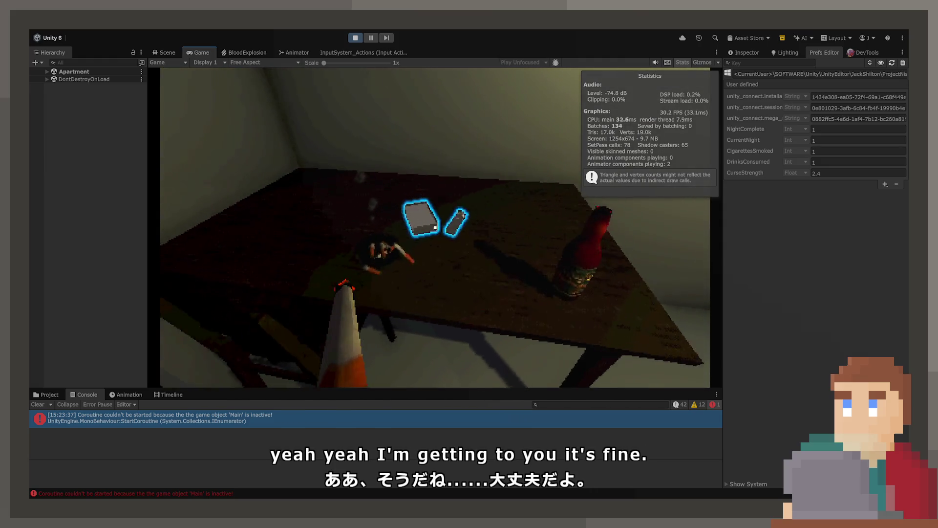
{"action": "left_click", "coordinate": [435, 227]}
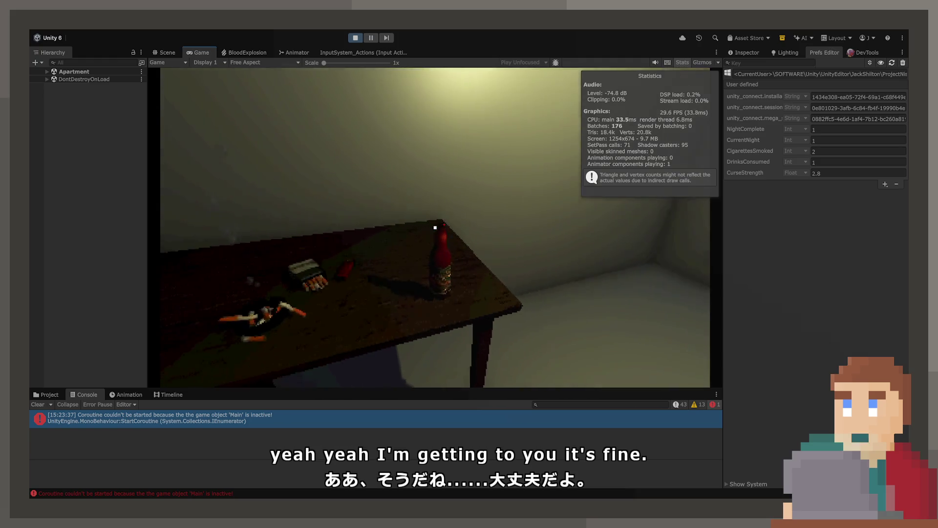
Read the letter at the door, take another cigarette, and sleep in the futon.
{"action": "key", "text": "w"}
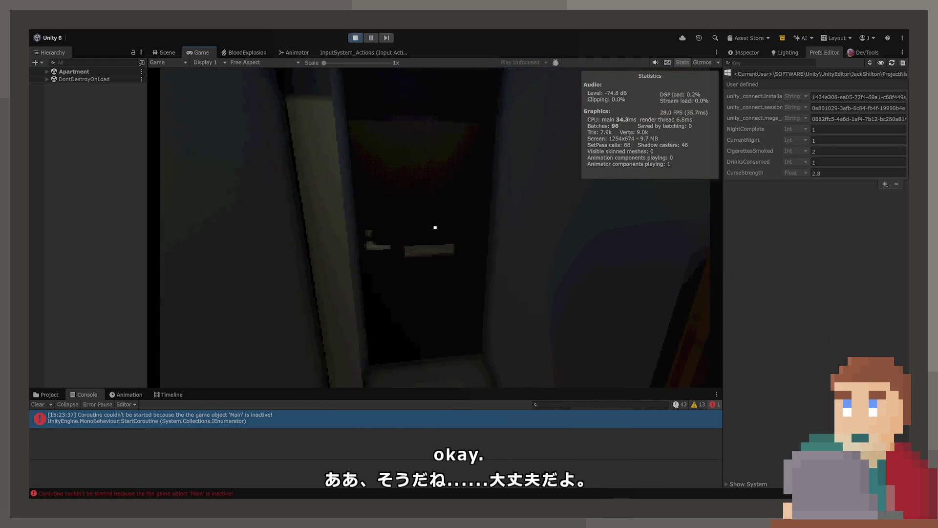
{"action": "mouse_move", "coordinate": [435, 227]}
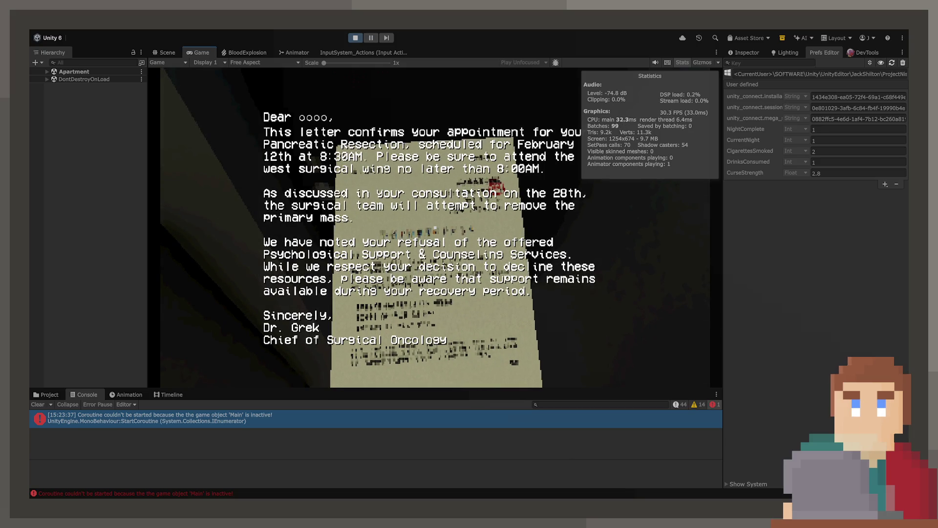
{"action": "left_click", "coordinate": [435, 227]}
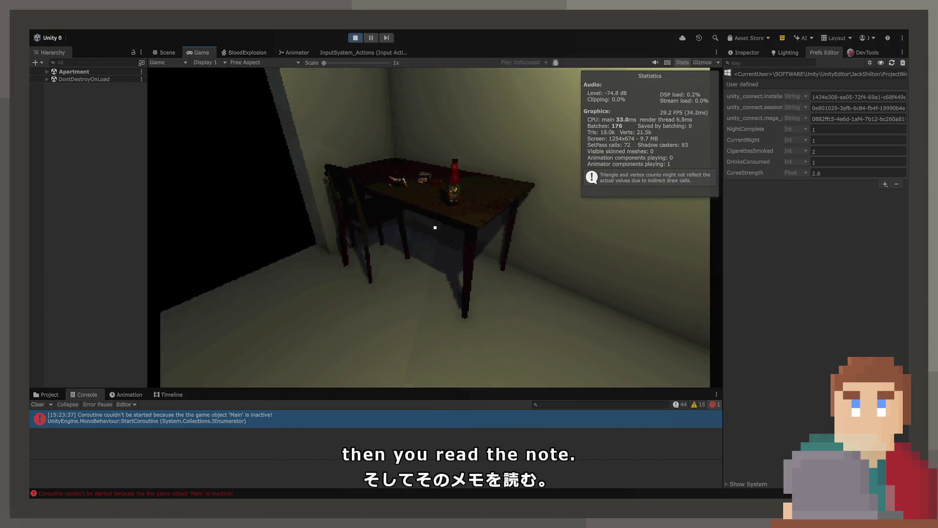
{"action": "left_click", "coordinate": [435, 227]}
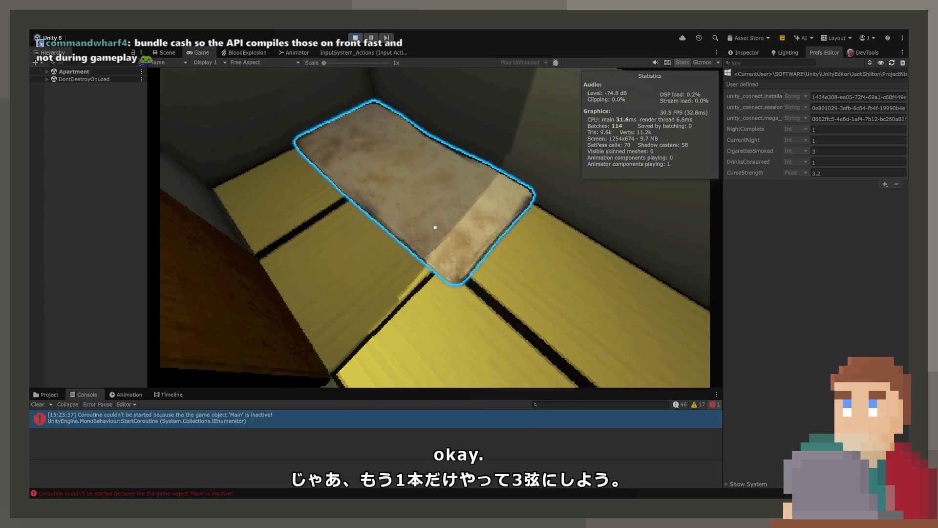
{"action": "left_click", "coordinate": [435, 227]}
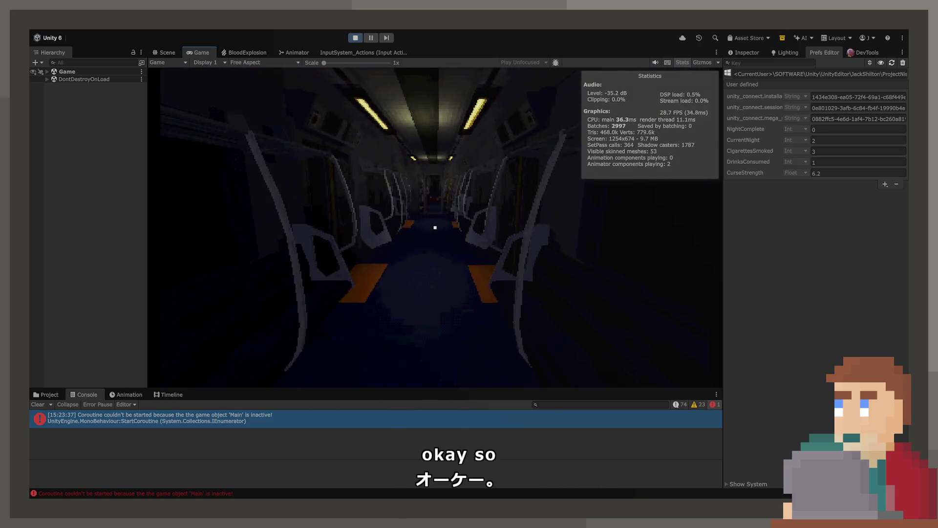
Walk down the train aisle to the end door, then press Esc to free the mouse.
{"action": "key", "text": "w"}
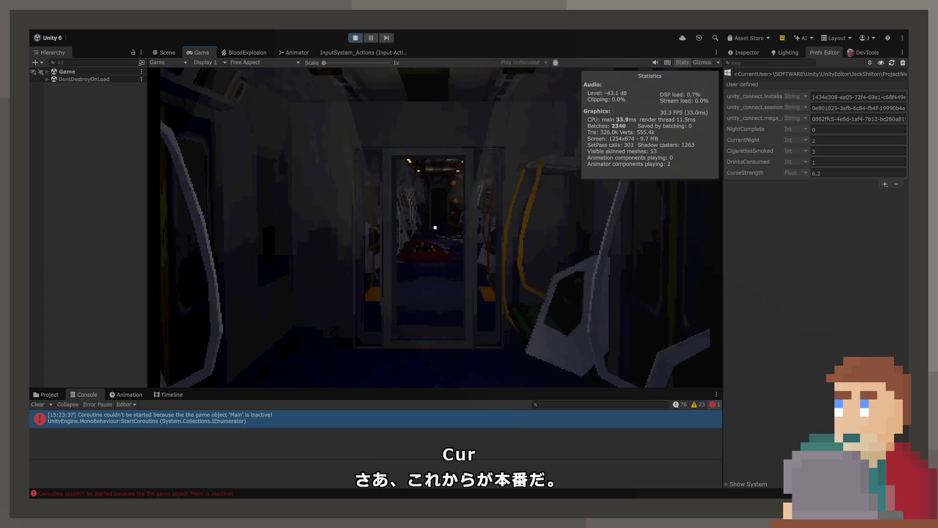
{"action": "key", "text": "w"}
{"action": "key", "text": "w"}
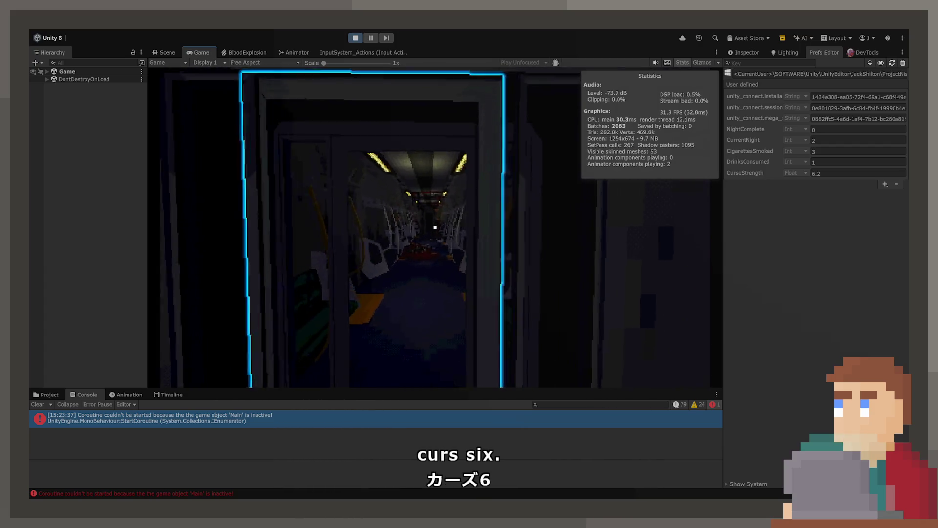
{"action": "key", "text": "w"}
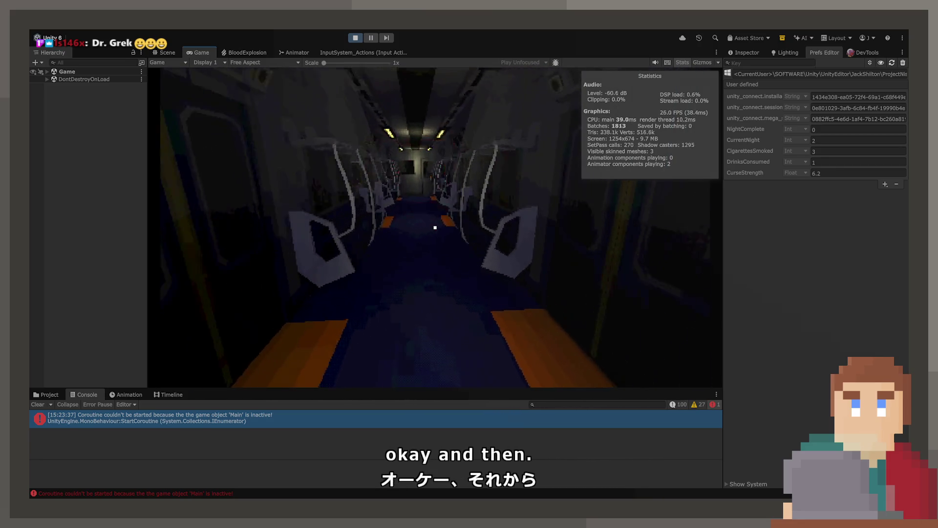
{"action": "key", "text": "Escape"}
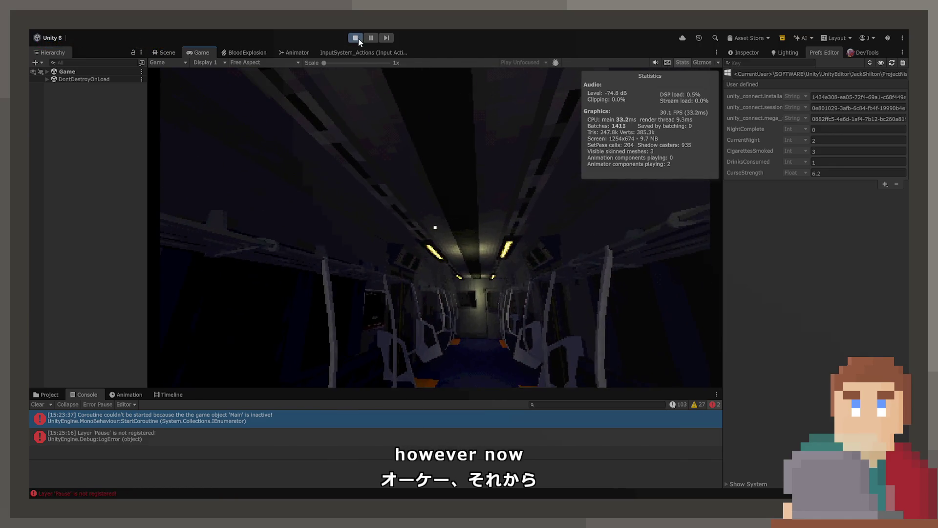
Restart play, choose START GAME then LOAD GAME to reach the train, then exit play mode.
{"action": "left_click", "coordinate": [359, 38]}
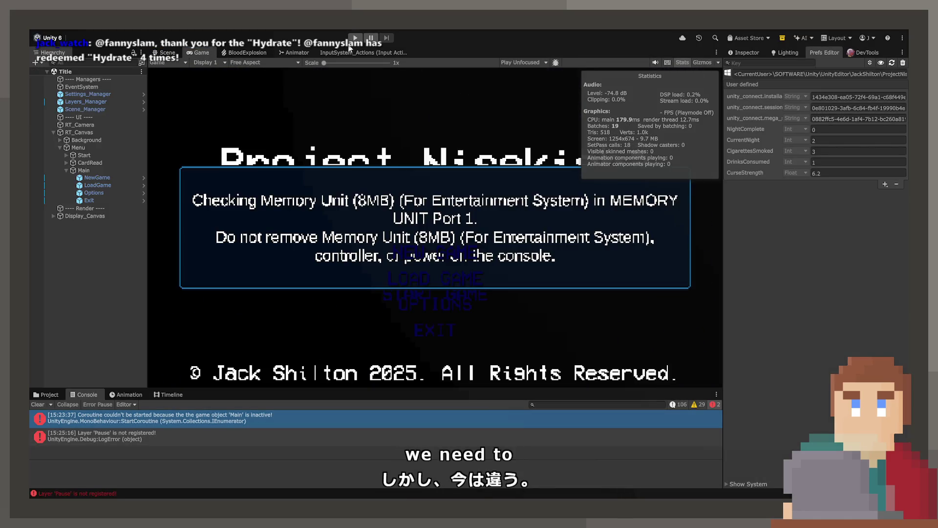
{"action": "left_click", "coordinate": [355, 39]}
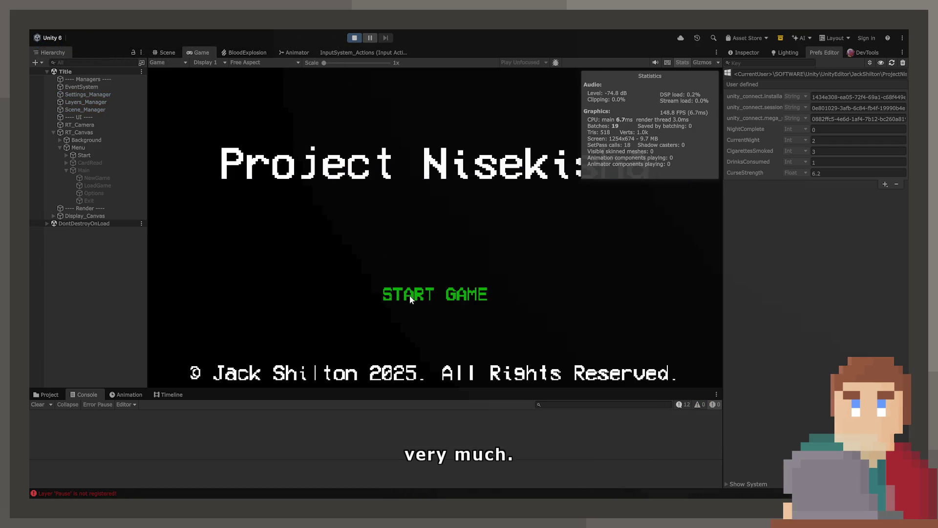
{"action": "left_click", "coordinate": [412, 293]}
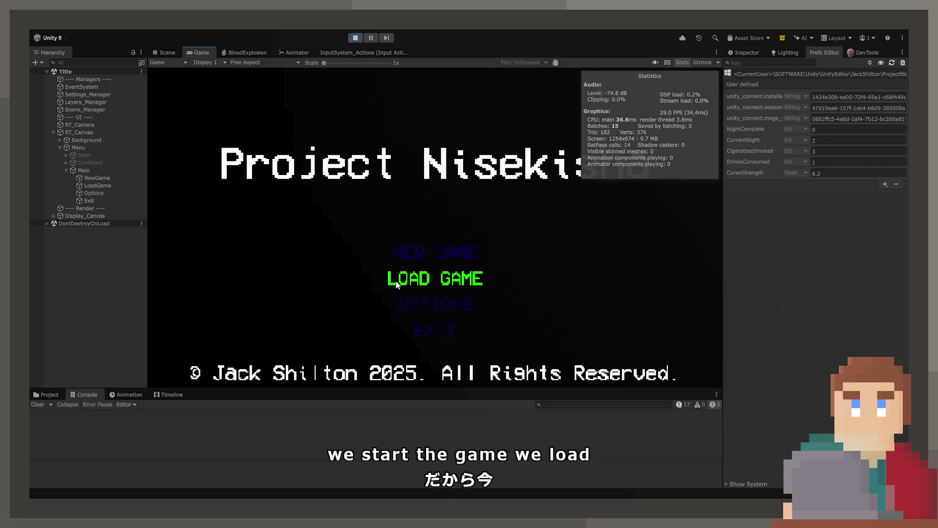
{"action": "left_click", "coordinate": [450, 279]}
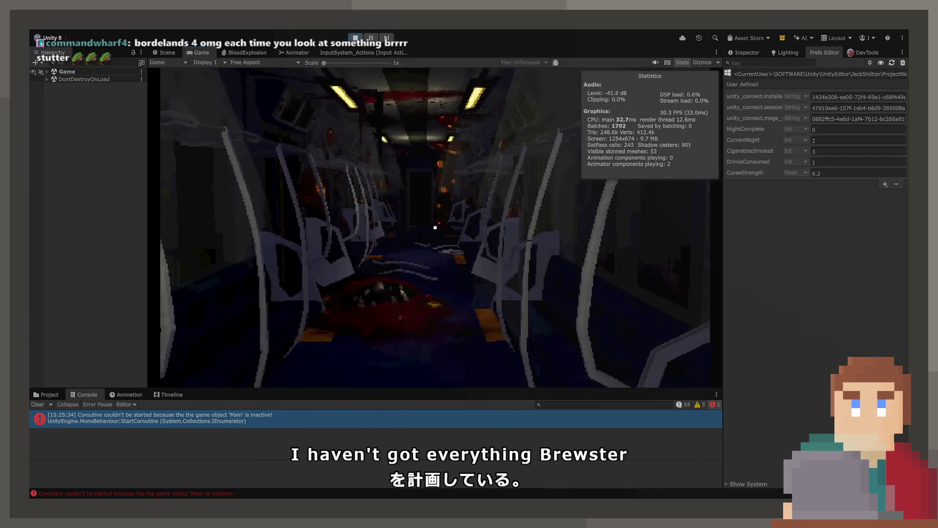
{"action": "key", "text": "ctrl+p"}
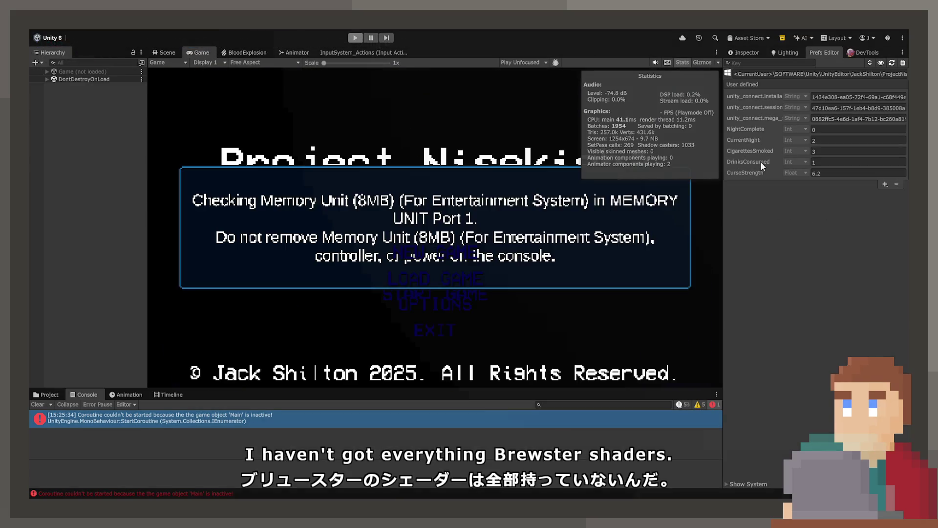
Remove the five save keys, NightComplete through CurseStrength, in the Prefs Editor, then press Play.
{"action": "left_click", "coordinate": [757, 163]}
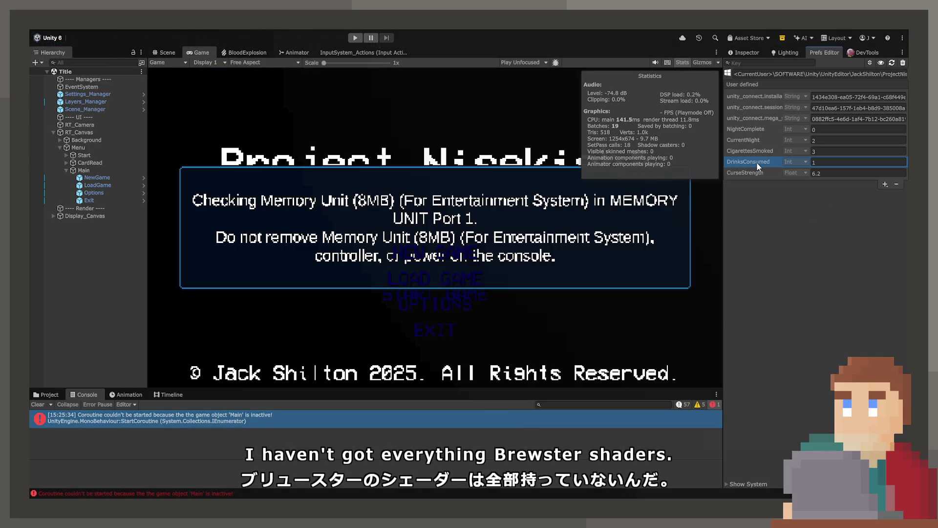
{"action": "left_click", "coordinate": [772, 130]}
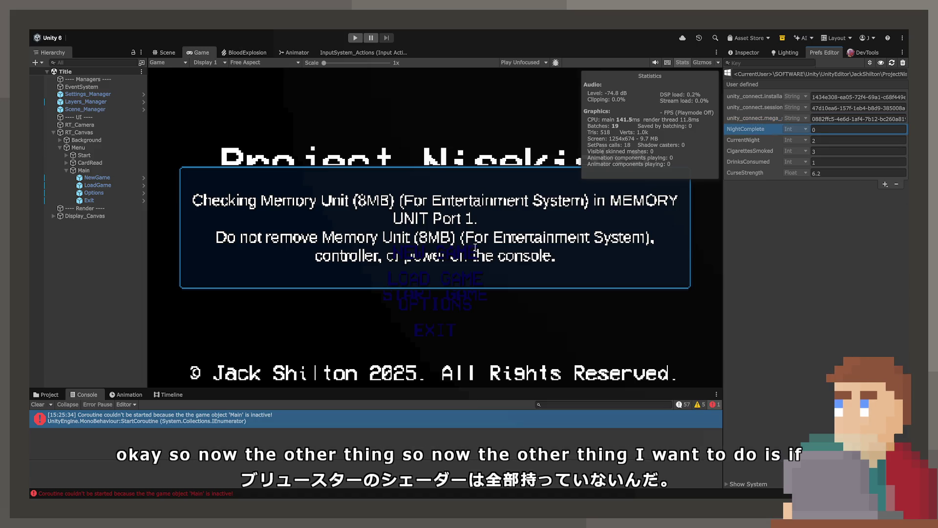
{"action": "left_click", "coordinate": [897, 185]}
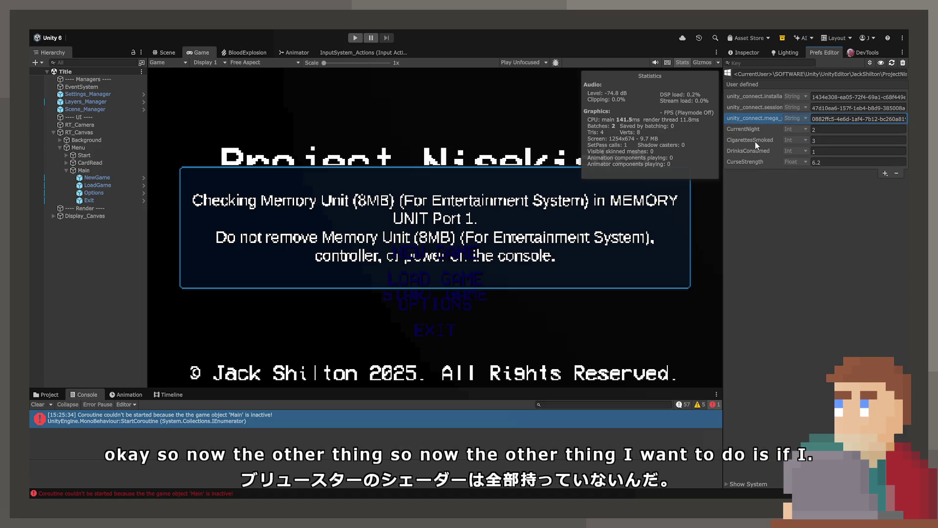
{"action": "left_click", "coordinate": [897, 173]}
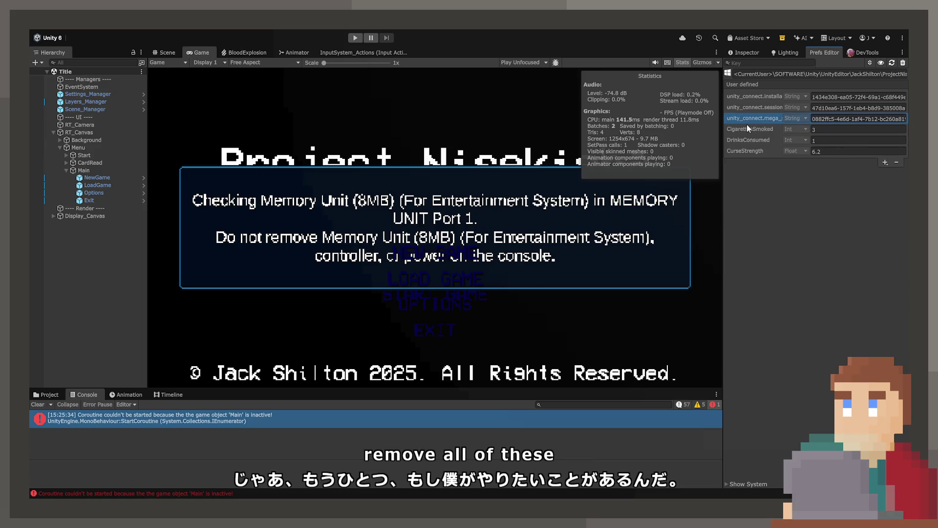
{"action": "left_click", "coordinate": [897, 164]}
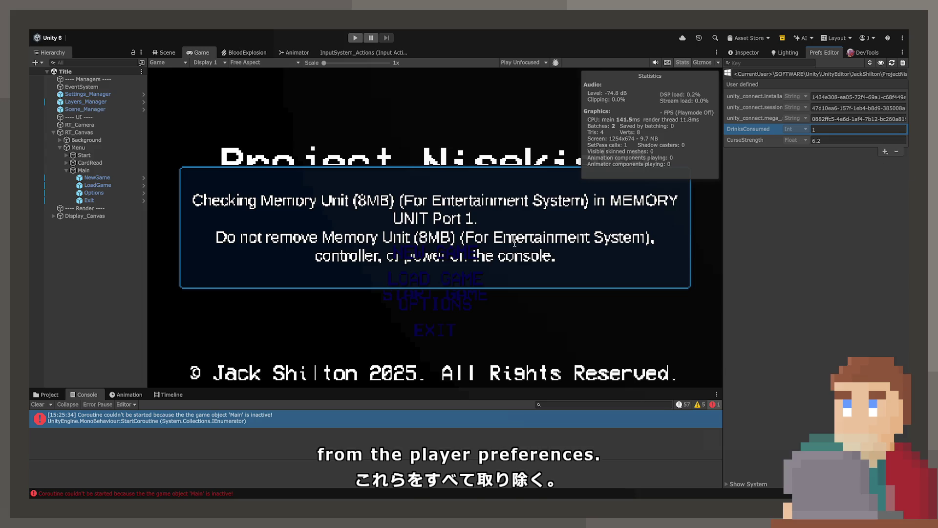
{"action": "key", "text": "Delete"}
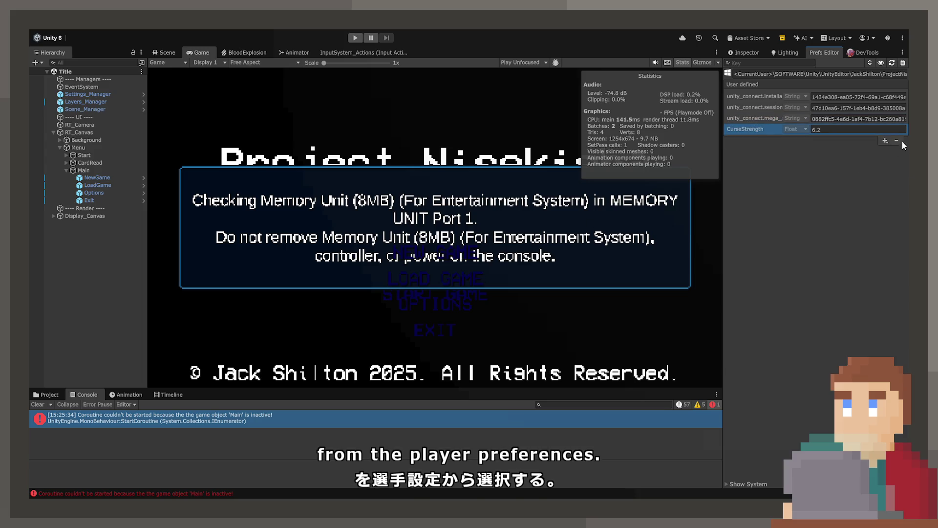
{"action": "key", "text": "Delete"}
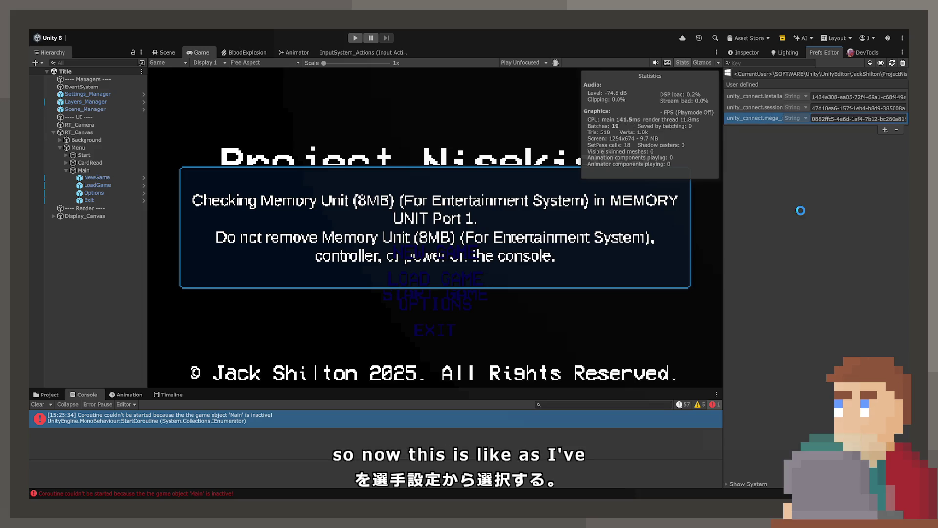
{"action": "left_click", "coordinate": [355, 38]}
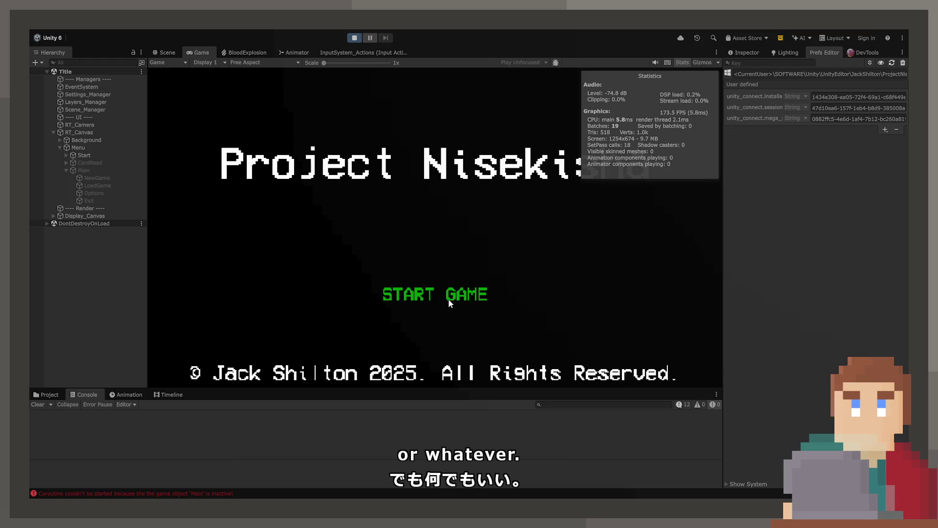
Start and load the game from the title menu, then walk forward into the next train carriage.
{"action": "left_click", "coordinate": [450, 299]}
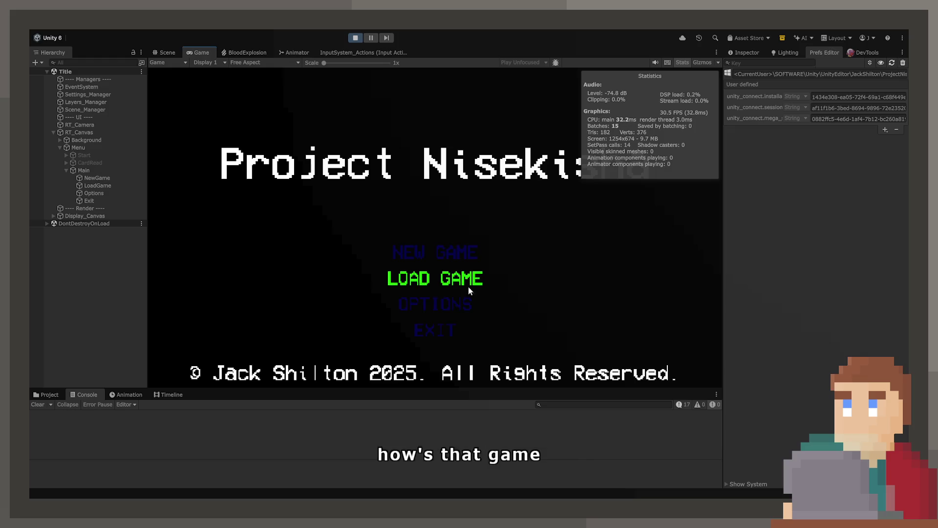
{"action": "left_click", "coordinate": [468, 288]}
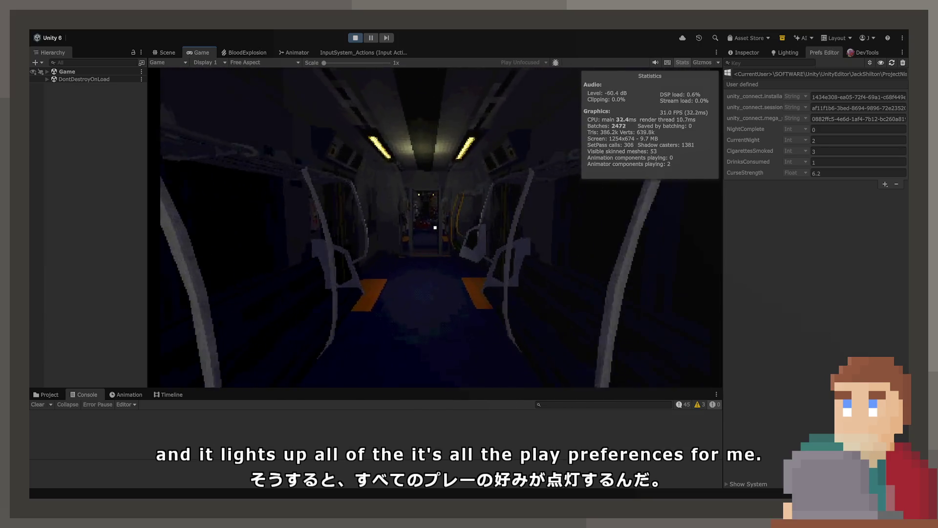
{"action": "key", "text": "w"}
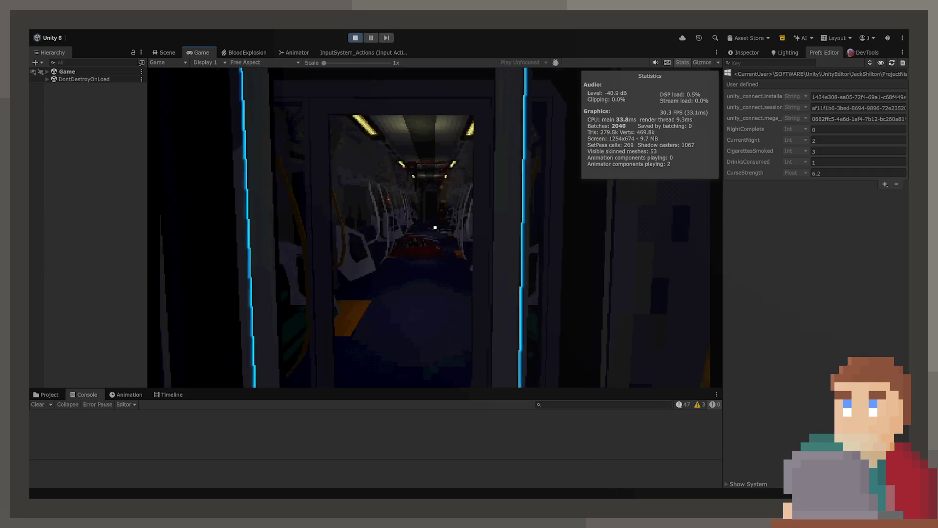
{"action": "key", "text": "w"}
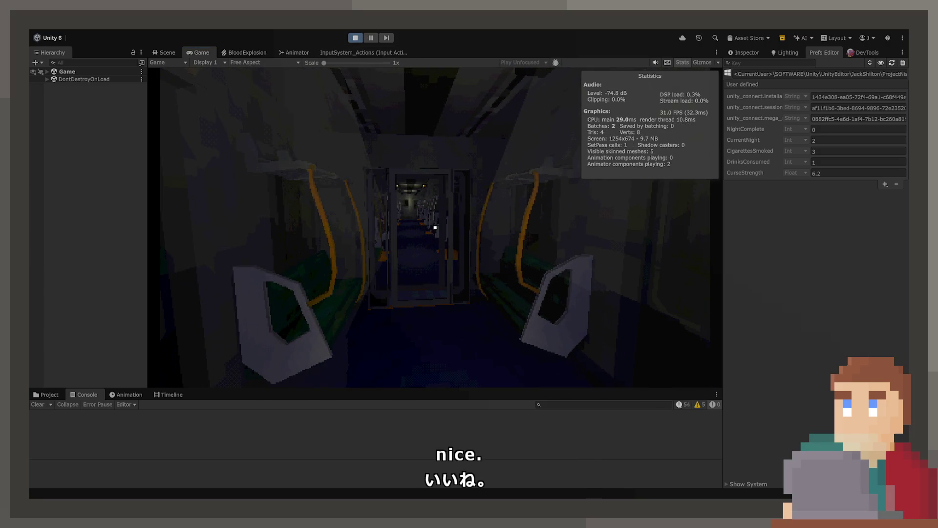
Exit Play mode with the toolbar Stop button.
{"action": "left_click", "coordinate": [355, 37]}
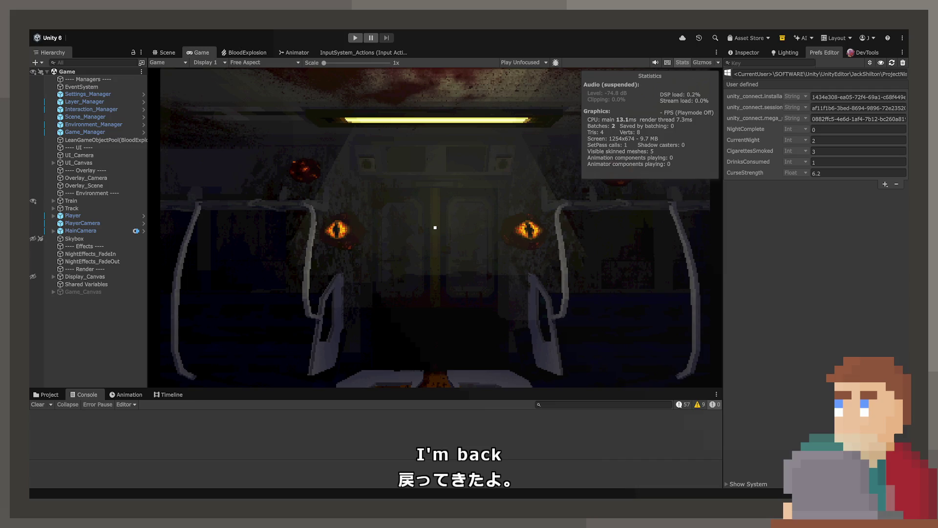
In the Scene view, fly around the Apartment room to the table and select the ashtray.
{"action": "left_click", "coordinate": [166, 53]}
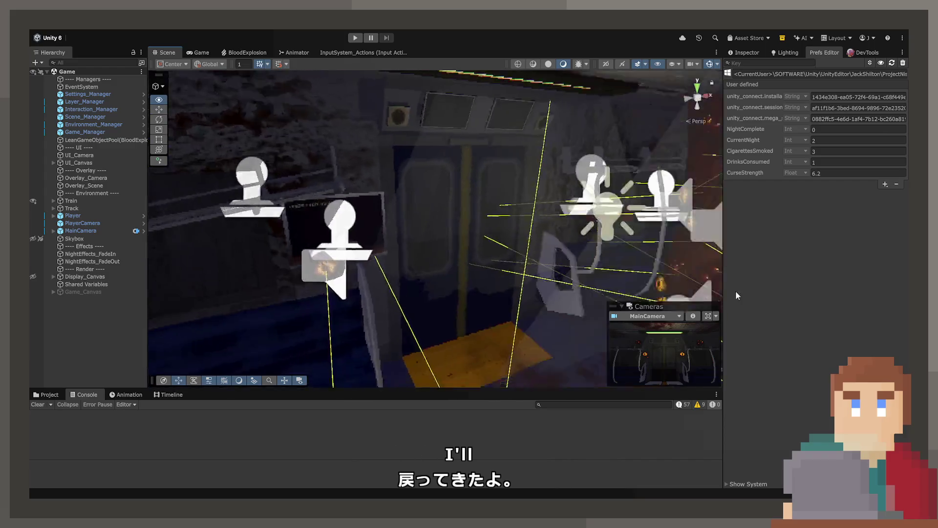
{"action": "scroll", "coordinate": [289, 252], "scroll_direction": "down", "scroll_amount": 1}
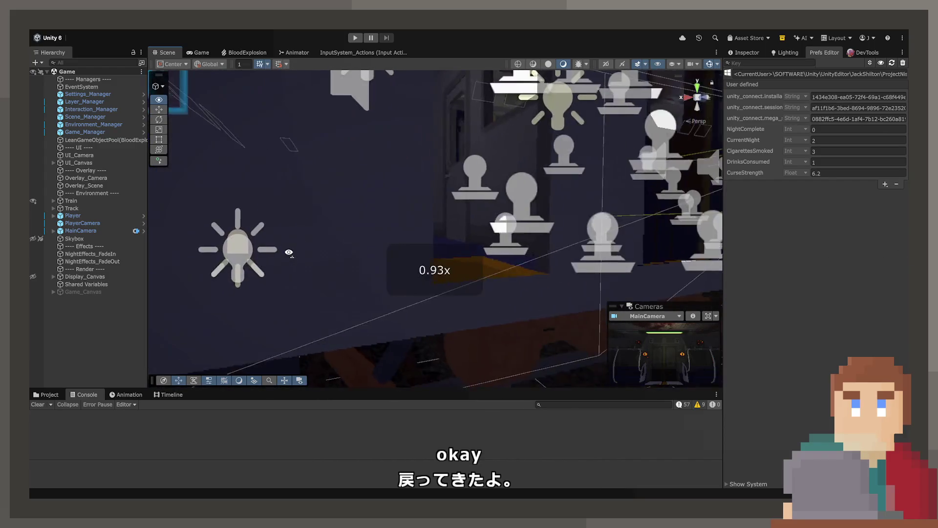
{"action": "scroll", "coordinate": [289, 252], "scroll_direction": "down", "scroll_amount": 3}
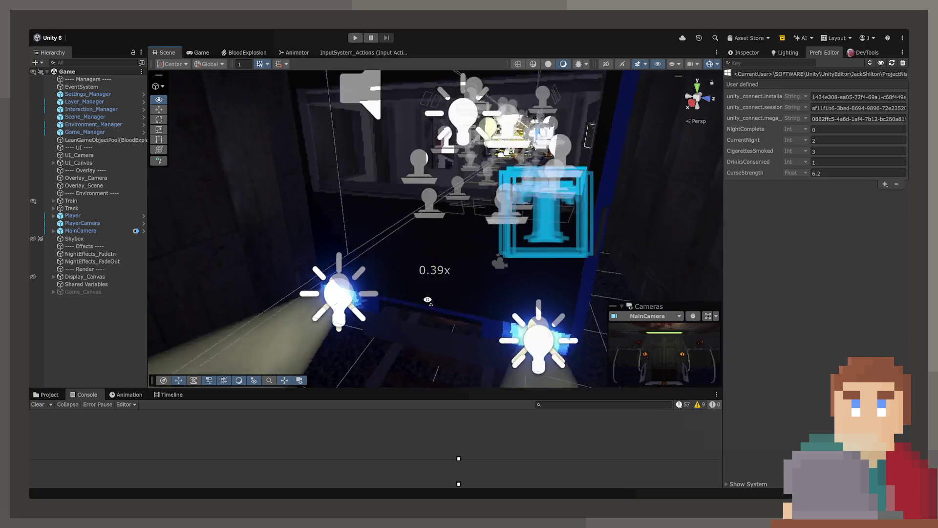
{"action": "key", "text": "s"}
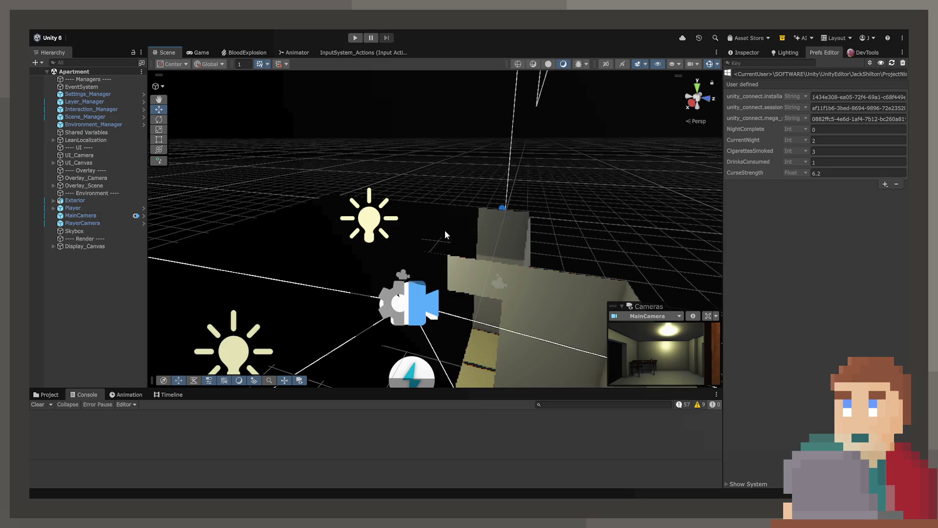
{"action": "mouse_move", "coordinate": [445, 230]}
{"action": "left_mouse_down"}
{"action": "mouse_move", "coordinate": [410, 224]}
{"action": "mouse_move", "coordinate": [407, 254]}
{"action": "mouse_move", "coordinate": [684, 224]}
{"action": "left_mouse_up"}
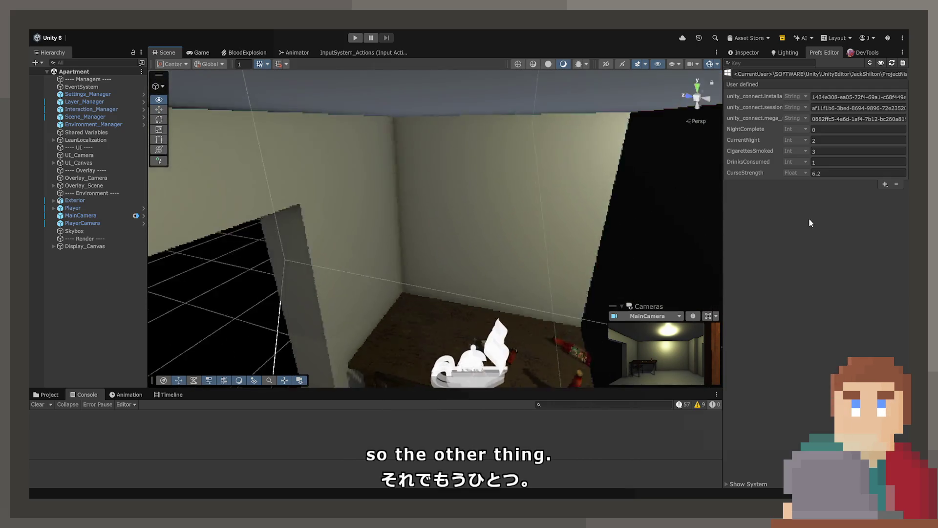
{"action": "left_click_drag", "start_coordinate": [810, 222], "coordinate": [861, 214]}
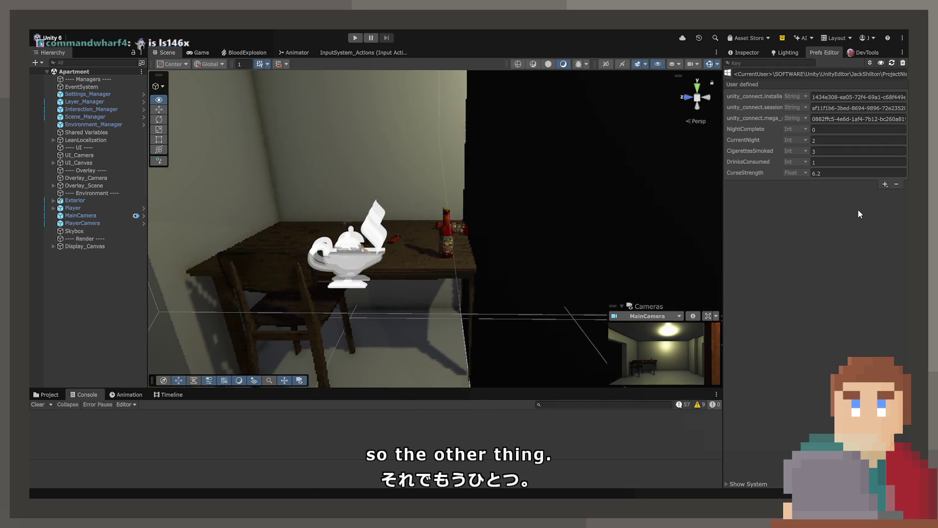
{"action": "mouse_move", "coordinate": [489, 215]}
{"action": "left_mouse_down"}
{"action": "mouse_move", "coordinate": [461, 211]}
{"action": "mouse_move", "coordinate": [457, 233]}
{"action": "left_mouse_up"}
{"action": "left_click", "coordinate": [456, 234]}
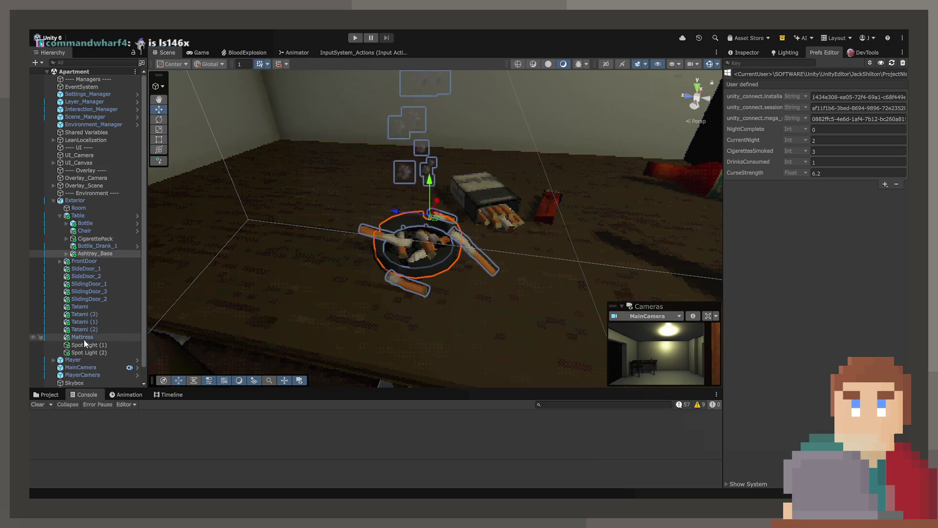
{"action": "scroll", "coordinate": [83, 339], "scroll_direction": "down", "scroll_amount": 1}
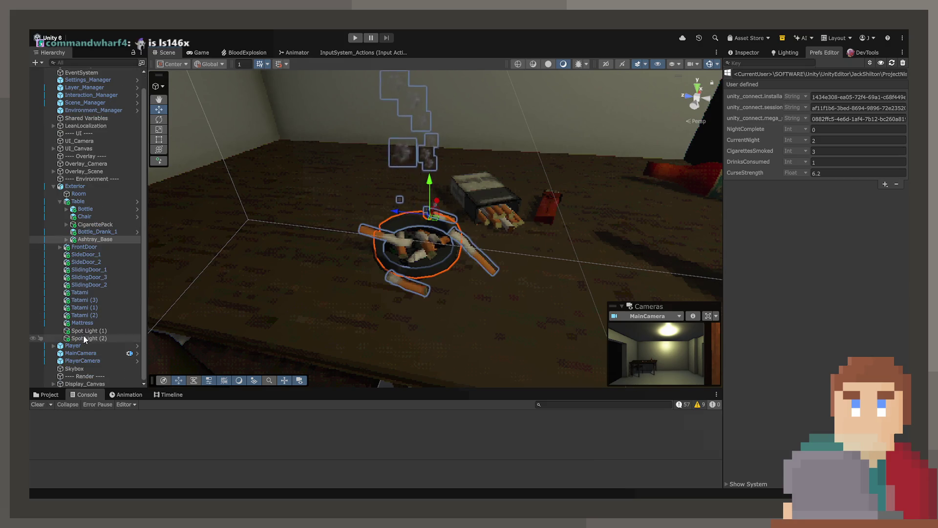
Select the ashtray cigarettes Cig_3 and Cig_2 and view their properties in the Inspector.
{"action": "left_click", "coordinate": [479, 252]}
{"action": "left_click", "coordinate": [108, 285]}
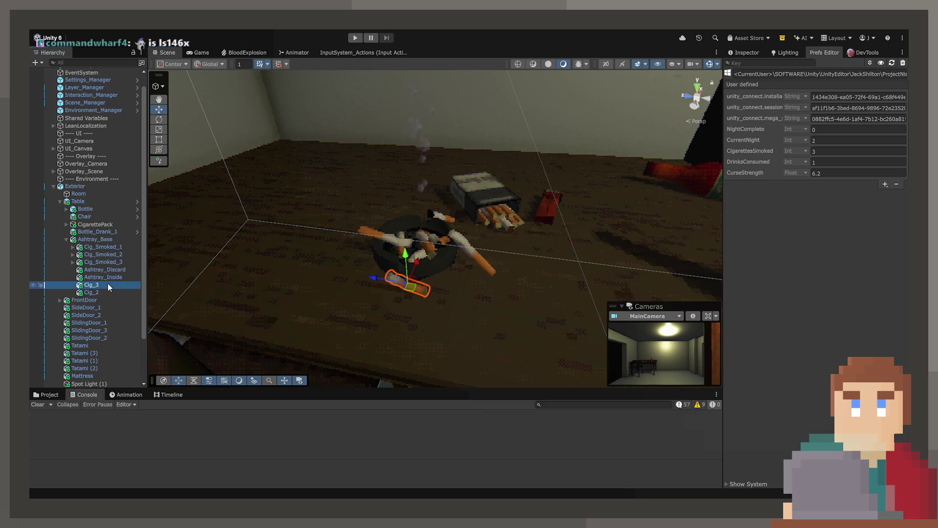
{"action": "left_click", "coordinate": [747, 51]}
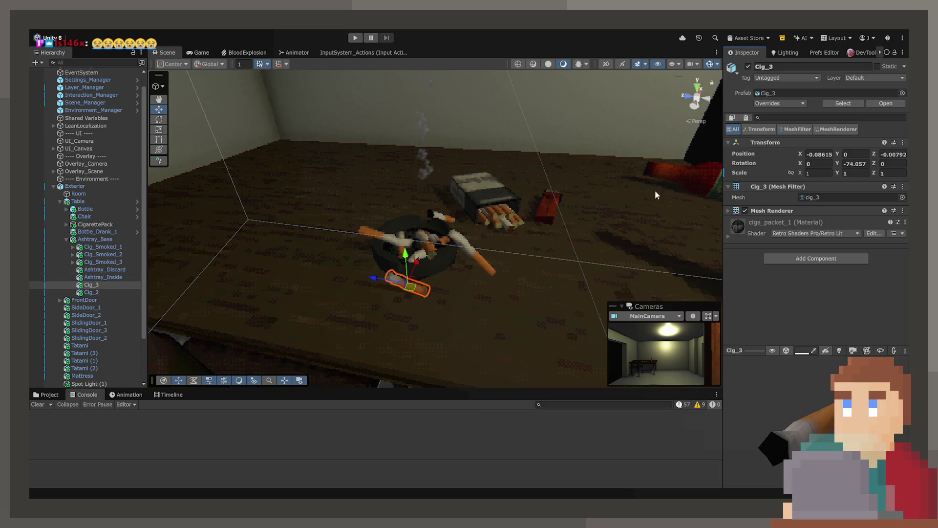
{"action": "left_click", "coordinate": [98, 292]}
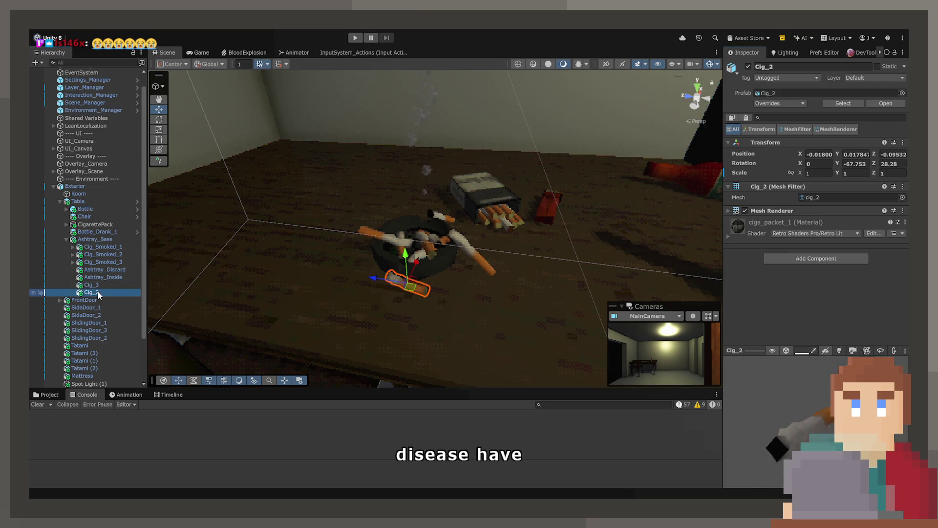
{"action": "left_click", "coordinate": [95, 277]}
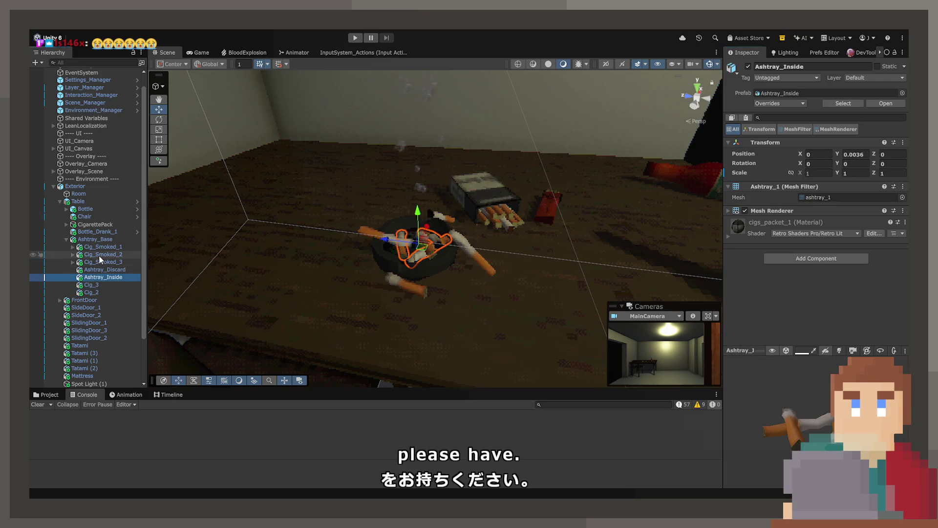
Step through the Cig_Smoked cigarettes to Cig_Smoked_3 and ping its Held-Cigarette smoke target.
{"action": "left_click", "coordinate": [99, 256]}
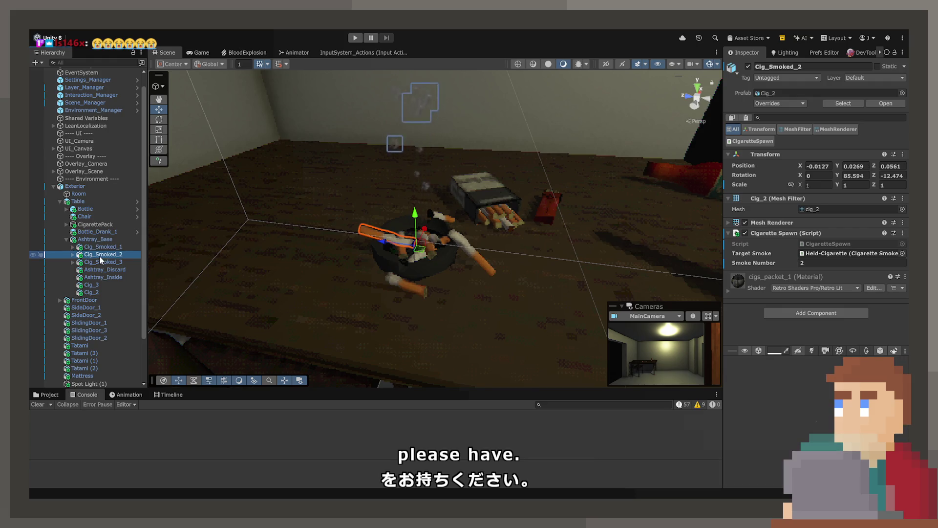
{"action": "key", "text": "Down"}
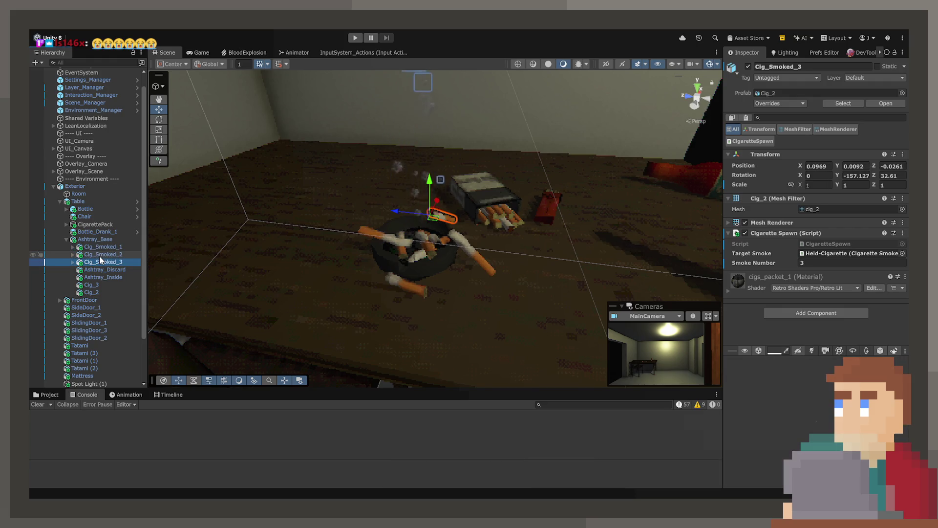
{"action": "key", "text": "Up"}
{"action": "key", "text": "Up"}
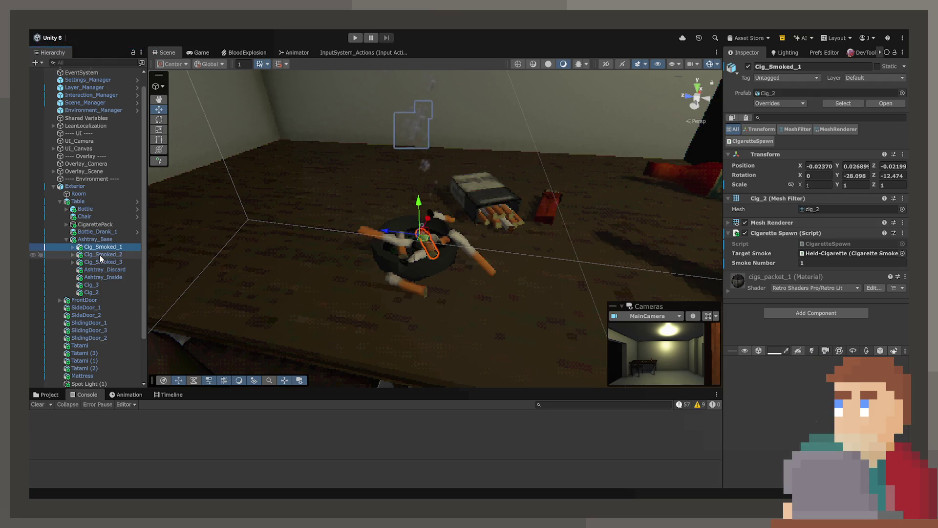
{"action": "key", "text": "Down"}
{"action": "key", "text": "Down"}
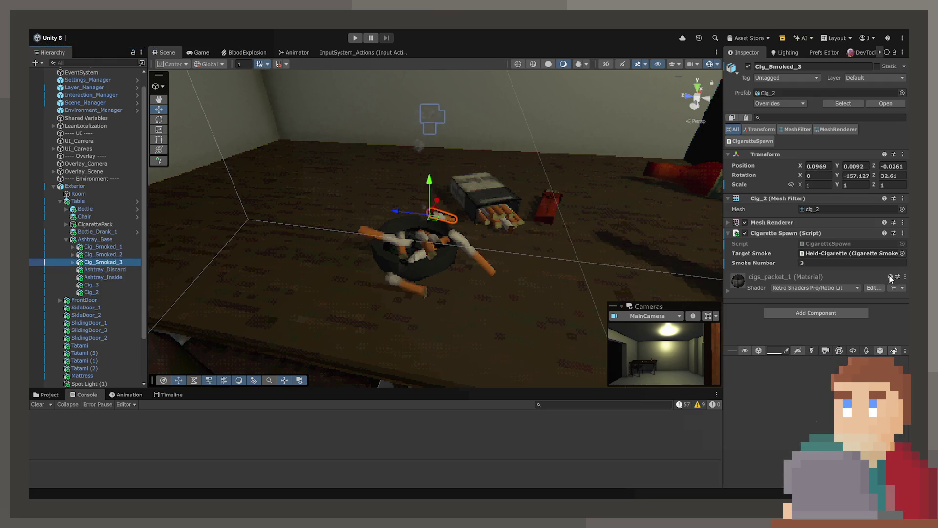
{"action": "left_click", "coordinate": [832, 253]}
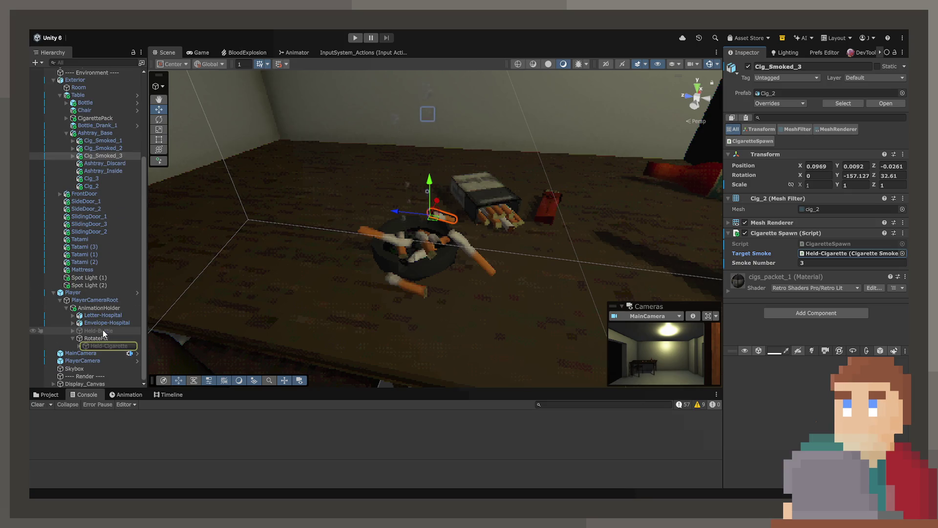
Inspect Held-Cigarette, then hide Display_Canvas in the Hierarchy so the table and bottle show clearly.
{"action": "left_click", "coordinate": [106, 346]}
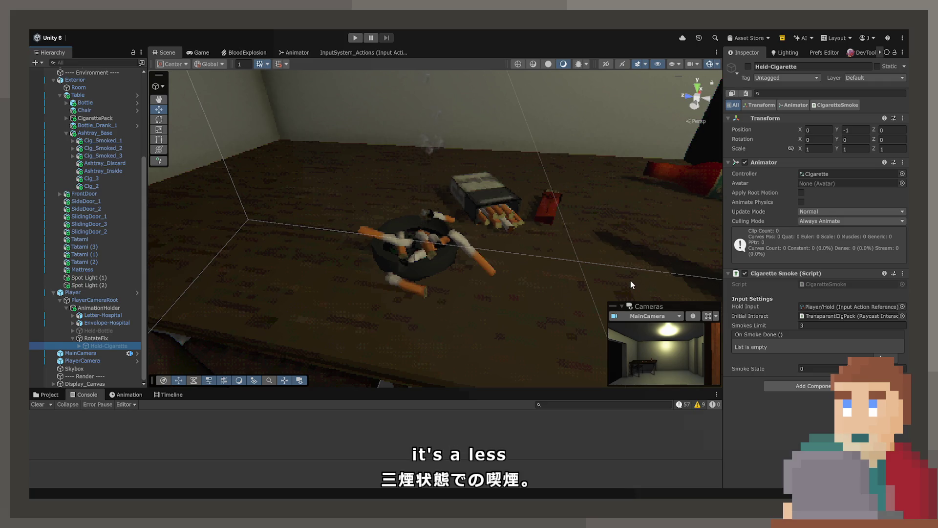
{"action": "mouse_move", "coordinate": [647, 241]}
{"action": "left_mouse_down"}
{"action": "mouse_move", "coordinate": [652, 221]}
{"action": "mouse_move", "coordinate": [457, 240]}
{"action": "mouse_move", "coordinate": [425, 215]}
{"action": "mouse_move", "coordinate": [437, 216]}
{"action": "left_mouse_up"}
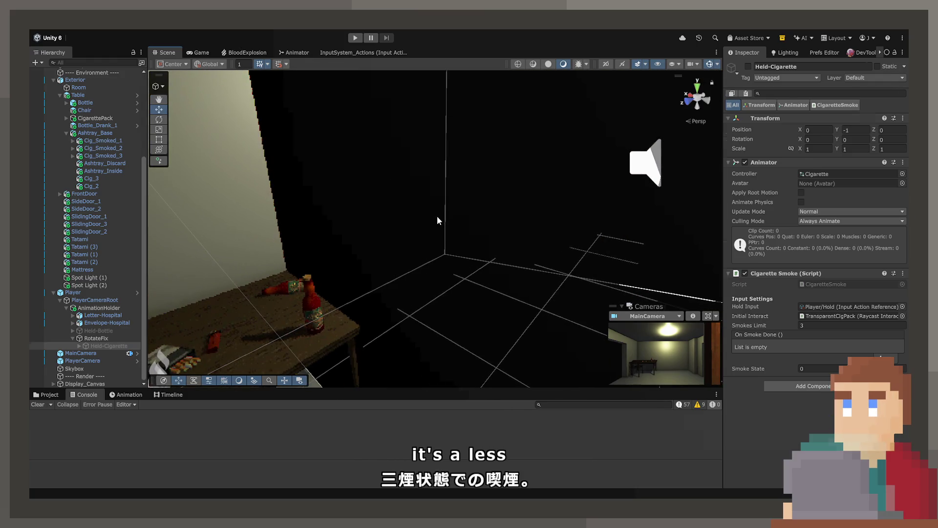
{"action": "left_click", "coordinate": [437, 216]}
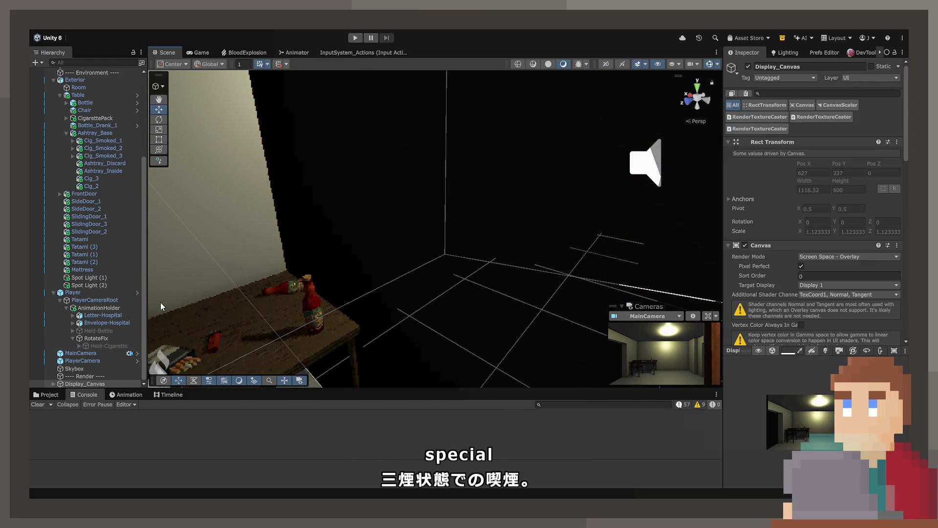
{"action": "left_click", "coordinate": [34, 384]}
{"action": "mouse_move", "coordinate": [287, 318]}
{"action": "left_mouse_down"}
{"action": "mouse_move", "coordinate": [536, 242]}
{"action": "mouse_move", "coordinate": [516, 234]}
{"action": "mouse_move", "coordinate": [287, 241]}
{"action": "mouse_move", "coordinate": [368, 205]}
{"action": "left_mouse_up"}
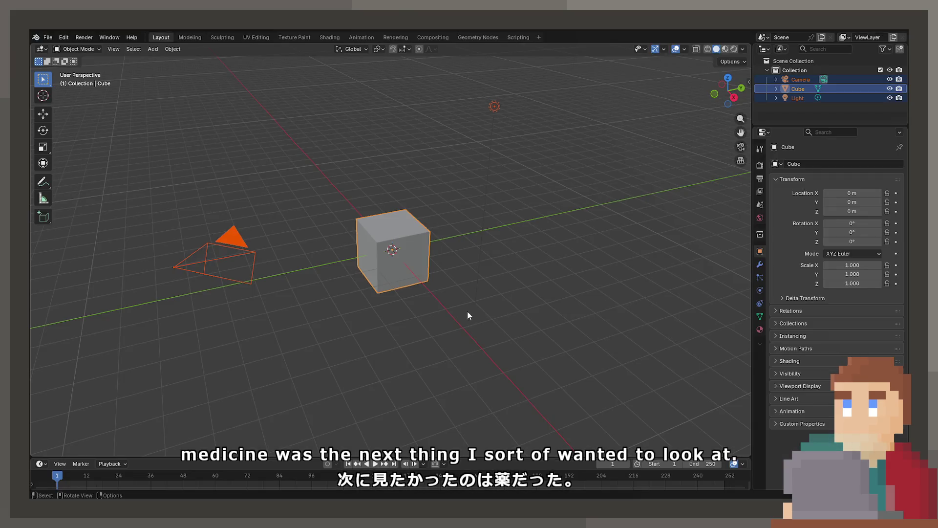
Delete the default objects and open the recent props file without saving the default scene.
{"action": "key", "text": "Delete"}
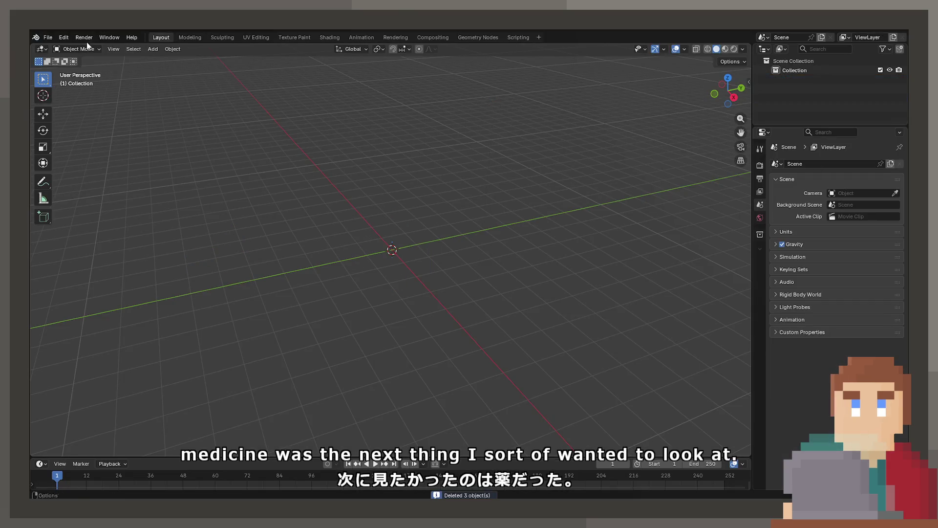
{"action": "left_click", "coordinate": [48, 38]}
{"action": "mouse_move", "coordinate": [73, 67]}
{"action": "left_click", "coordinate": [162, 94]}
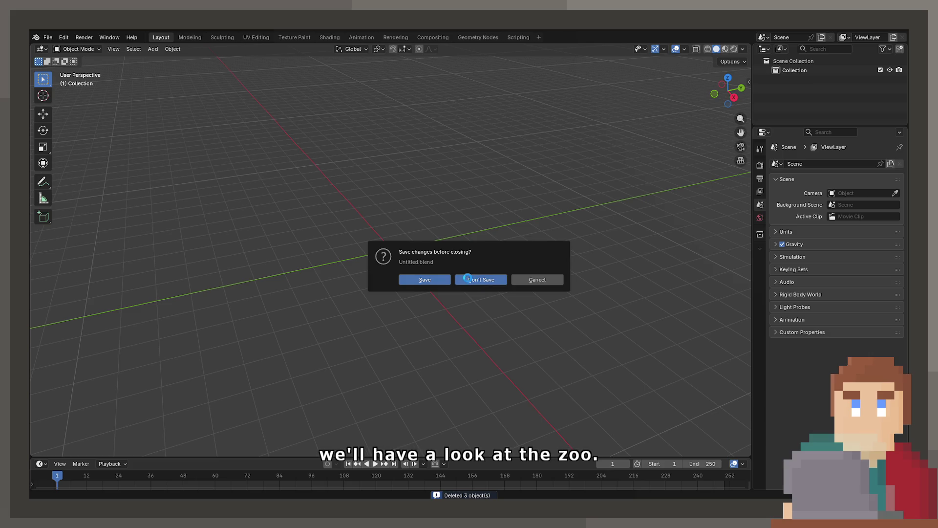
{"action": "left_click", "coordinate": [454, 271]}
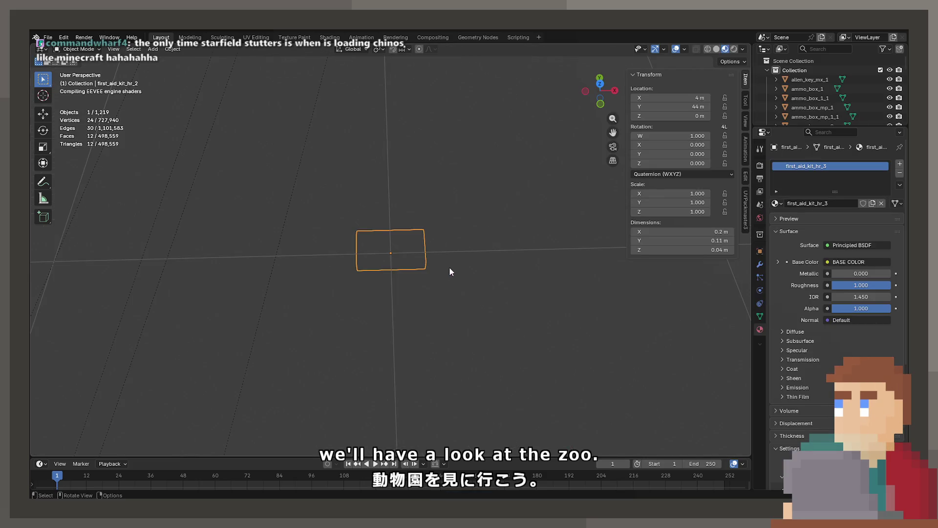
Orbit across the prop grid and frame the selected flashlight.
{"action": "mouse_move", "coordinate": [449, 265]}
{"action": "left_mouse_down"}
{"action": "mouse_move", "coordinate": [465, 237]}
{"action": "mouse_move", "coordinate": [445, 237]}
{"action": "left_mouse_up"}
{"action": "scroll", "coordinate": [460, 238], "scroll_direction": "down", "scroll_amount": 4}
{"action": "mouse_move", "coordinate": [394, 233]}
{"action": "left_mouse_down"}
{"action": "mouse_move", "coordinate": [303, 215]}
{"action": "mouse_move", "coordinate": [332, 218]}
{"action": "mouse_move", "coordinate": [391, 266]}
{"action": "mouse_move", "coordinate": [293, 193]}
{"action": "mouse_move", "coordinate": [390, 232]}
{"action": "mouse_move", "coordinate": [426, 276]}
{"action": "mouse_move", "coordinate": [413, 266]}
{"action": "mouse_move", "coordinate": [345, 283]}
{"action": "mouse_move", "coordinate": [347, 268]}
{"action": "mouse_move", "coordinate": [470, 280]}
{"action": "mouse_move", "coordinate": [497, 341]}
{"action": "mouse_move", "coordinate": [497, 254]}
{"action": "mouse_move", "coordinate": [462, 284]}
{"action": "mouse_move", "coordinate": [458, 277]}
{"action": "mouse_move", "coordinate": [438, 318]}
{"action": "mouse_move", "coordinate": [471, 236]}
{"action": "mouse_move", "coordinate": [400, 244]}
{"action": "mouse_move", "coordinate": [410, 242]}
{"action": "left_mouse_up"}
{"action": "scroll", "coordinate": [391, 233], "scroll_direction": "down", "scroll_amount": 3}
{"action": "left_click", "coordinate": [391, 240]}
{"action": "key", "text": "KP_Decimal"}
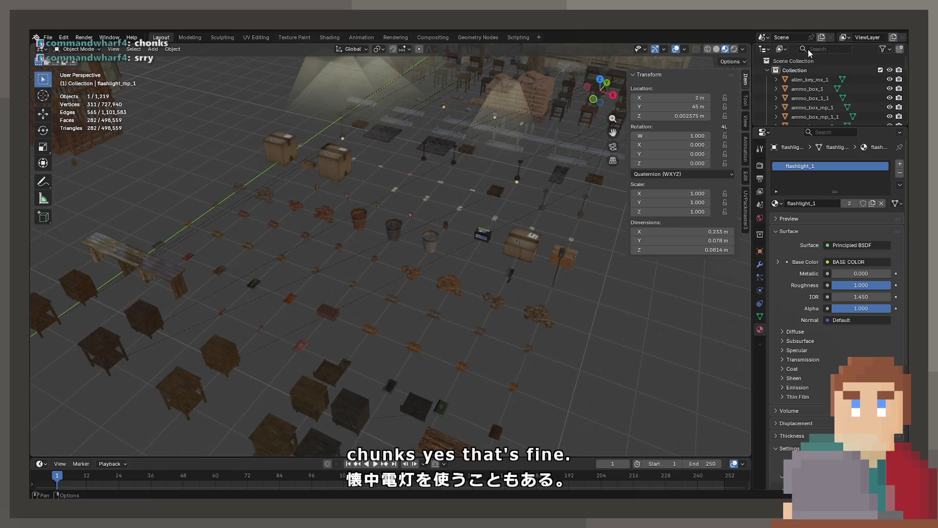
Search the outliner for 'medic', then 'bottle', and frame the pills_1 object.
{"action": "type", "text": "medi"}
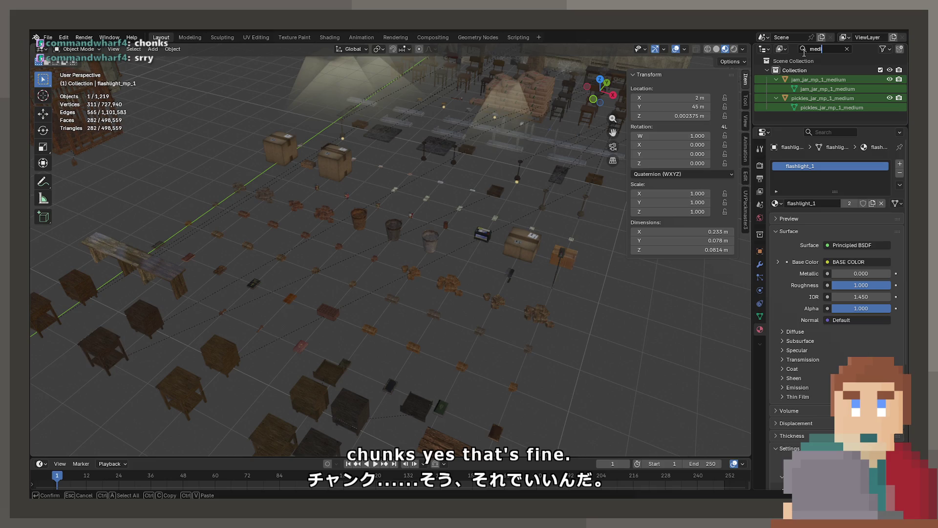
{"action": "type", "text": "c"}
{"action": "key", "text": "ctrl+a"}
{"action": "type", "text": "bo"}
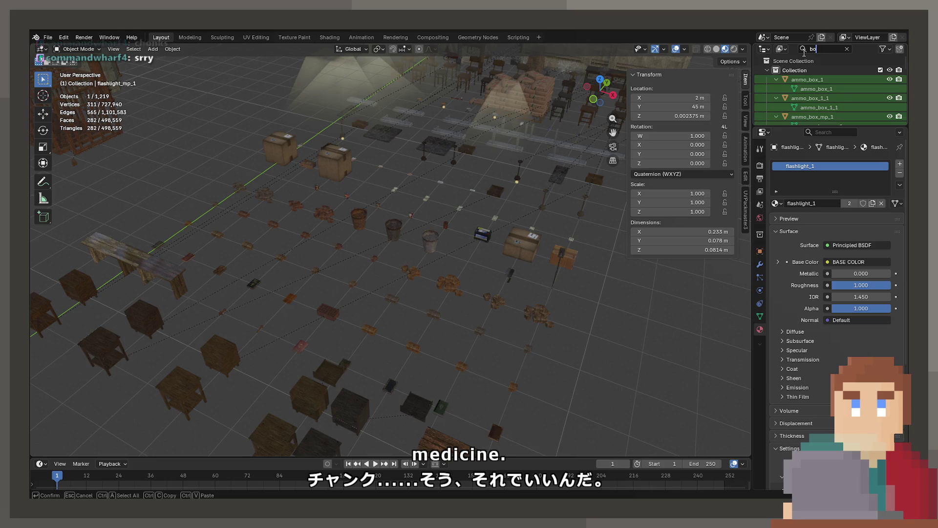
{"action": "type", "text": "ttle"}
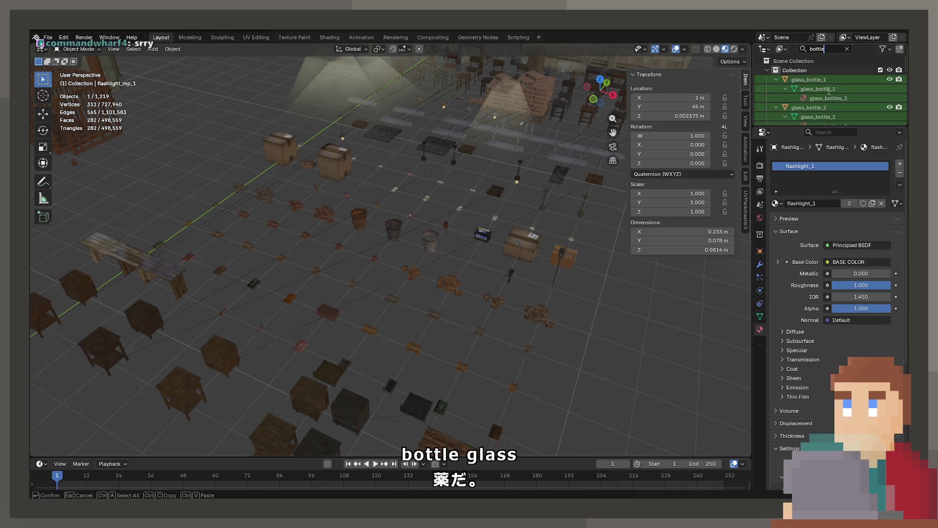
{"action": "key", "text": "Return"}
{"action": "scroll", "coordinate": [825, 96], "scroll_direction": "down", "scroll_amount": 8}
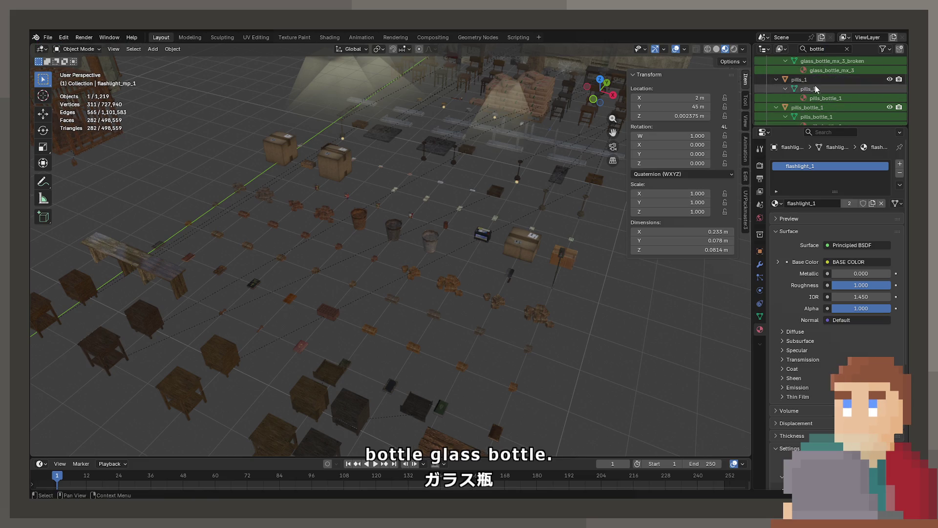
{"action": "double_click", "coordinate": [814, 80]}
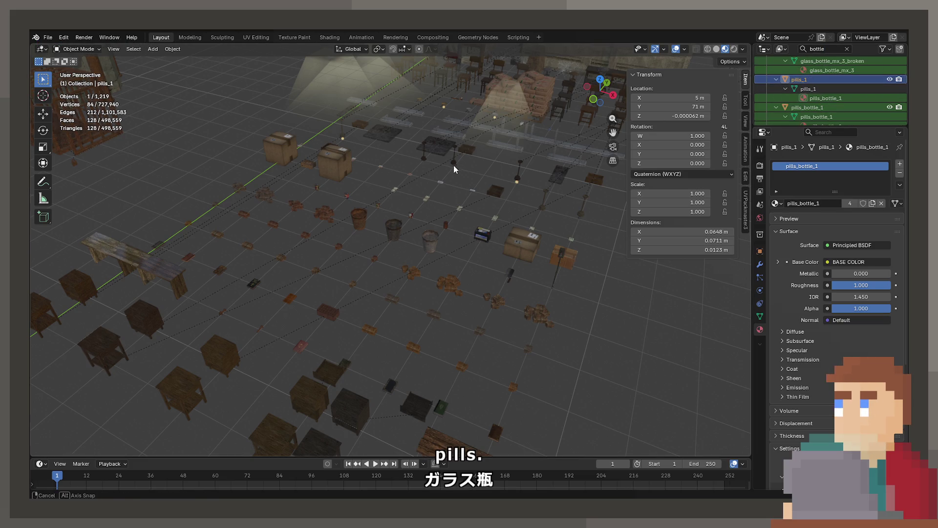
{"action": "key", "text": "KP_Decimal"}
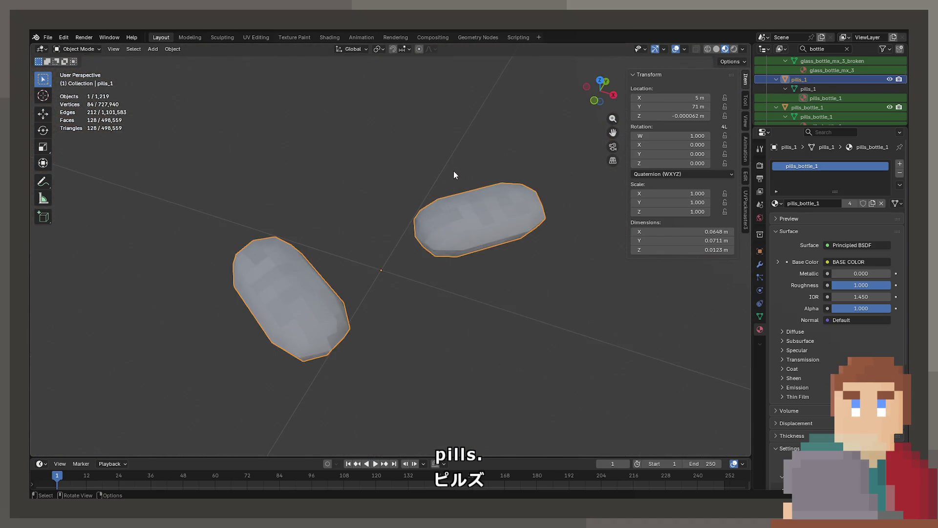
Select and frame pills_bottle_1, pills_bottle_1_1 and pills_bottle_1_2 to compare the bottles.
{"action": "mouse_move", "coordinate": [455, 175]}
{"action": "left_mouse_down"}
{"action": "mouse_move", "coordinate": [396, 157]}
{"action": "mouse_move", "coordinate": [387, 242]}
{"action": "mouse_move", "coordinate": [324, 247]}
{"action": "mouse_move", "coordinate": [342, 245]}
{"action": "left_mouse_up"}
{"action": "scroll", "coordinate": [814, 109], "scroll_direction": "up", "scroll_amount": 2}
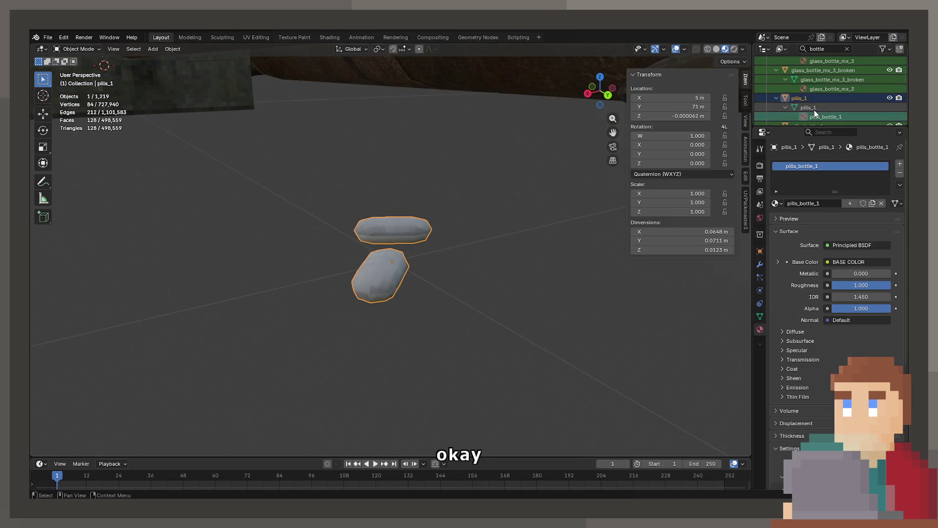
{"action": "scroll", "coordinate": [814, 110], "scroll_direction": "down", "scroll_amount": 2}
{"action": "left_click", "coordinate": [803, 89]}
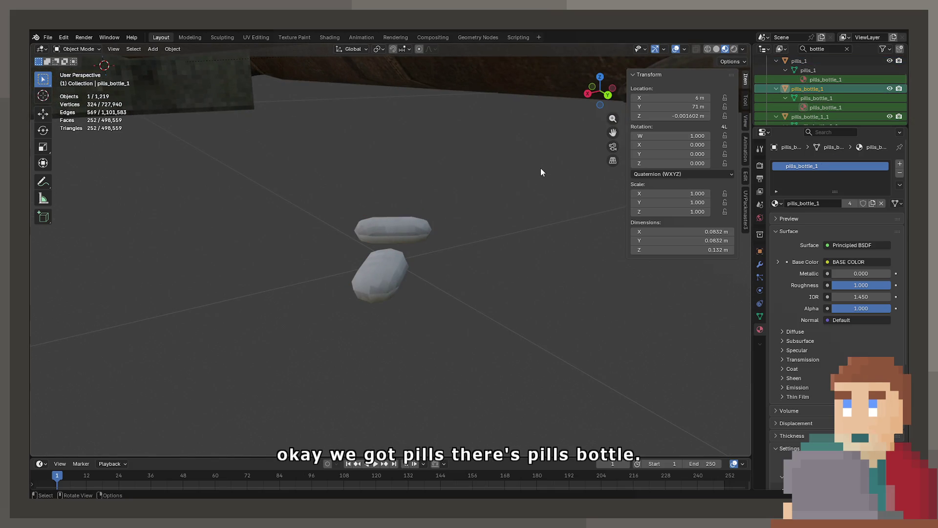
{"action": "key", "text": "KP_Decimal"}
{"action": "mouse_move", "coordinate": [467, 188]}
{"action": "left_mouse_down"}
{"action": "mouse_move", "coordinate": [584, 163]}
{"action": "mouse_move", "coordinate": [446, 241]}
{"action": "mouse_move", "coordinate": [478, 266]}
{"action": "mouse_move", "coordinate": [373, 272]}
{"action": "mouse_move", "coordinate": [597, 210]}
{"action": "mouse_move", "coordinate": [504, 192]}
{"action": "mouse_move", "coordinate": [519, 194]}
{"action": "left_mouse_up"}
{"action": "left_click", "coordinate": [460, 252]}
{"action": "key", "text": "KP_Decimal"}
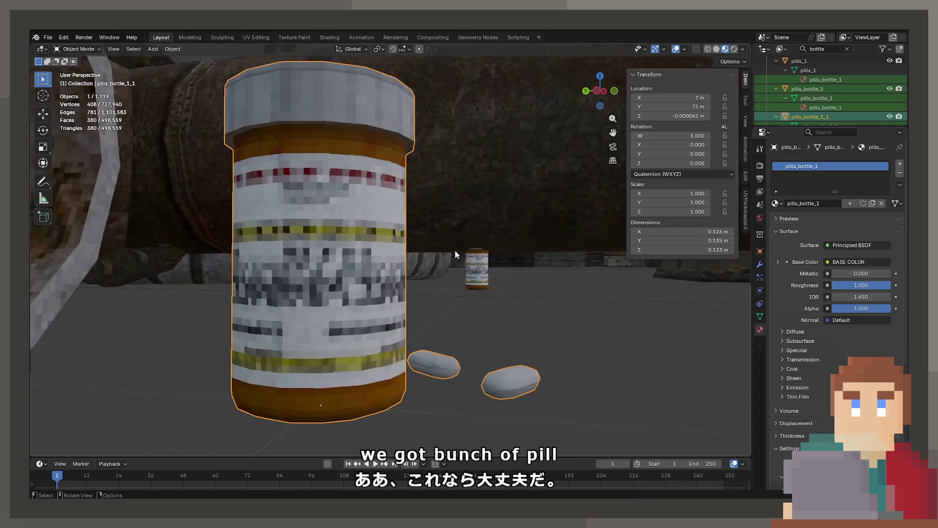
{"action": "mouse_move", "coordinate": [479, 256]}
{"action": "left_mouse_down"}
{"action": "mouse_move", "coordinate": [586, 223]}
{"action": "mouse_move", "coordinate": [416, 239]}
{"action": "mouse_move", "coordinate": [432, 262]}
{"action": "mouse_move", "coordinate": [532, 215]}
{"action": "mouse_move", "coordinate": [535, 259]}
{"action": "mouse_move", "coordinate": [512, 240]}
{"action": "left_mouse_up"}
{"action": "left_click", "coordinate": [586, 215]}
{"action": "key", "text": "KP_Decimal"}
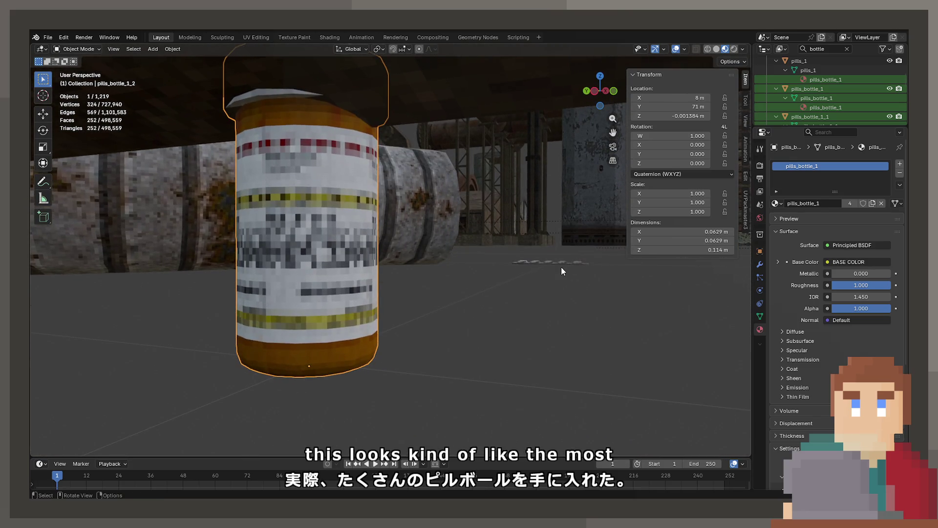
Check the pill packet, then reselect pills_bottle_1_2 and copy it to the clipboard.
{"action": "left_click", "coordinate": [561, 267]}
{"action": "key", "text": "KP_Decimal"}
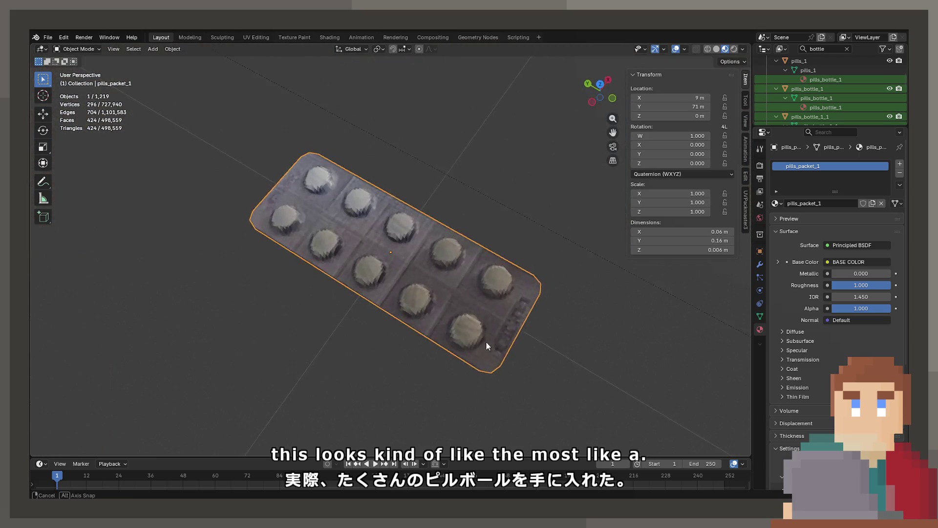
{"action": "left_click_drag", "start_coordinate": [486, 341], "coordinate": [356, 306]}
{"action": "left_click_drag", "start_coordinate": [344, 274], "coordinate": [213, 133]}
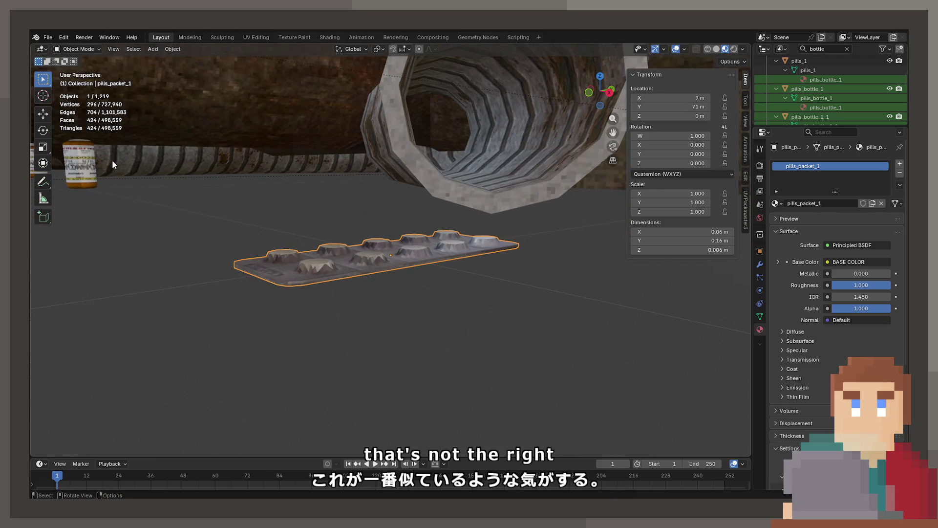
{"action": "left_click", "coordinate": [77, 167]}
{"action": "key", "text": "KP_Decimal"}
{"action": "mouse_move", "coordinate": [372, 254]}
{"action": "left_mouse_down"}
{"action": "mouse_move", "coordinate": [298, 255]}
{"action": "mouse_move", "coordinate": [429, 242]}
{"action": "left_mouse_up"}
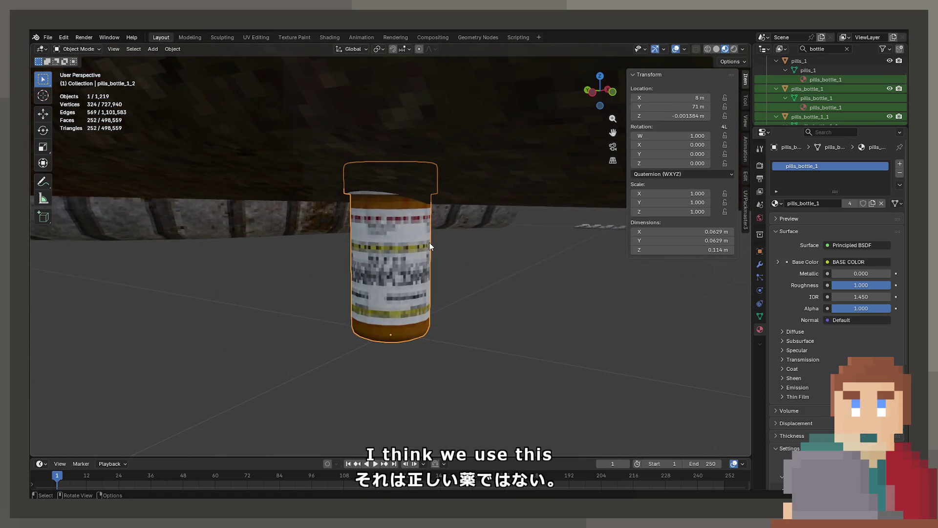
{"action": "key", "text": "ctrl+c"}
{"action": "left_click", "coordinate": [48, 37]}
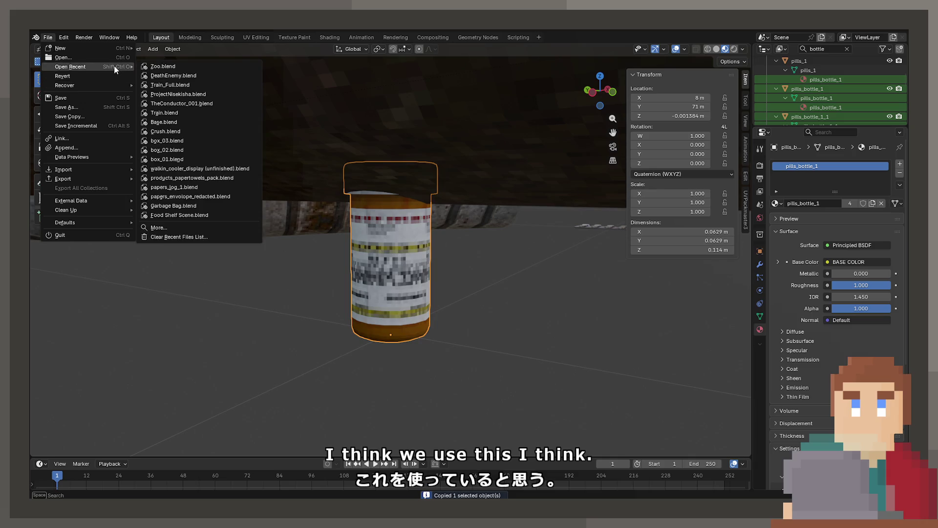
Copy the pill bottle together with the pills and paste them into the other recent scene file.
{"action": "mouse_move", "coordinate": [244, 264]}
{"action": "left_mouse_down"}
{"action": "mouse_move", "coordinate": [274, 282]}
{"action": "mouse_move", "coordinate": [326, 236]}
{"action": "mouse_move", "coordinate": [168, 239]}
{"action": "mouse_move", "coordinate": [151, 224]}
{"action": "mouse_move", "coordinate": [144, 233]}
{"action": "left_mouse_up"}
{"action": "left_click", "coordinate": [145, 233], "text": "shift"}
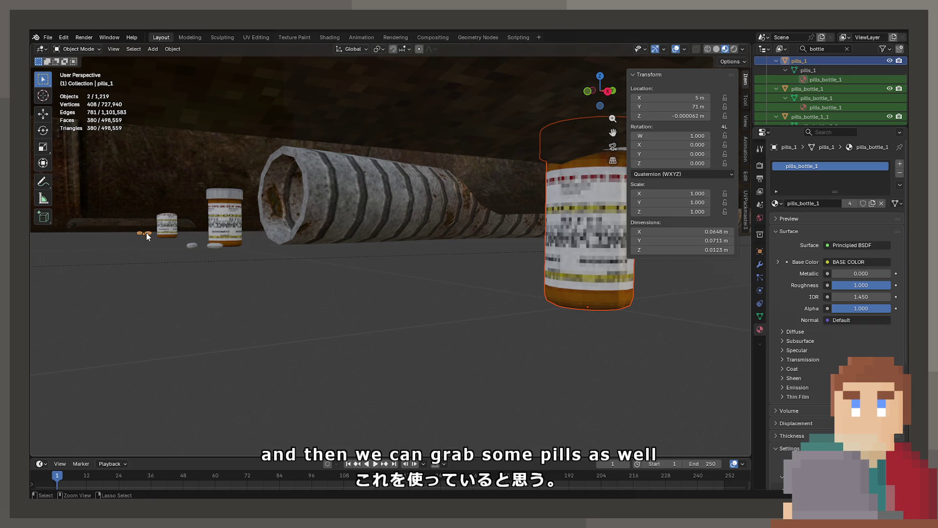
{"action": "key", "text": "ctrl+c"}
{"action": "left_click", "coordinate": [49, 39]}
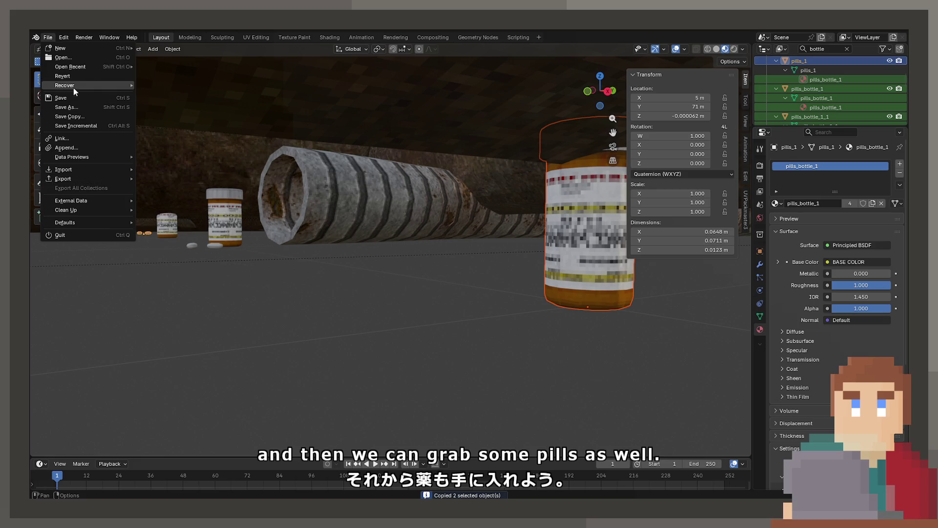
{"action": "mouse_move", "coordinate": [81, 67]}
{"action": "left_click", "coordinate": [169, 94]}
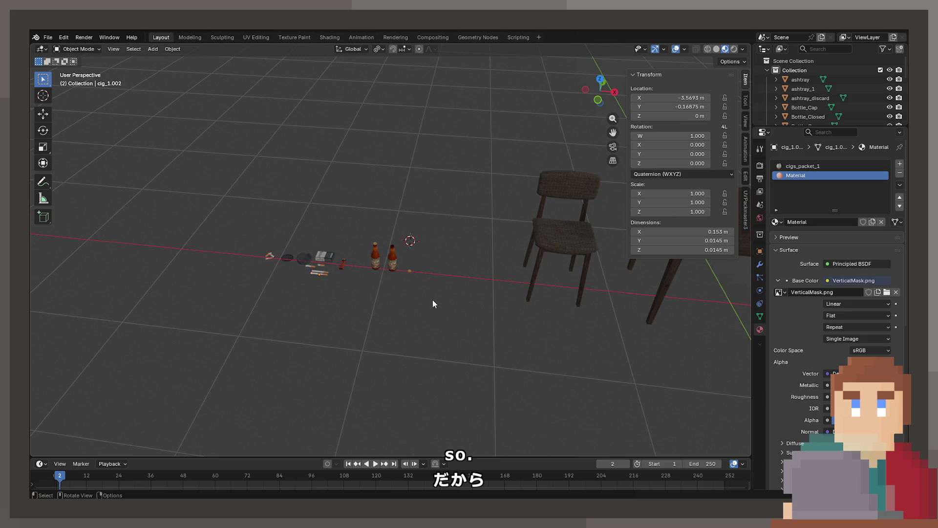
{"action": "key", "text": "ctrl+v"}
Move the pasted objects along the ground plane toward the other props.
{"action": "scroll", "coordinate": [430, 283], "scroll_direction": "down", "scroll_amount": 8}
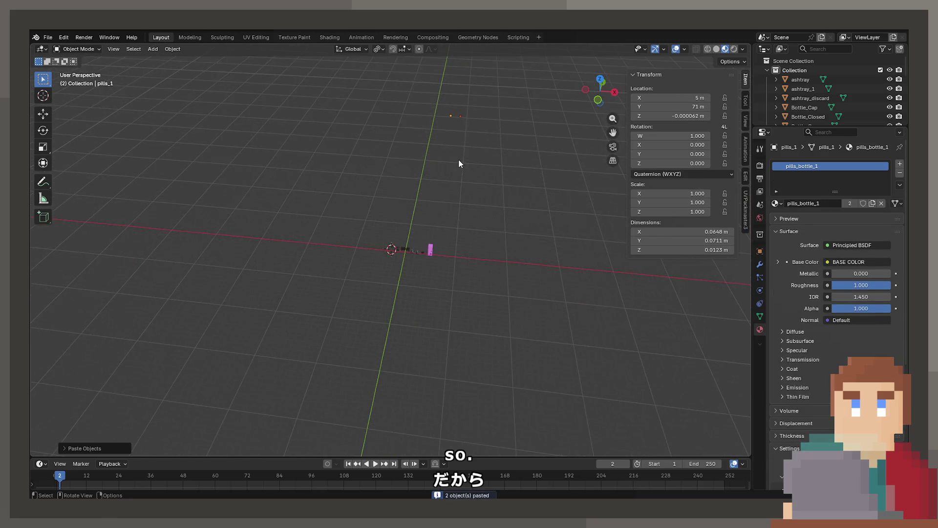
{"action": "key", "text": "g"}
{"action": "left_click", "coordinate": [400, 293]}
{"action": "scroll", "coordinate": [409, 281], "scroll_direction": "up", "scroll_amount": 5}
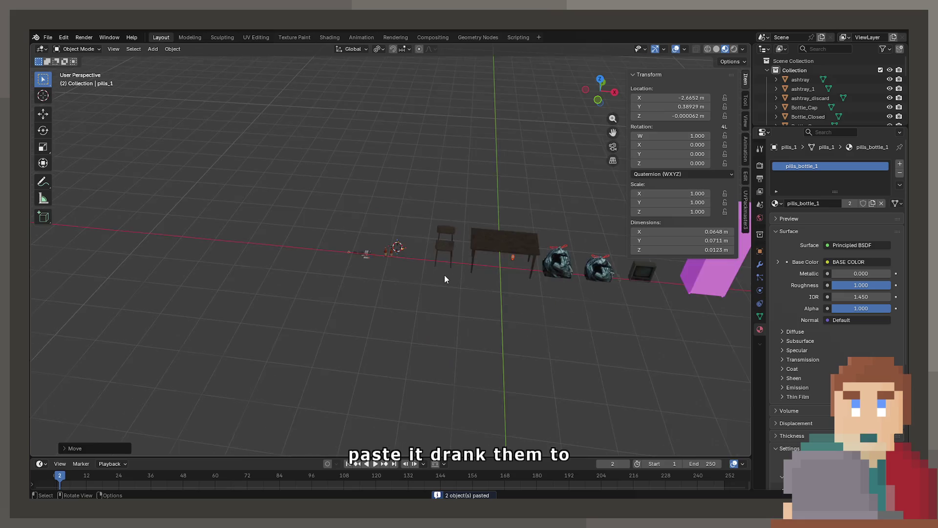
{"action": "scroll", "coordinate": [445, 279], "scroll_direction": "up", "scroll_amount": 4}
{"action": "key", "text": "g"}
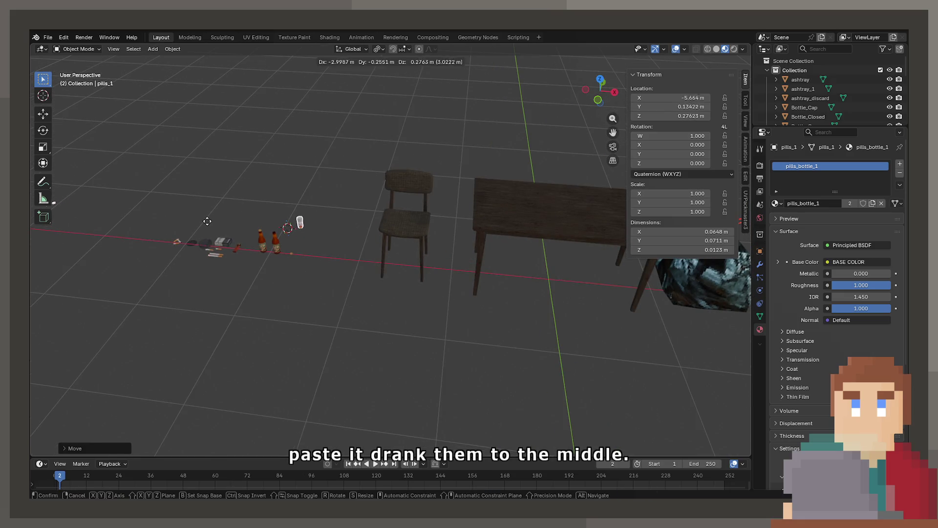
{"action": "key", "text": "shift+z"}
{"action": "left_click", "coordinate": [215, 232]}
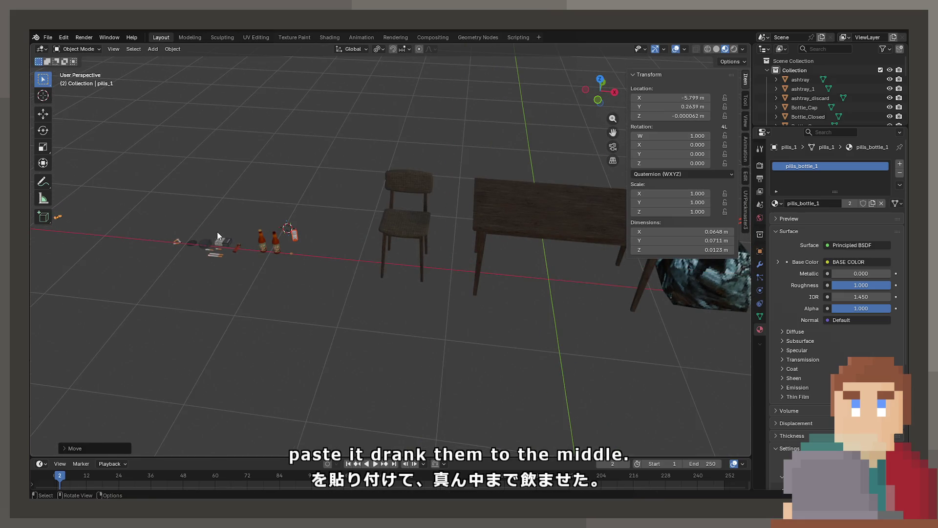
Drop the pills beside the beer bottles, frame them, and switch to the UV Editing workspace.
{"action": "scroll", "coordinate": [323, 262], "scroll_direction": "left", "scroll_amount": 5}
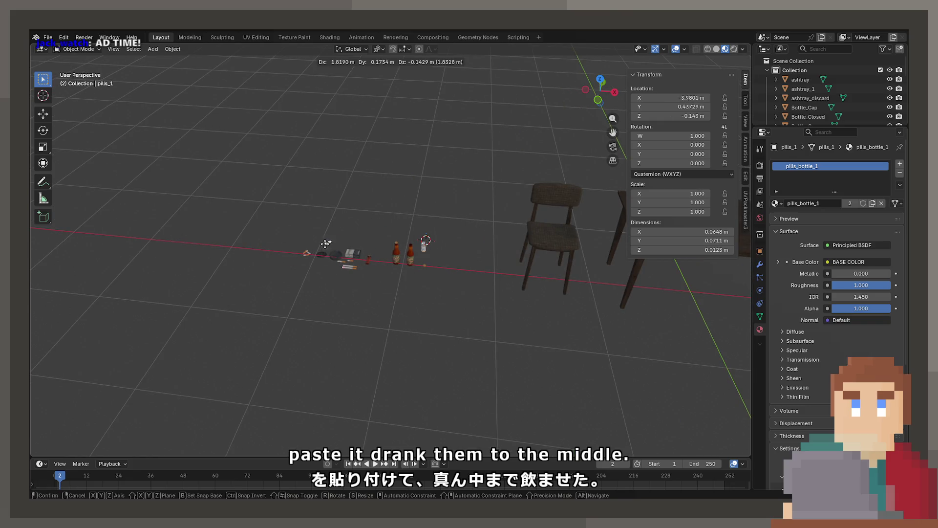
{"action": "key", "text": "shift+z"}
{"action": "left_click", "coordinate": [424, 255]}
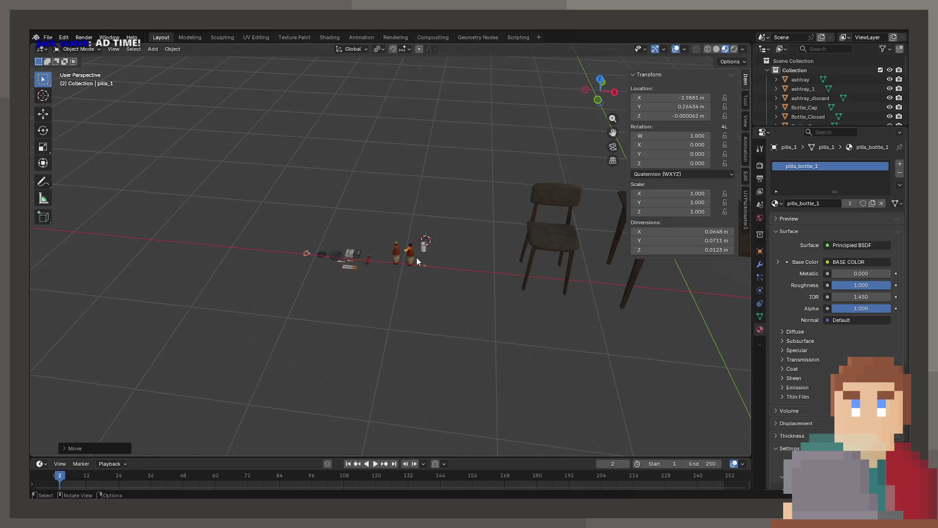
{"action": "key", "text": "KP_Decimal"}
{"action": "scroll", "coordinate": [416, 258], "scroll_direction": "down", "scroll_amount": 5}
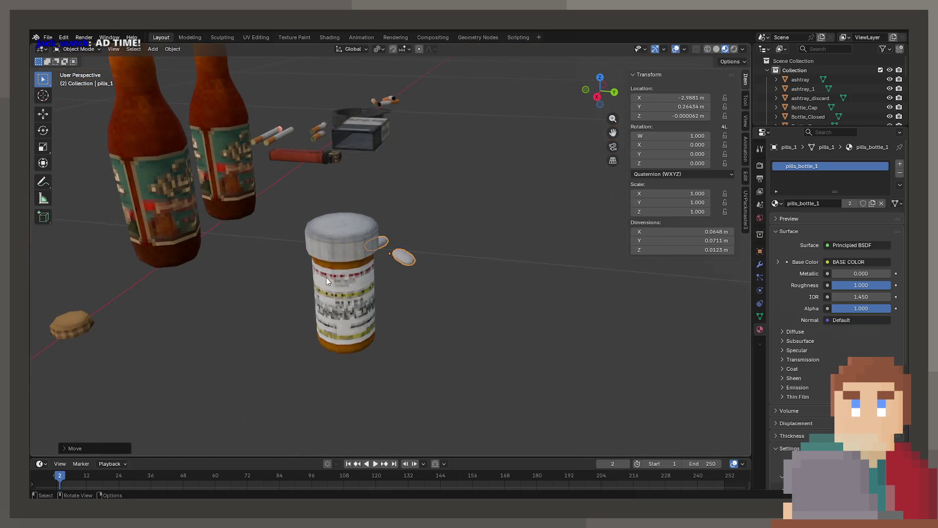
{"action": "scroll", "coordinate": [326, 278], "scroll_direction": "down", "scroll_amount": 3}
{"action": "left_click", "coordinate": [256, 37]}
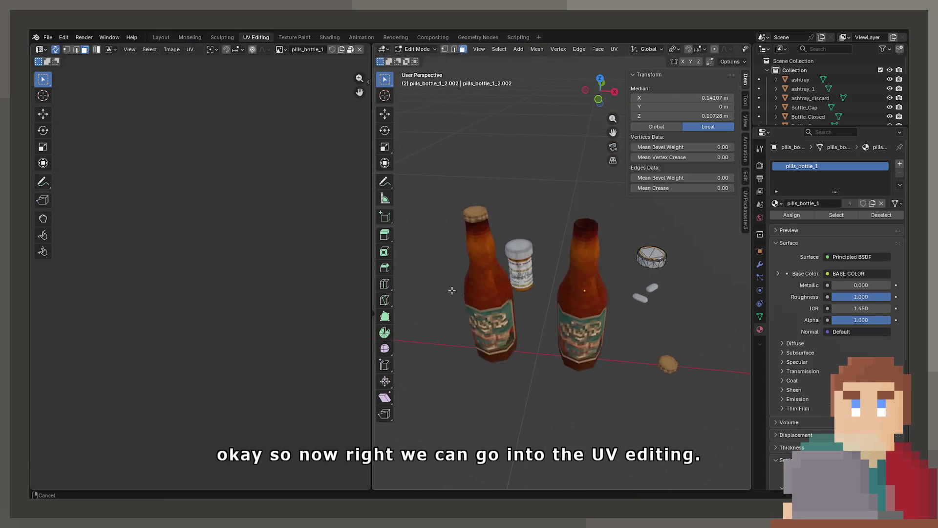
Zoom in on the label texture, orbit to the cap and select a side face in wireframe.
{"action": "scroll", "coordinate": [537, 293], "scroll_direction": "up", "scroll_amount": 5}
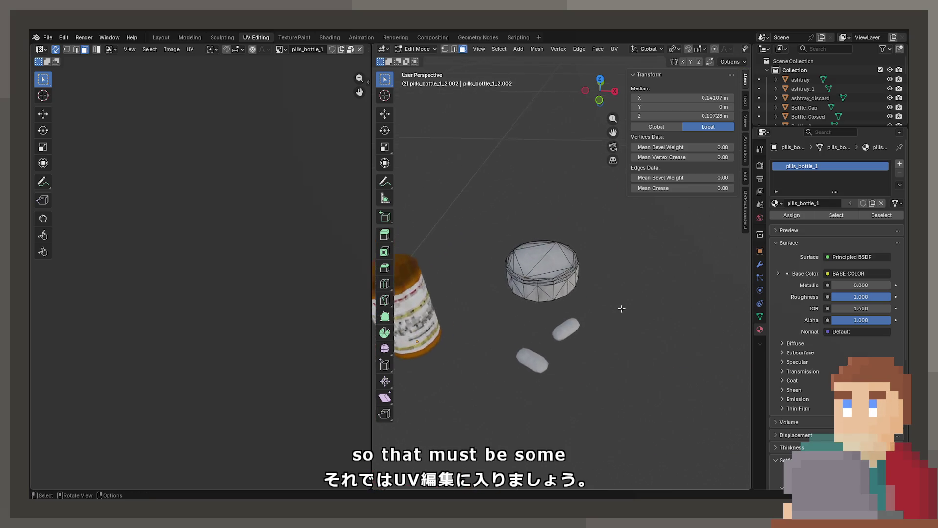
{"action": "scroll", "coordinate": [622, 308], "scroll_direction": "up", "scroll_amount": 1}
{"action": "scroll", "coordinate": [209, 284], "scroll_direction": "up", "scroll_amount": 8}
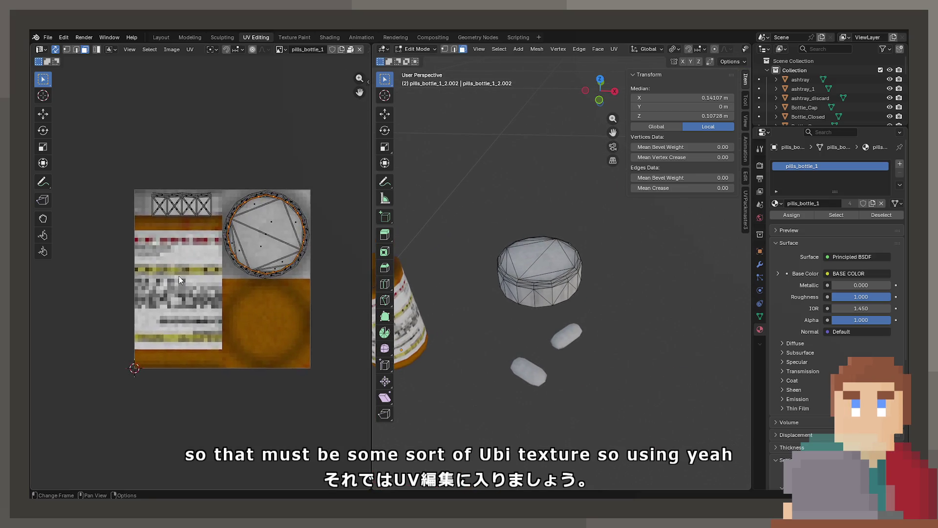
{"action": "scroll", "coordinate": [179, 279], "scroll_direction": "up", "scroll_amount": 3}
{"action": "scroll", "coordinate": [516, 249], "scroll_direction": "up", "scroll_amount": 1}
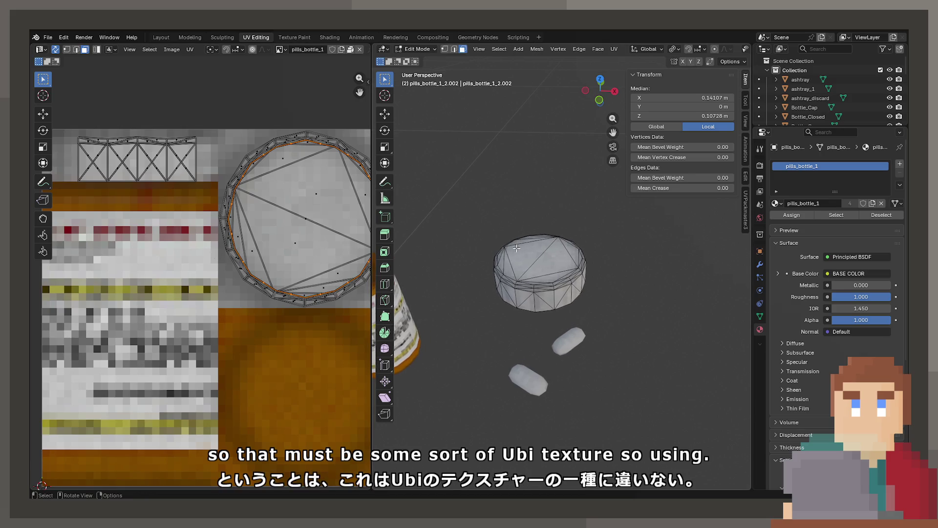
{"action": "scroll", "coordinate": [495, 290], "scroll_direction": "up", "scroll_amount": 8}
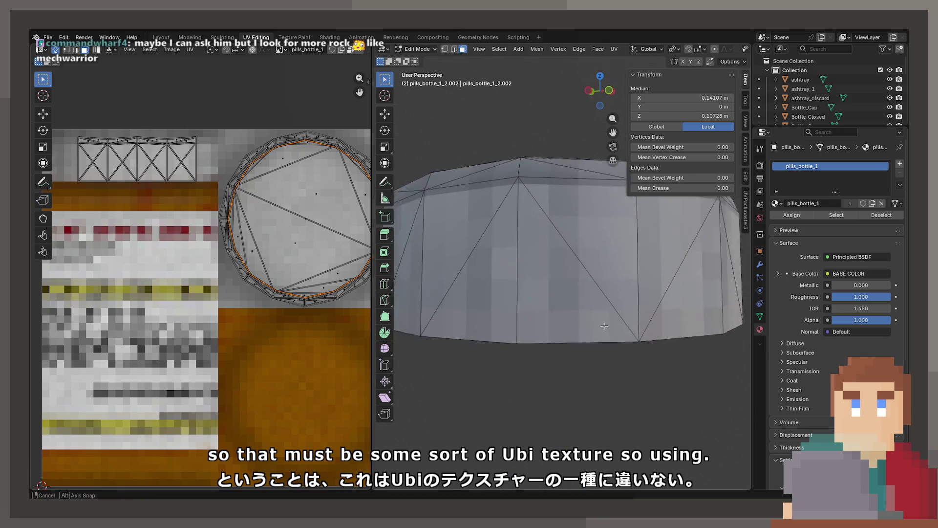
{"action": "mouse_move", "coordinate": [496, 289]}
{"action": "left_mouse_down"}
{"action": "mouse_move", "coordinate": [643, 284]}
{"action": "mouse_move", "coordinate": [633, 314]}
{"action": "left_mouse_up"}
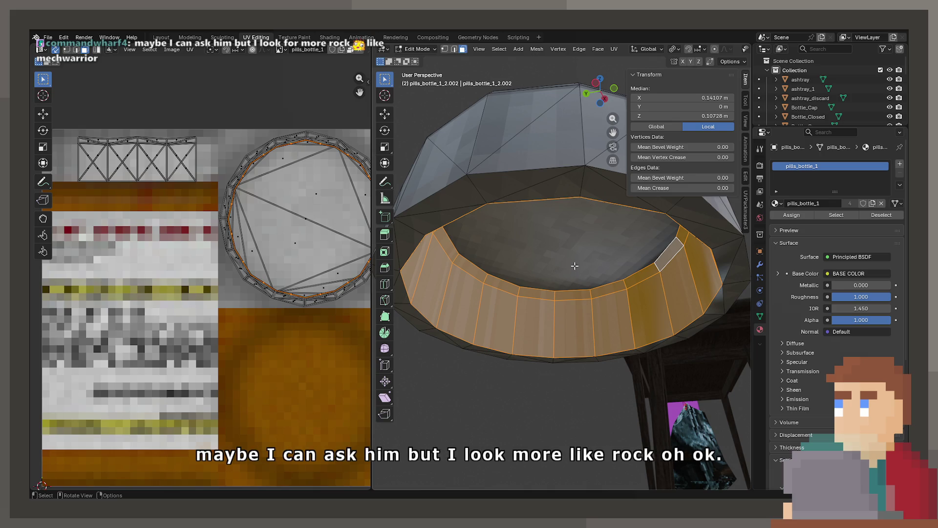
{"action": "key", "text": "alt+a"}
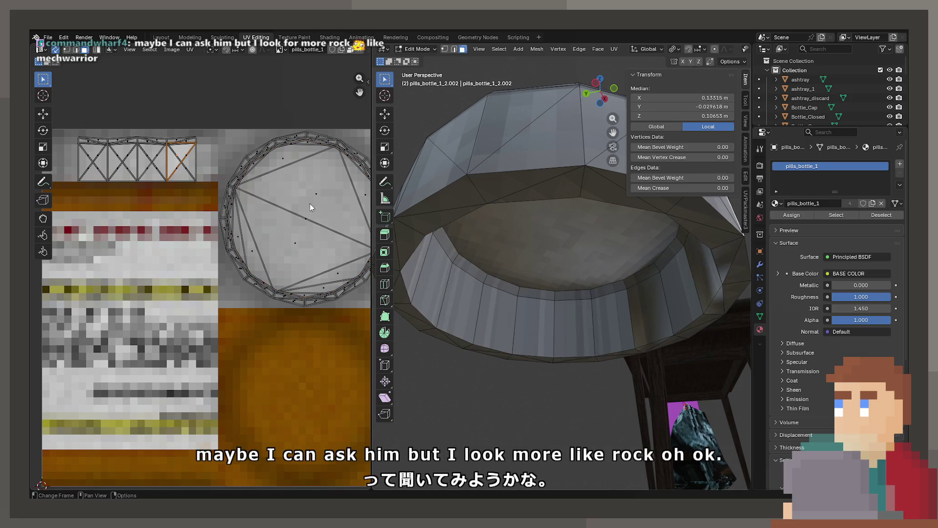
{"action": "left_click", "coordinate": [501, 215]}
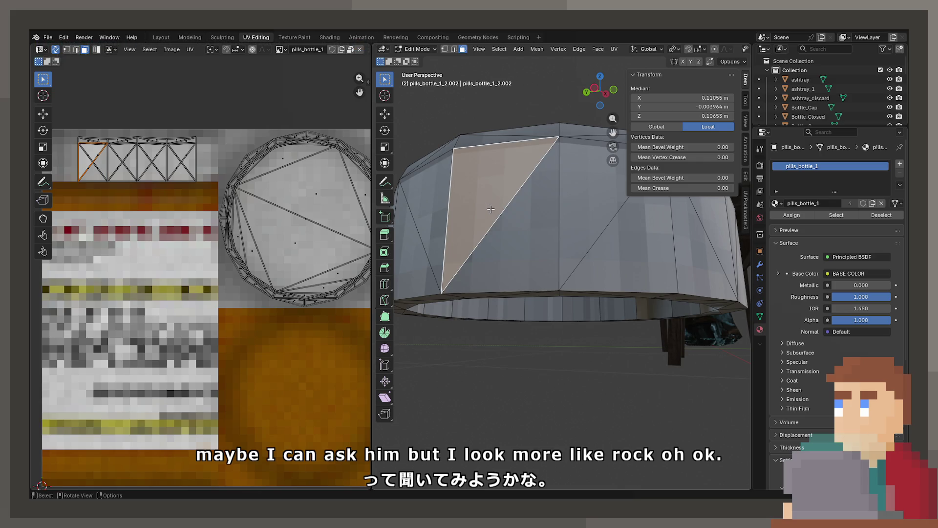
{"action": "scroll", "coordinate": [534, 216], "scroll_direction": "down", "scroll_amount": 2}
{"action": "key", "text": "shift+z"}
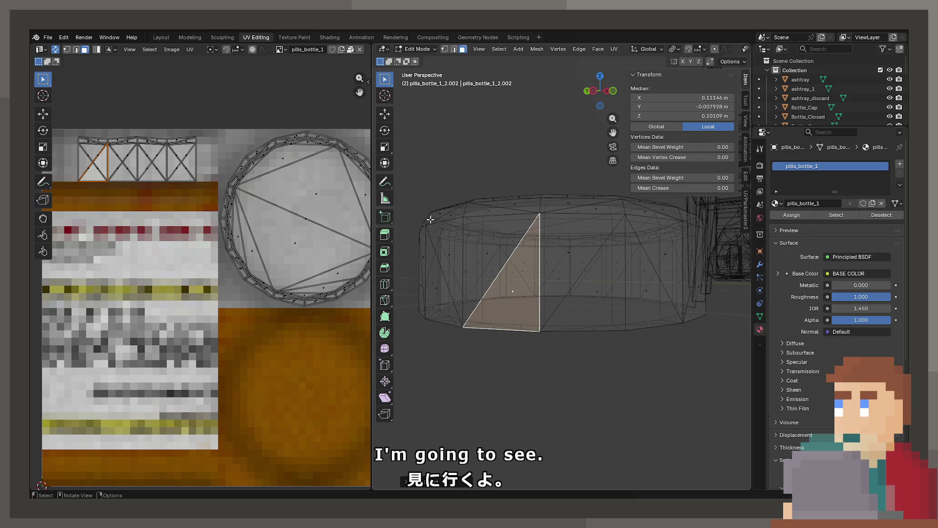
Return to solid shading and select the cap's inner wall face loop and its linked mesh.
{"action": "left_click", "coordinate": [634, 295]}
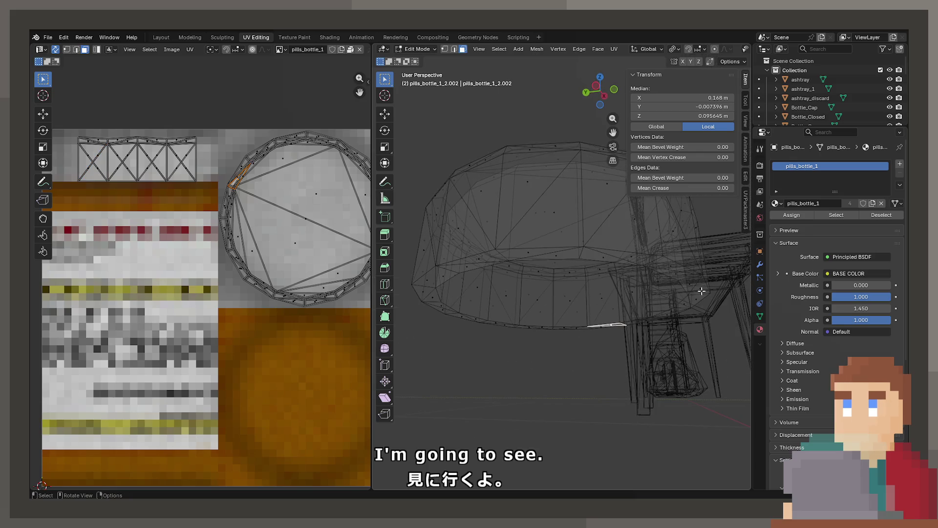
{"action": "key", "text": "z"}
{"action": "left_click", "coordinate": [658, 293]}
{"action": "left_click", "coordinate": [620, 297], "text": "alt"}
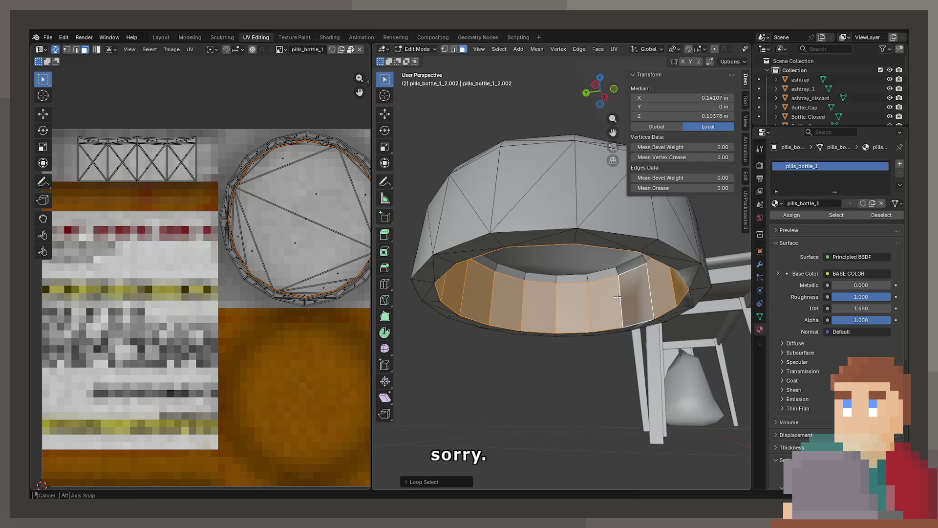
{"action": "left_click_drag", "start_coordinate": [618, 296], "coordinate": [619, 290]}
{"action": "key", "text": "ctrl+l"}
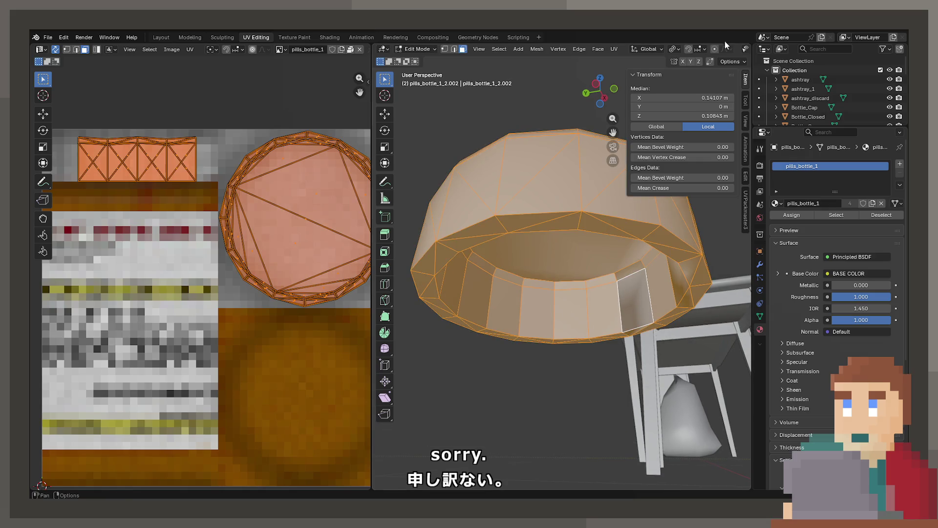
Back in the Layout workspace, orbit underneath to look inside the bottle while toggling edit mode.
{"action": "left_click", "coordinate": [160, 37]}
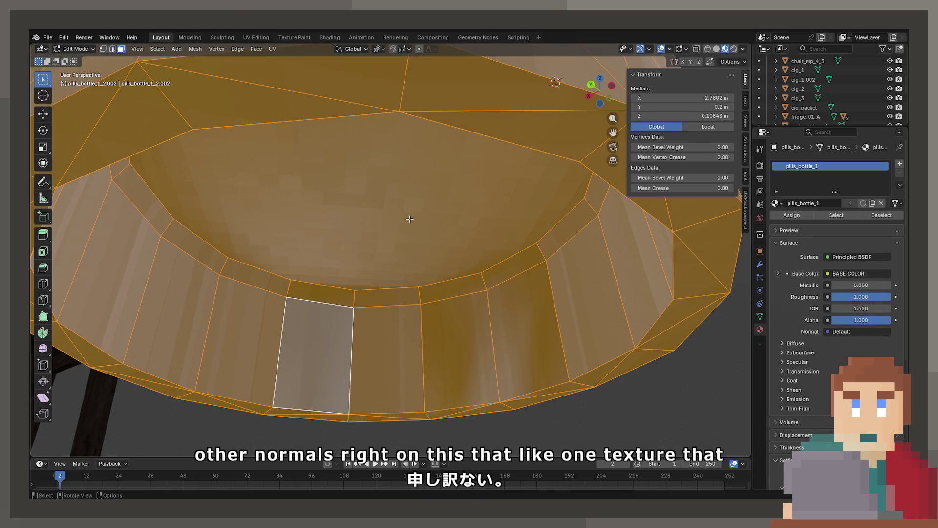
{"action": "key", "text": "alt+a"}
{"action": "key", "text": "Tab"}
{"action": "scroll", "coordinate": [446, 310], "scroll_direction": "up", "scroll_amount": 3}
{"action": "mouse_move", "coordinate": [545, 309]}
{"action": "left_mouse_down"}
{"action": "mouse_move", "coordinate": [406, 269]}
{"action": "mouse_move", "coordinate": [414, 264]}
{"action": "mouse_move", "coordinate": [378, 285]}
{"action": "mouse_move", "coordinate": [359, 260]}
{"action": "mouse_move", "coordinate": [435, 252]}
{"action": "mouse_move", "coordinate": [438, 296]}
{"action": "mouse_move", "coordinate": [379, 52]}
{"action": "left_mouse_up"}
{"action": "key", "text": "Tab"}
{"action": "key", "text": "a"}
{"action": "key", "text": "Tab"}
Enter edit mode with all faces selected, display face normals and show the sidebar.
{"action": "left_click", "coordinate": [739, 51]}
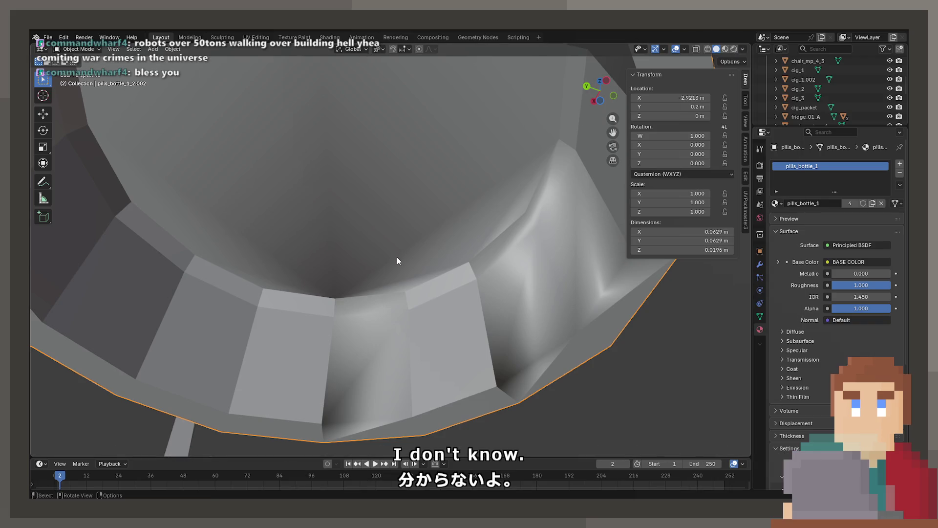
{"action": "key", "text": "Tab"}
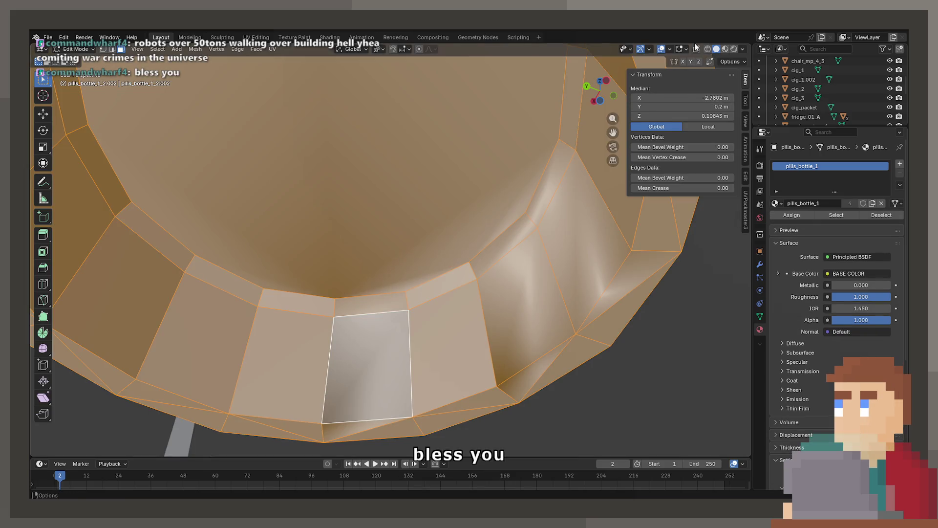
{"action": "left_click", "coordinate": [681, 49]}
{"action": "left_click", "coordinate": [639, 215]}
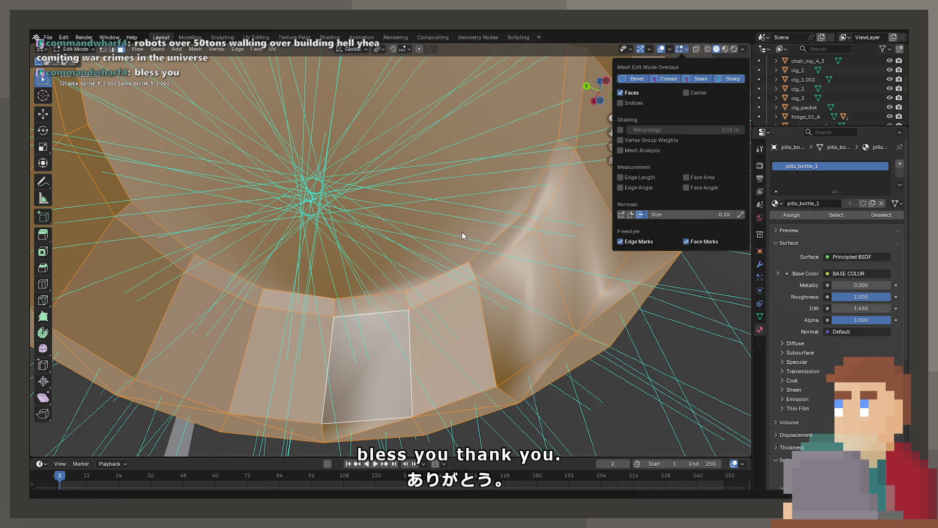
{"action": "key", "text": "n"}
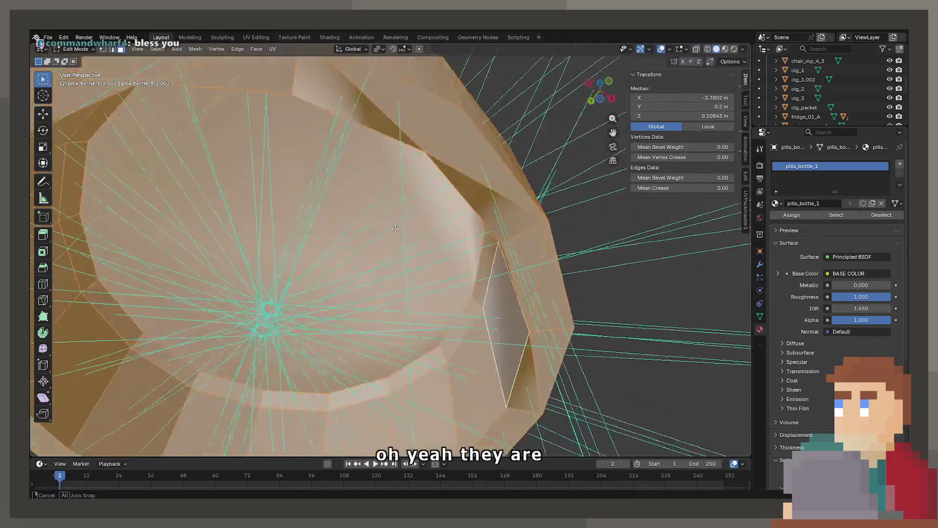
Select the inner rim band of faces and bring up the face context menu.
{"action": "left_click", "coordinate": [534, 372]}
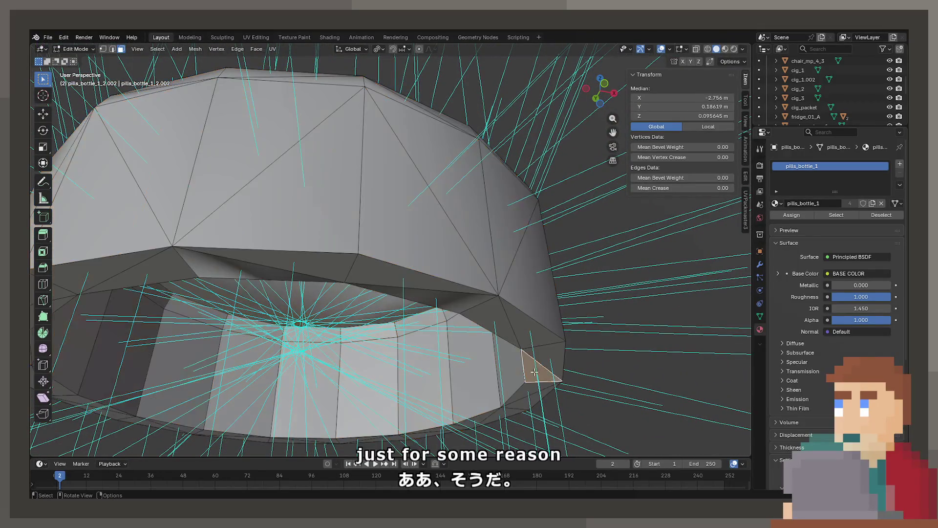
{"action": "left_click", "coordinate": [462, 306]}
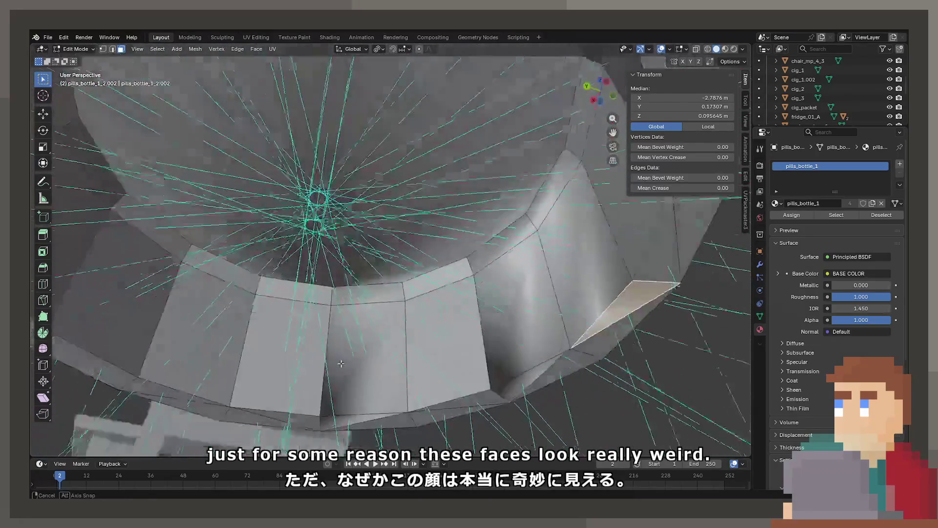
{"action": "left_click", "coordinate": [407, 269], "text": "alt"}
{"action": "left_click", "coordinate": [395, 253], "text": "alt+shift"}
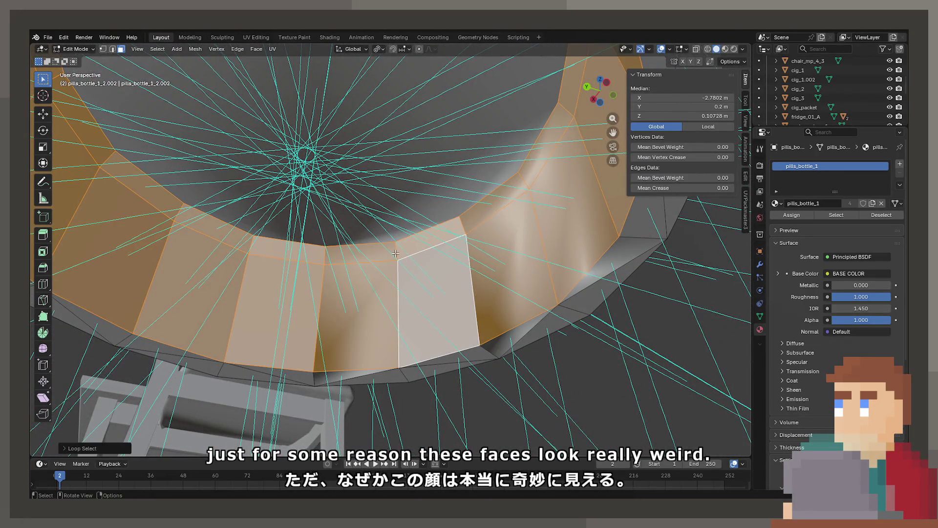
{"action": "right_click", "coordinate": [396, 253]}
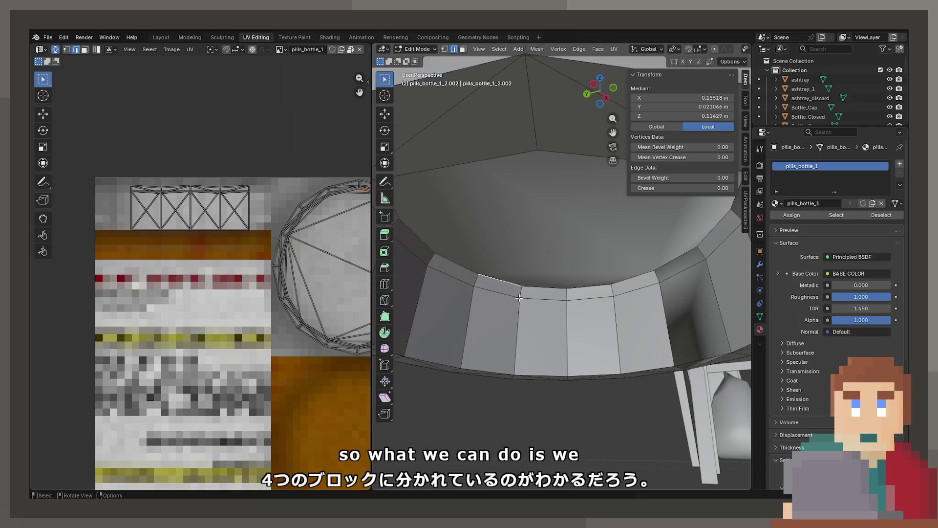
Mark every fourth vertical edge of the inner wall as a seam.
{"action": "left_click_drag", "start_coordinate": [535, 316], "coordinate": [680, 323]}
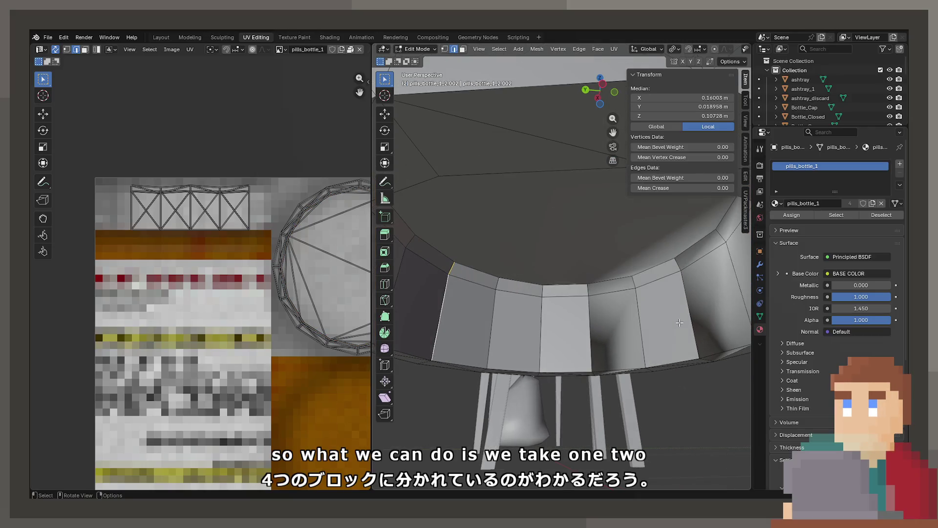
{"action": "left_click", "coordinate": [636, 300], "text": "shift"}
{"action": "mouse_move", "coordinate": [635, 300]}
{"action": "left_mouse_down"}
{"action": "mouse_move", "coordinate": [469, 264]}
{"action": "mouse_move", "coordinate": [565, 207]}
{"action": "mouse_move", "coordinate": [444, 248]}
{"action": "left_mouse_up"}
{"action": "left_click", "coordinate": [578, 211], "text": "shift"}
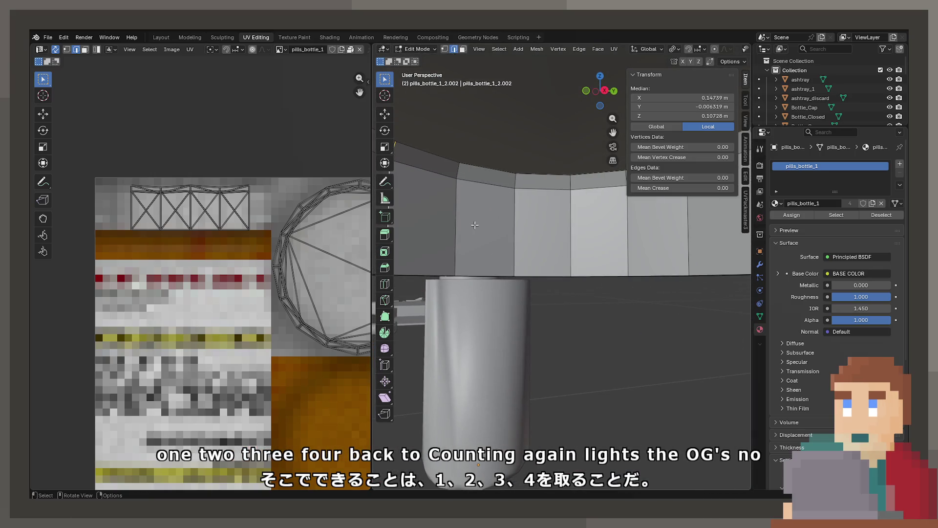
{"action": "mouse_move", "coordinate": [615, 227]}
{"action": "left_mouse_down"}
{"action": "mouse_move", "coordinate": [589, 249]}
{"action": "mouse_move", "coordinate": [523, 230]}
{"action": "left_mouse_up"}
{"action": "left_click", "coordinate": [579, 245], "text": "shift"}
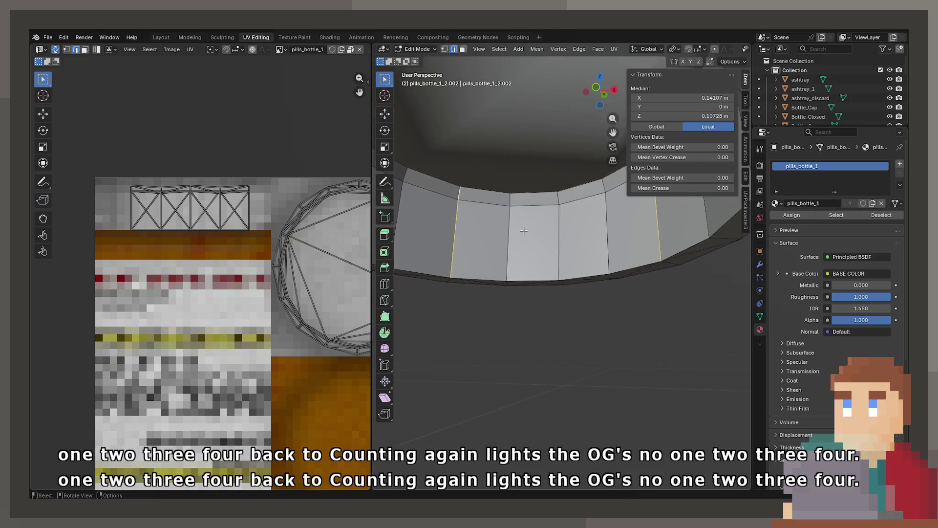
{"action": "left_click_drag", "start_coordinate": [627, 229], "coordinate": [615, 229]}
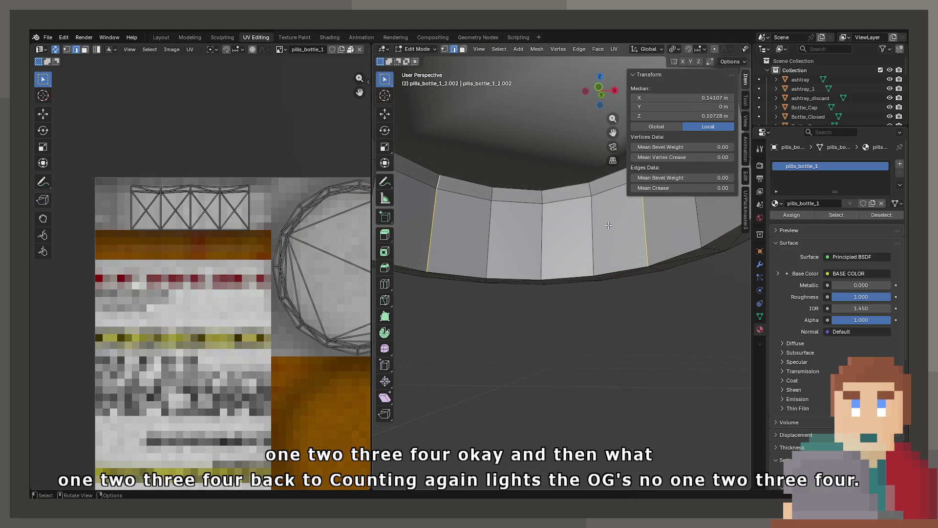
{"action": "key", "text": "F3"}
{"action": "key", "text": "Return"}
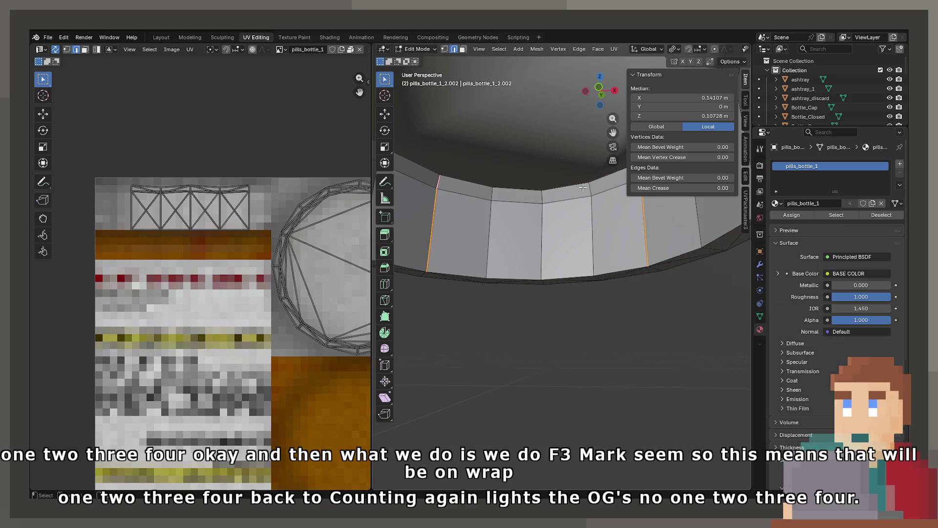
Mark the top rim edge loop as a seam.
{"action": "left_click", "coordinate": [549, 191], "text": "alt"}
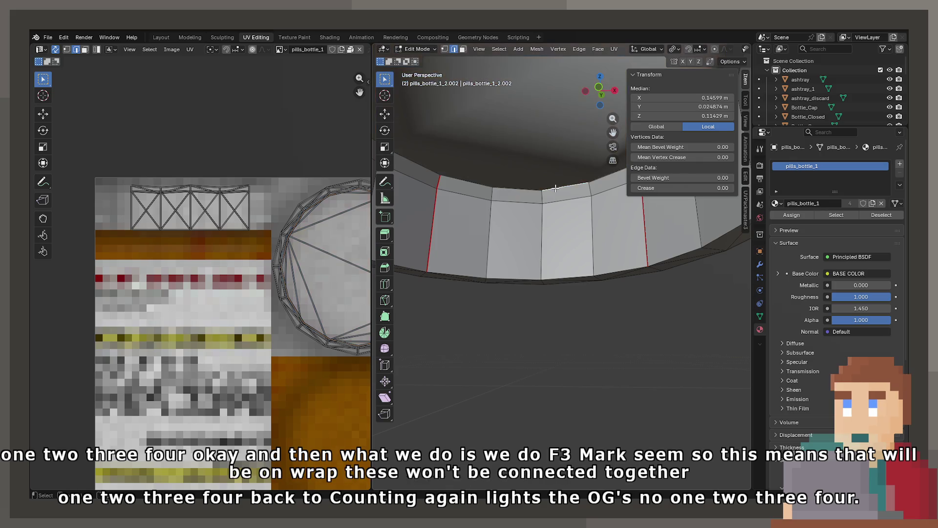
{"action": "left_click", "coordinate": [549, 191], "text": "alt"}
{"action": "key", "text": "u"}
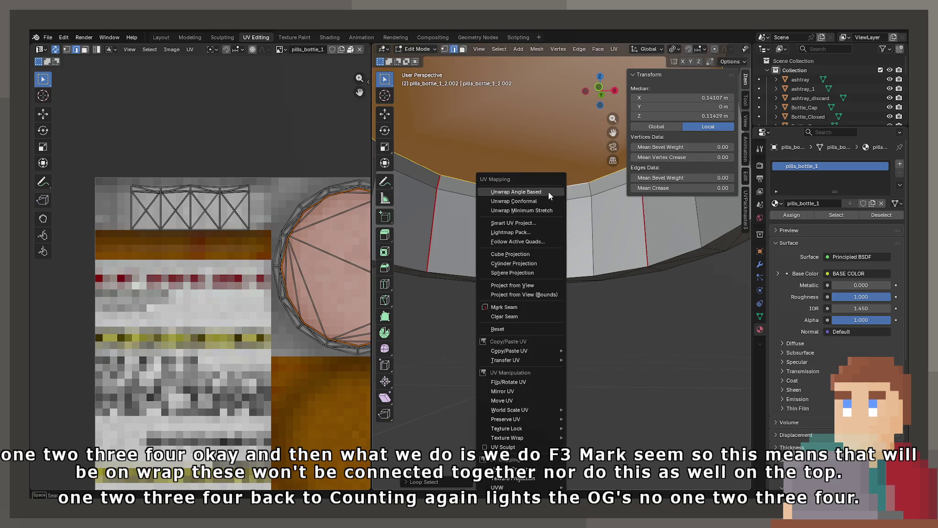
{"action": "key", "text": "Escape"}
{"action": "key", "text": "F3"}
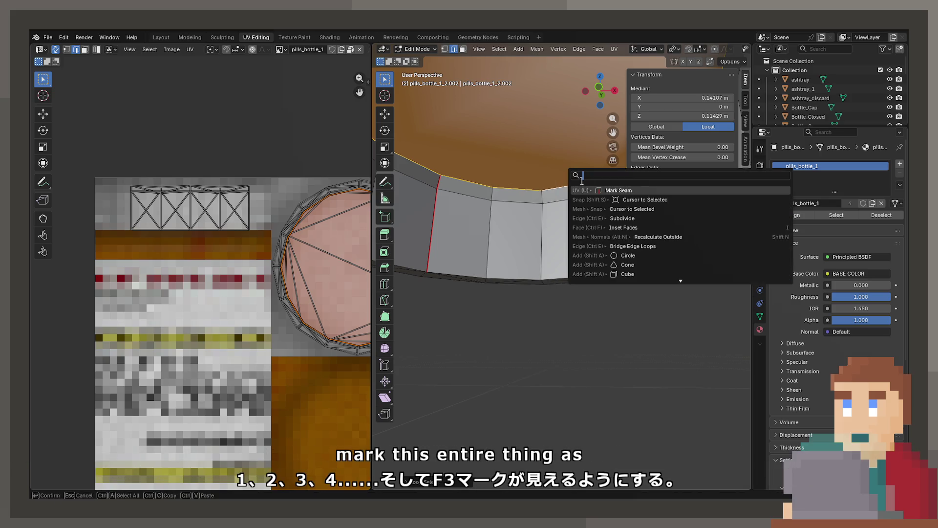
{"action": "left_click", "coordinate": [597, 191]}
Mark the shortest path around the bottom rim as a seam.
{"action": "left_click", "coordinate": [528, 276], "text": "alt"}
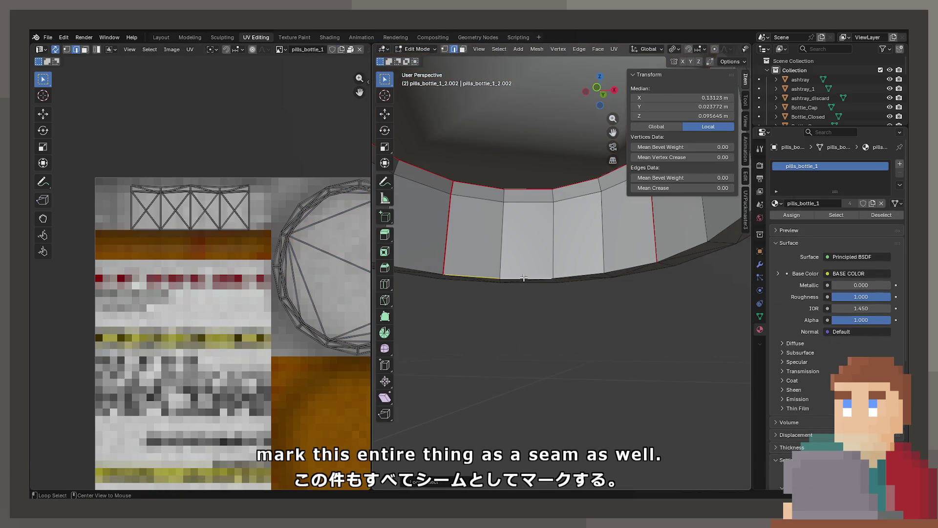
{"action": "mouse_move", "coordinate": [528, 276]}
{"action": "left_mouse_down"}
{"action": "mouse_move", "coordinate": [631, 295]}
{"action": "mouse_move", "coordinate": [618, 310]}
{"action": "left_mouse_up"}
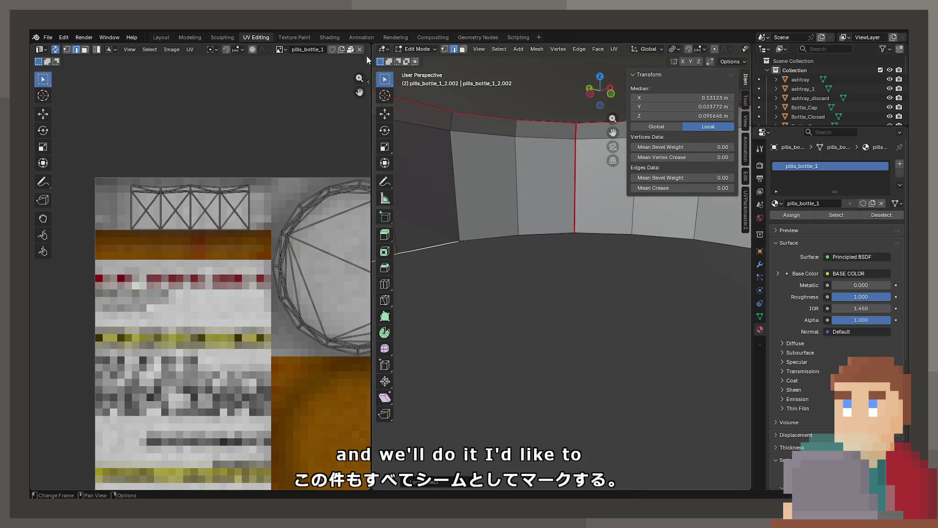
{"action": "left_click", "coordinate": [444, 49]}
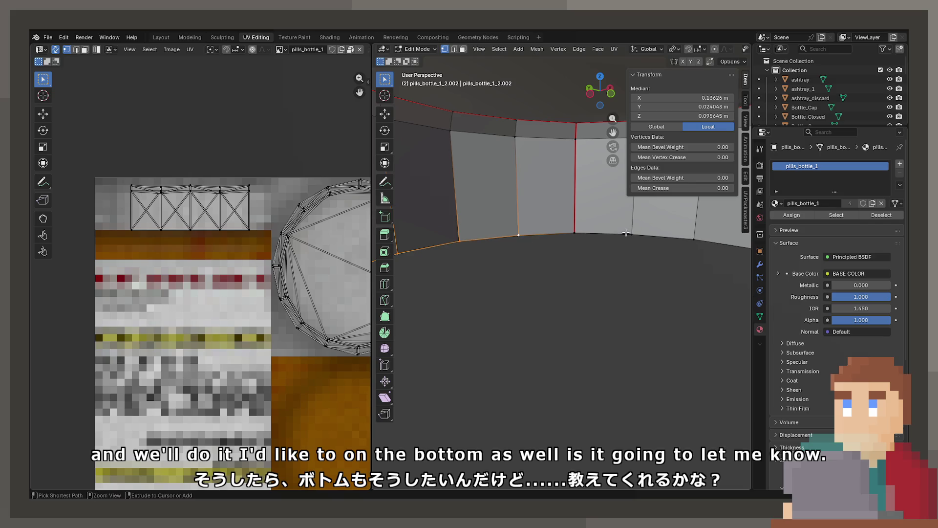
{"action": "mouse_move", "coordinate": [626, 239]}
{"action": "left_mouse_down"}
{"action": "mouse_move", "coordinate": [659, 258]}
{"action": "mouse_move", "coordinate": [519, 230]}
{"action": "mouse_move", "coordinate": [628, 243]}
{"action": "mouse_move", "coordinate": [528, 201]}
{"action": "mouse_move", "coordinate": [581, 211]}
{"action": "mouse_move", "coordinate": [581, 198]}
{"action": "mouse_move", "coordinate": [588, 237]}
{"action": "mouse_move", "coordinate": [568, 190]}
{"action": "left_mouse_up"}
{"action": "left_click", "coordinate": [534, 227], "text": "ctrl"}
{"action": "key", "text": "u"}
{"action": "left_click", "coordinate": [596, 202]}
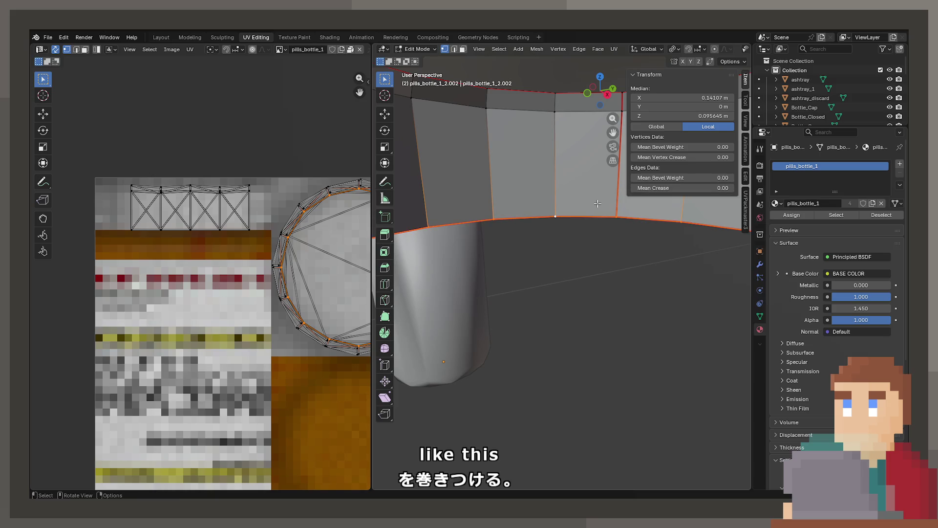
Select the inner wall face loops and unwrap them onto the texture.
{"action": "key", "text": "3"}
{"action": "left_click_drag", "start_coordinate": [553, 195], "coordinate": [556, 180]}
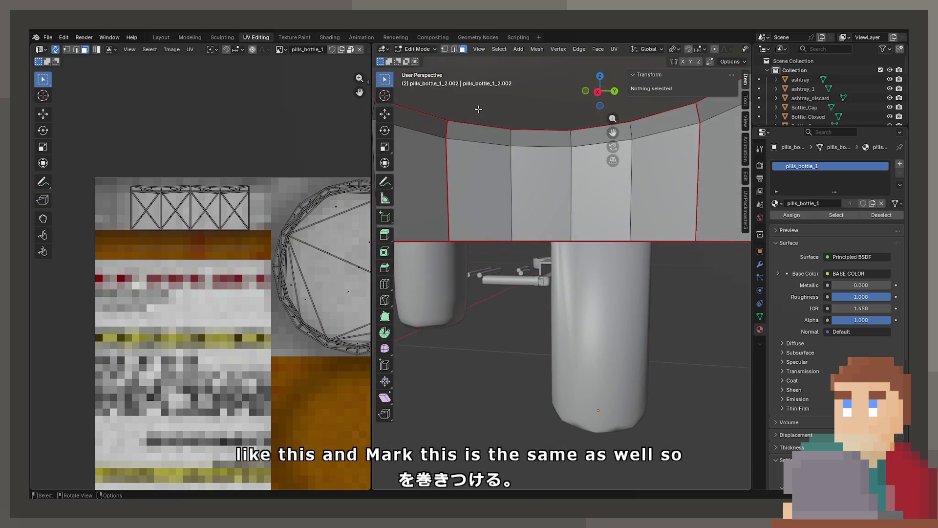
{"action": "left_click", "coordinate": [557, 180], "text": "alt"}
{"action": "left_click", "coordinate": [568, 139], "text": "alt+shift"}
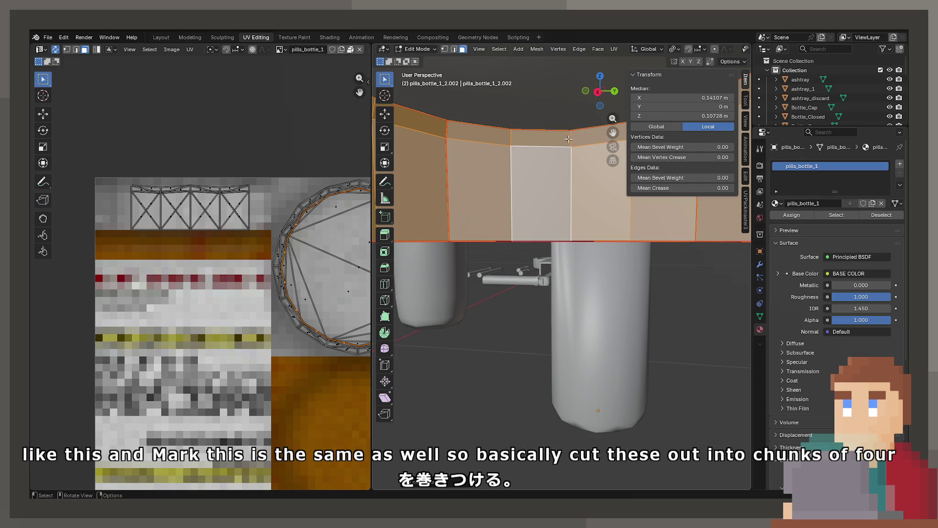
{"action": "key", "text": "u"}
{"action": "left_click", "coordinate": [568, 139]}
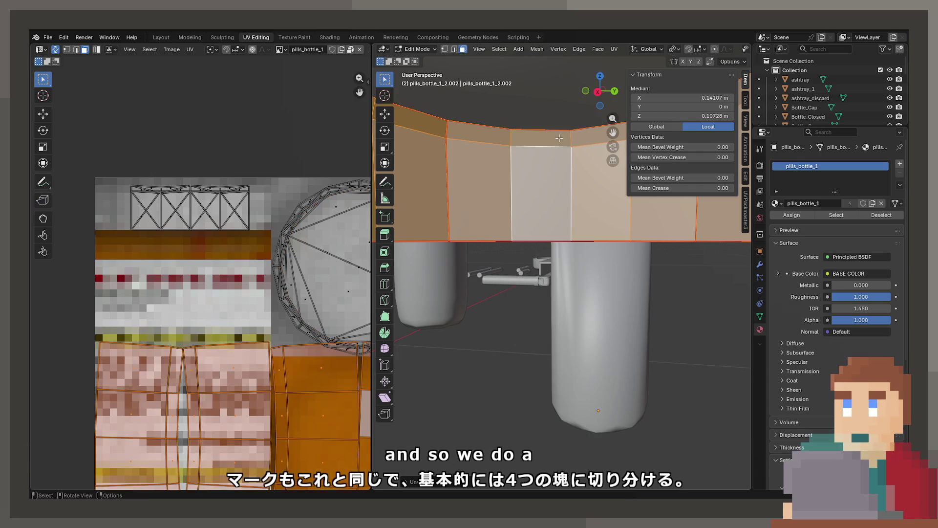
{"action": "scroll", "coordinate": [195, 312], "scroll_direction": "down", "scroll_amount": 5}
{"action": "scroll", "coordinate": [556, 192], "scroll_direction": "up", "scroll_amount": 1}
Re-unwrap the inner wall and move its UV island onto the texture.
{"action": "key", "text": "u"}
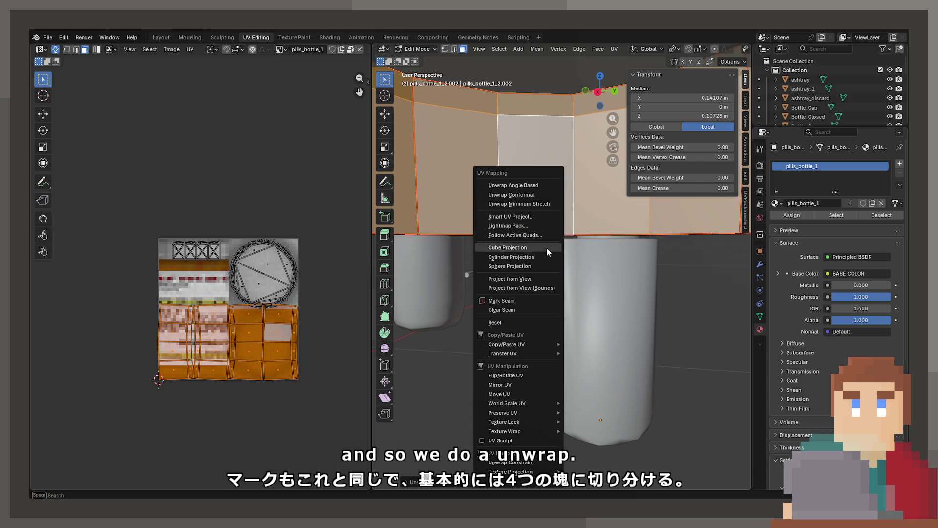
{"action": "scroll", "coordinate": [297, 293], "scroll_direction": "down", "scroll_amount": 2}
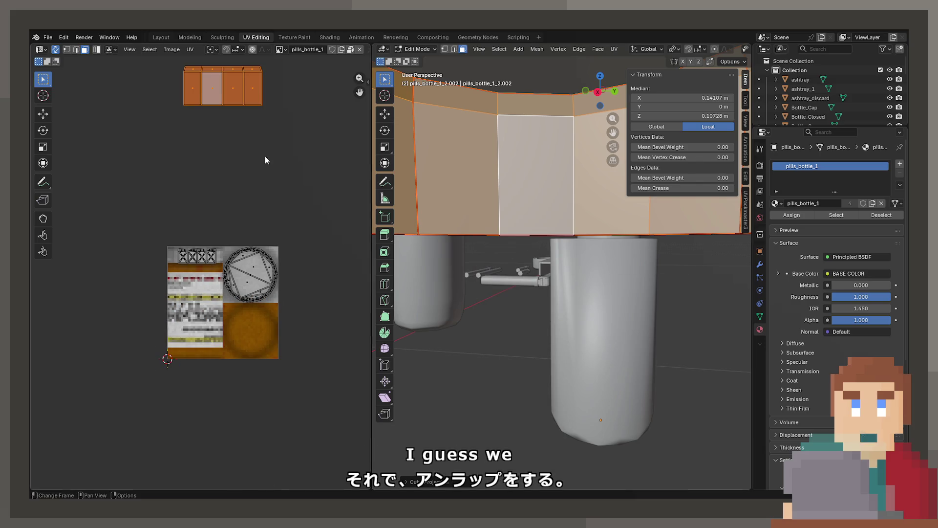
{"action": "key", "text": "g"}
{"action": "left_click", "coordinate": [226, 420]}
{"action": "scroll", "coordinate": [226, 420], "scroll_direction": "up", "scroll_amount": 5}
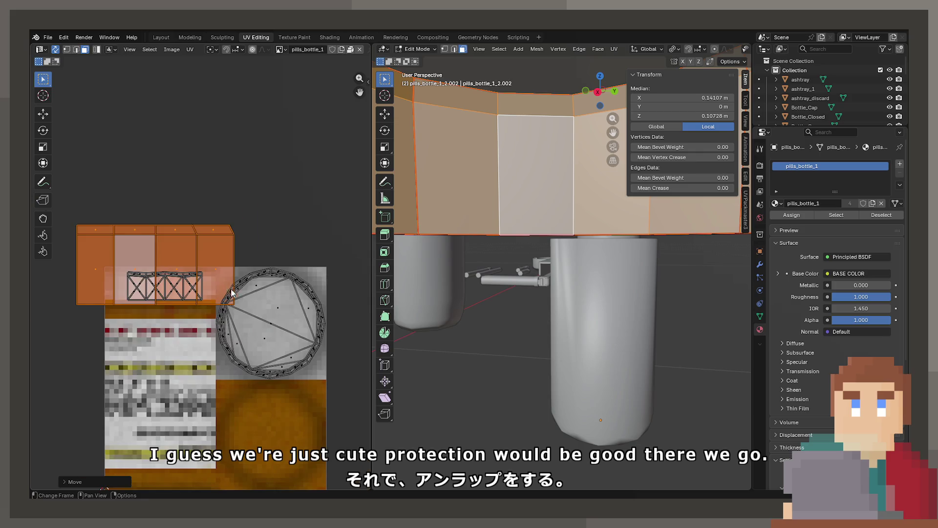
{"action": "key", "text": "s"}
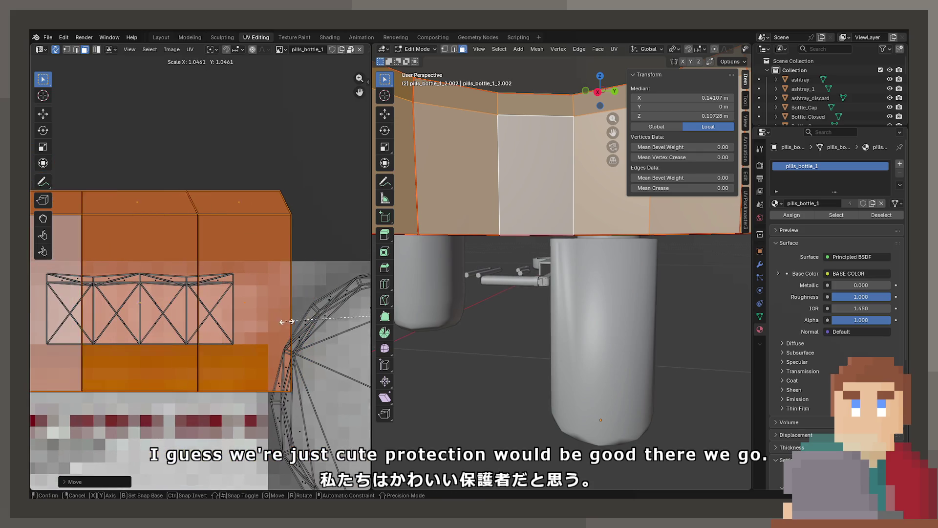
{"action": "right_click", "coordinate": [283, 319]}
{"action": "scroll", "coordinate": [268, 312], "scroll_direction": "down", "scroll_amount": 8}
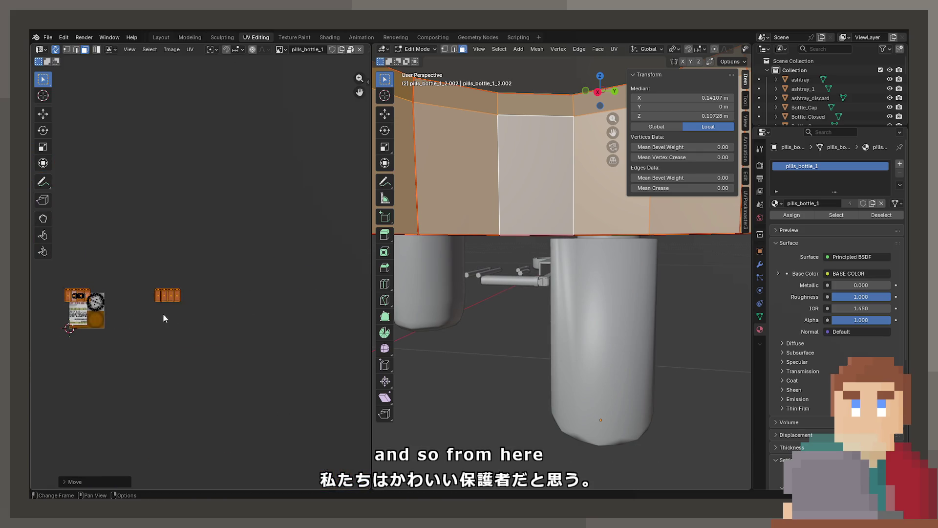
{"action": "scroll", "coordinate": [288, 307], "scroll_direction": "up", "scroll_amount": 1}
Position the wall's UV island over the label strip.
{"action": "left_click", "coordinate": [295, 312]}
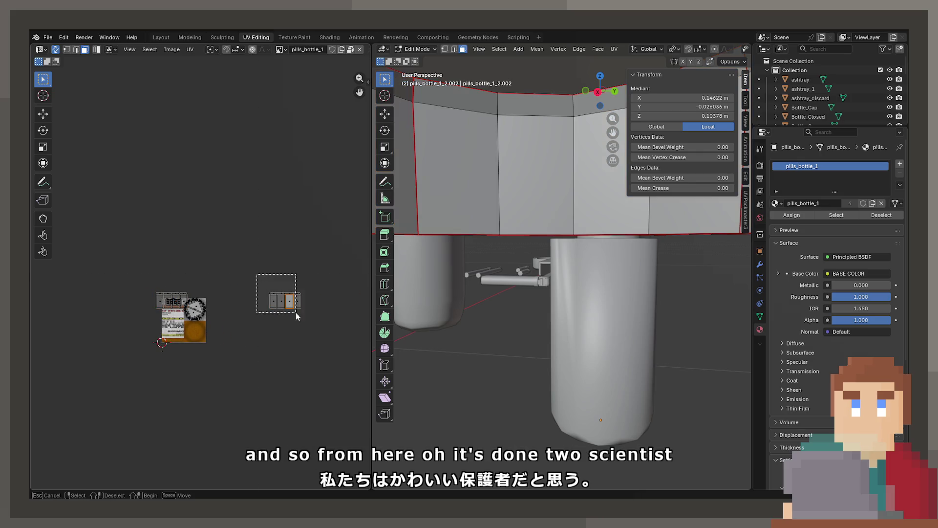
{"action": "left_click_drag", "start_coordinate": [274, 313], "coordinate": [202, 324]}
{"action": "scroll", "coordinate": [181, 306], "scroll_direction": "up", "scroll_amount": 4}
{"action": "scroll", "coordinate": [180, 306], "scroll_direction": "up", "scroll_amount": 2}
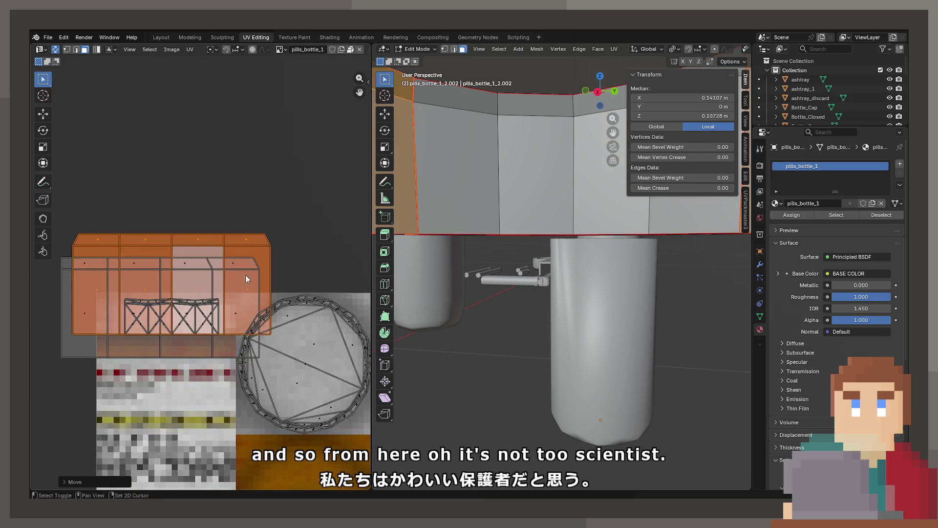
{"action": "key", "text": "g"}
{"action": "left_click", "coordinate": [275, 301]}
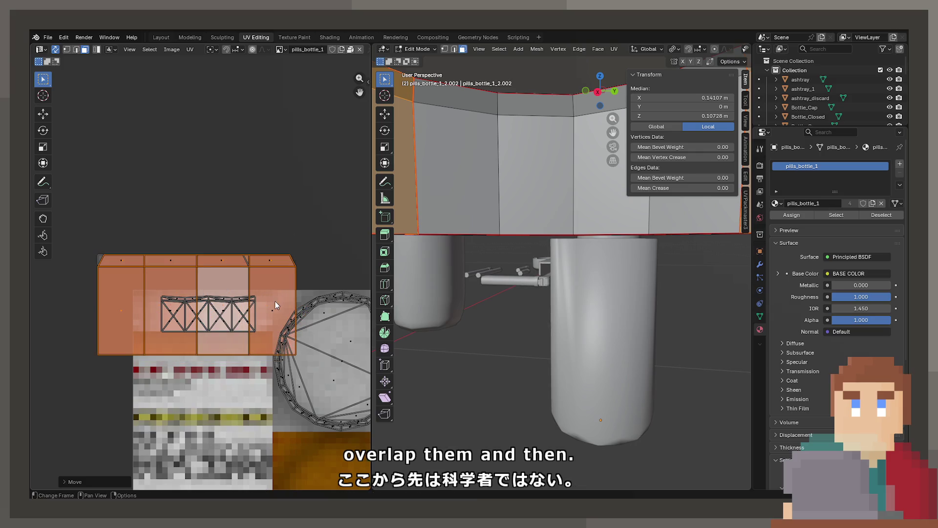
Resize the whole wall island to match the texture's width.
{"action": "left_click", "coordinate": [117, 262]}
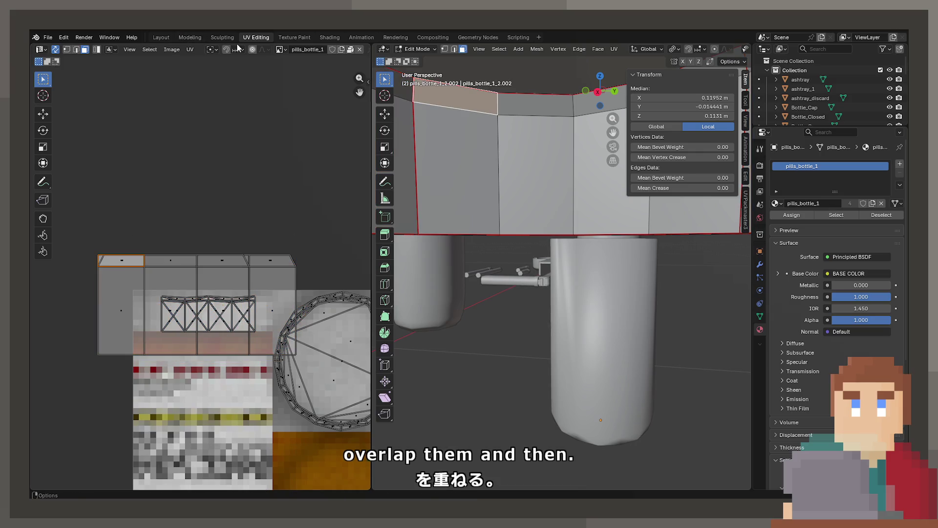
{"action": "left_click", "coordinate": [109, 286]}
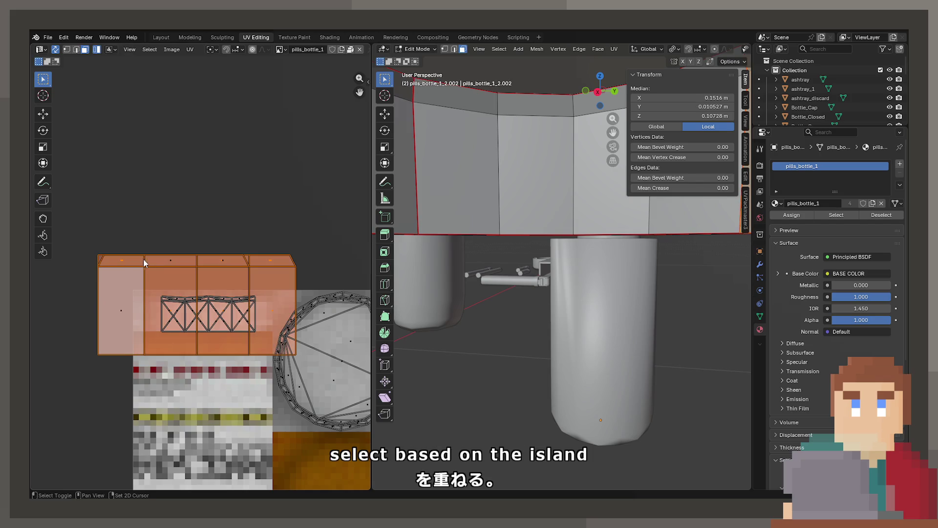
{"action": "left_click", "coordinate": [168, 260]}
{"action": "scroll", "coordinate": [201, 279], "scroll_direction": "up", "scroll_amount": 2}
{"action": "key", "text": "s"}
{"action": "left_click", "coordinate": [252, 314]}
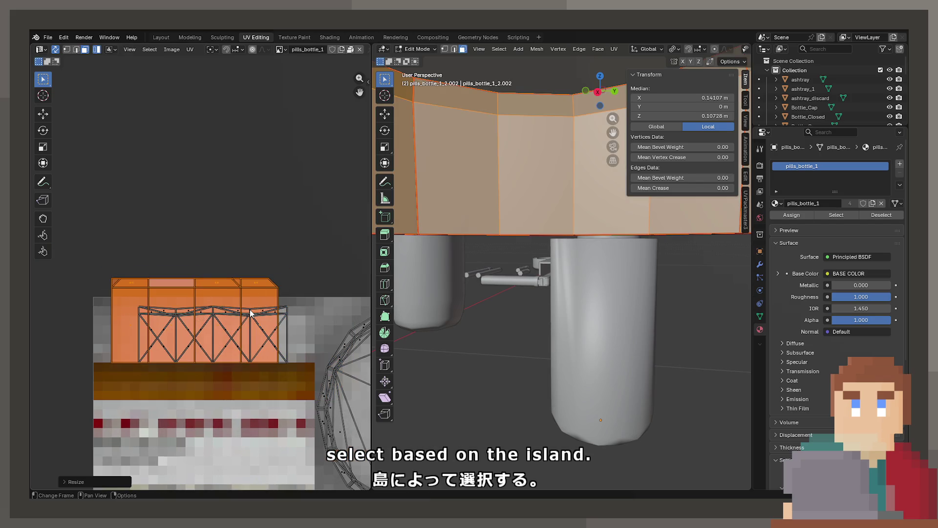
{"action": "scroll", "coordinate": [252, 314], "scroll_direction": "up", "scroll_amount": 2}
{"action": "key", "text": "g"}
{"action": "key", "text": "Escape"}
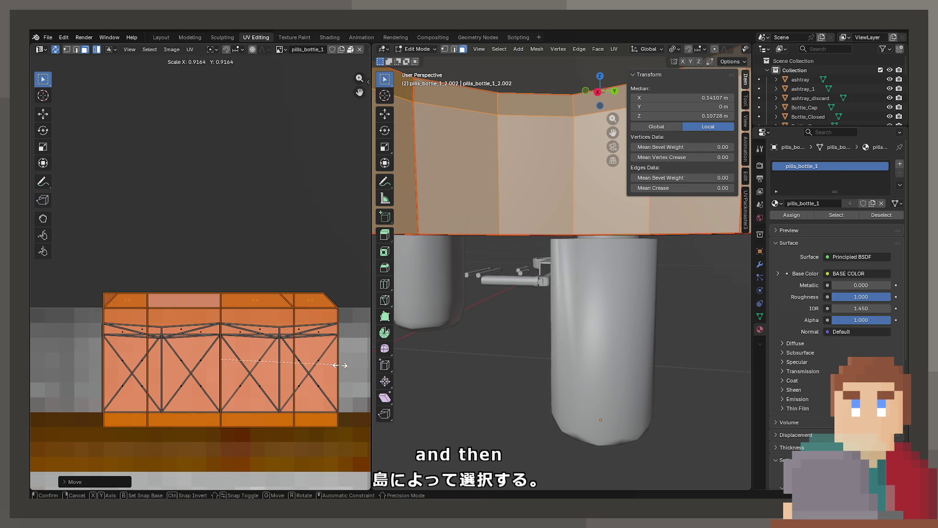
{"action": "key", "text": "g"}
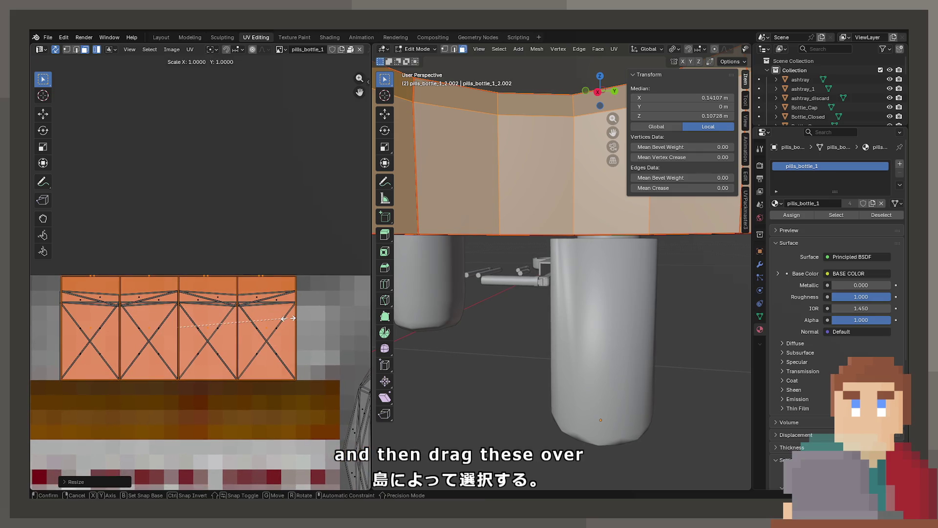
{"action": "left_click", "coordinate": [288, 317]}
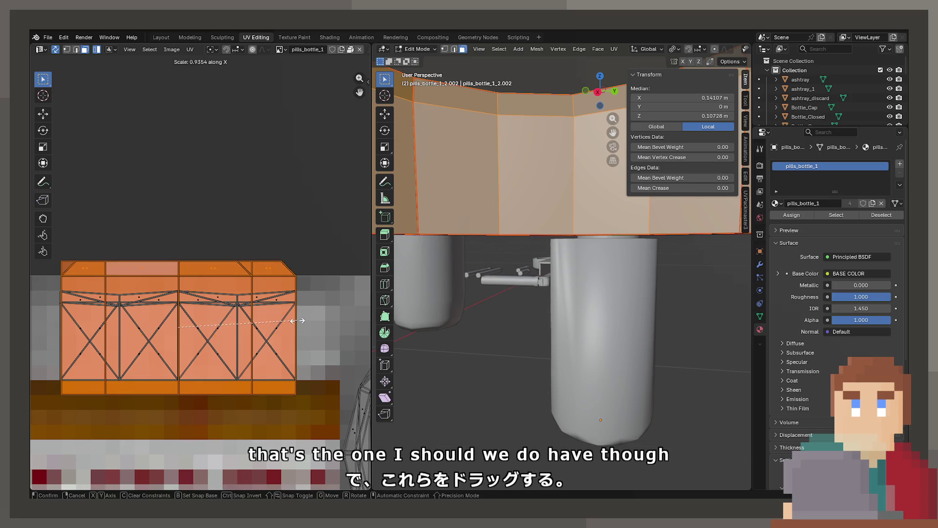
{"action": "left_click", "coordinate": [297, 320]}
In vertex selection, box-select the bottom UV row and move it up.
{"action": "left_click", "coordinate": [96, 289]}
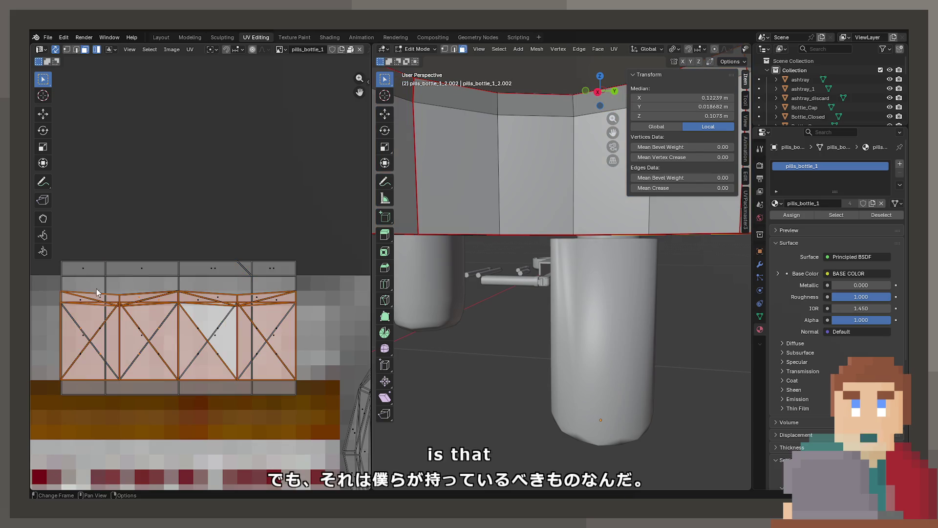
{"action": "left_click", "coordinate": [67, 50]}
{"action": "left_click", "coordinate": [150, 428]}
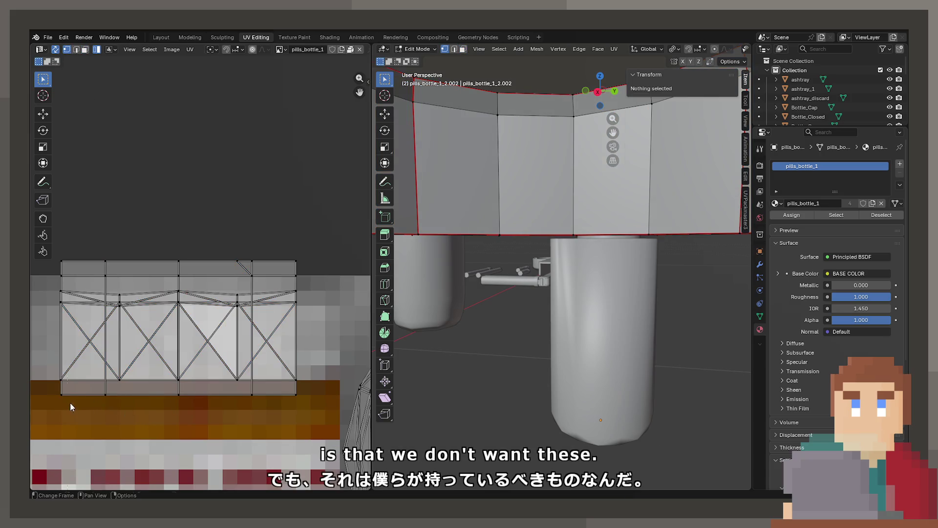
{"action": "key", "text": "b"}
{"action": "left_click_drag", "start_coordinate": [341, 391], "coordinate": [325, 394]}
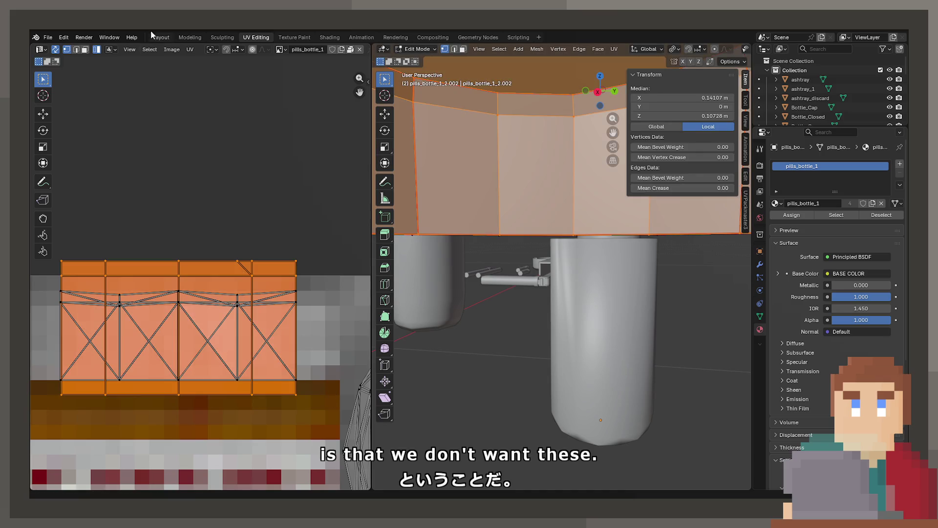
{"action": "mouse_move", "coordinate": [49, 418]}
{"action": "left_mouse_down"}
{"action": "mouse_move", "coordinate": [157, 386]}
{"action": "mouse_move", "coordinate": [313, 388]}
{"action": "left_mouse_up"}
{"action": "key", "text": "g"}
{"action": "left_click", "coordinate": [312, 374]}
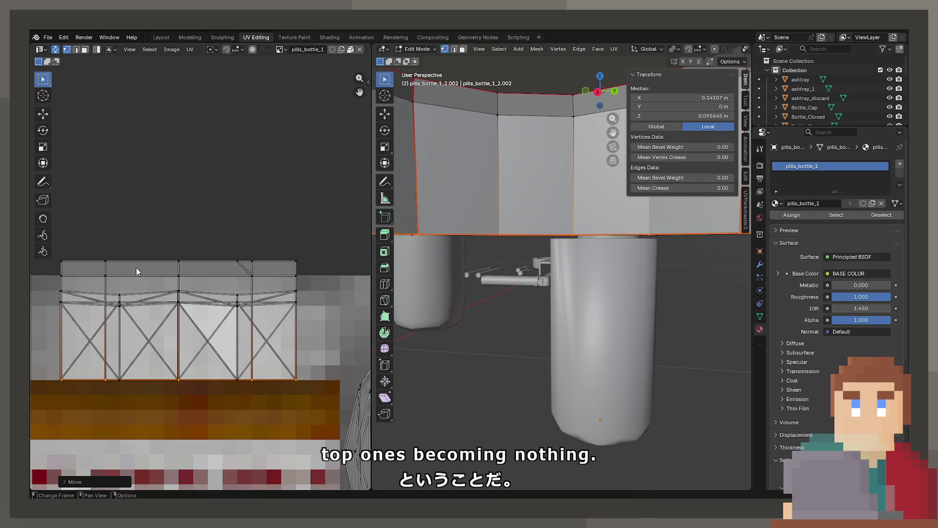
Pull the top UV vertex row down onto the X-pattern band.
{"action": "left_click", "coordinate": [63, 275]}
{"action": "key", "text": "b"}
{"action": "left_click_drag", "start_coordinate": [276, 283], "coordinate": [310, 283]}
{"action": "key", "text": "g"}
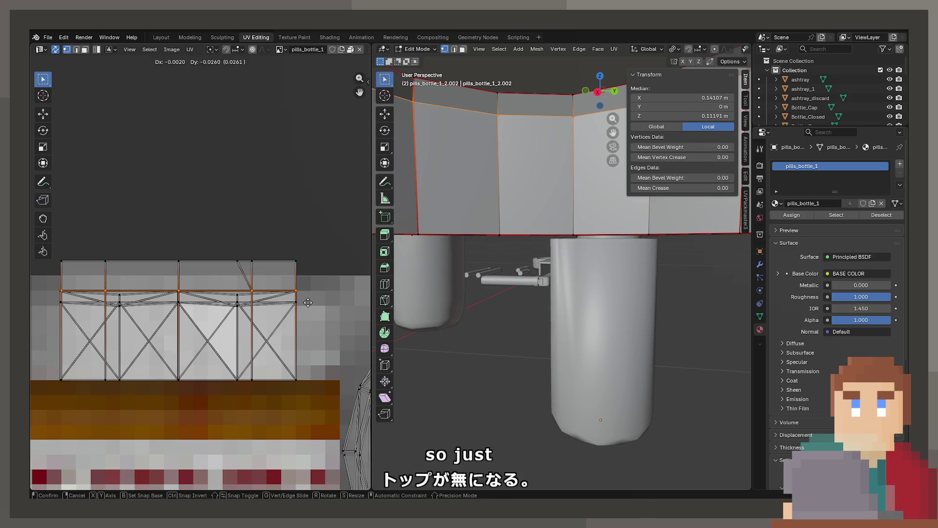
{"action": "left_click", "coordinate": [306, 310]}
{"action": "scroll", "coordinate": [289, 315], "scroll_direction": "up", "scroll_amount": 2}
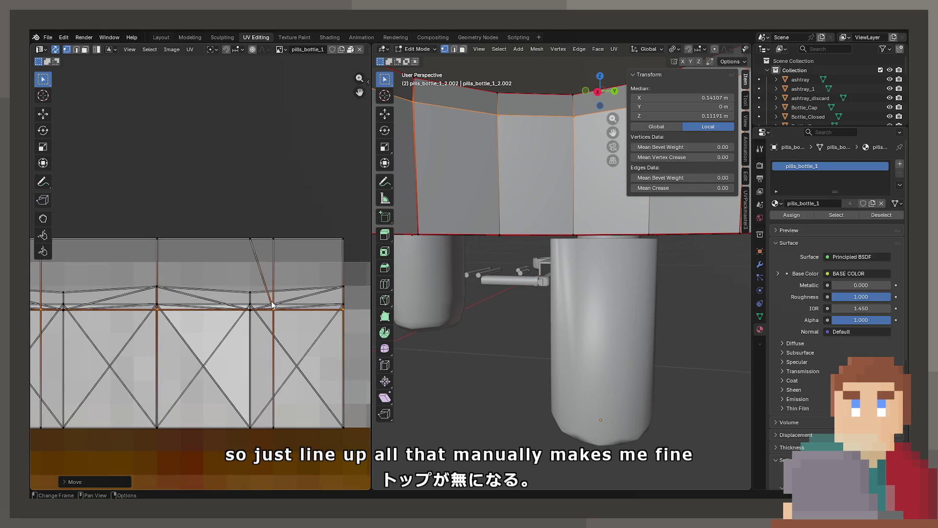
{"action": "scroll", "coordinate": [230, 256], "scroll_direction": "down", "scroll_amount": 2}
{"action": "left_click_drag", "start_coordinate": [62, 247], "coordinate": [337, 282]}
{"action": "key", "text": "g"}
{"action": "right_click", "coordinate": [332, 301]}
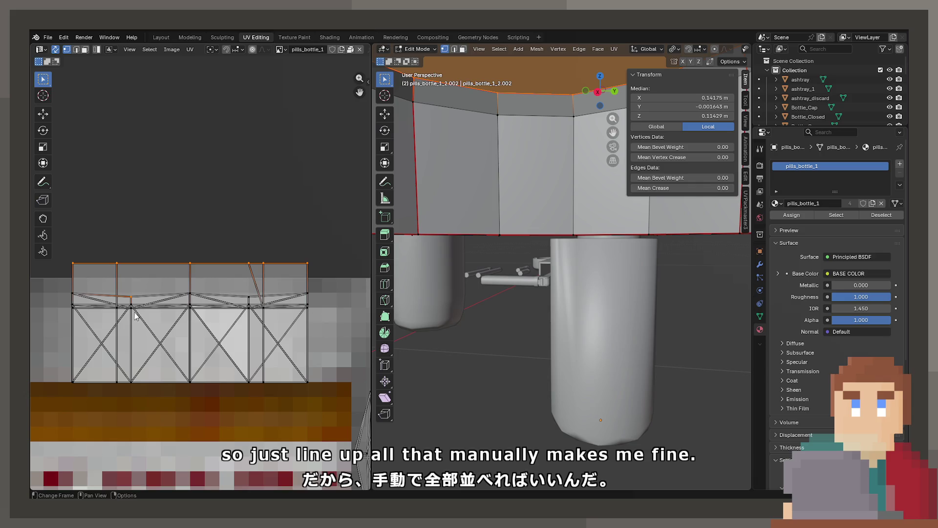
{"action": "left_click", "coordinate": [164, 333]}
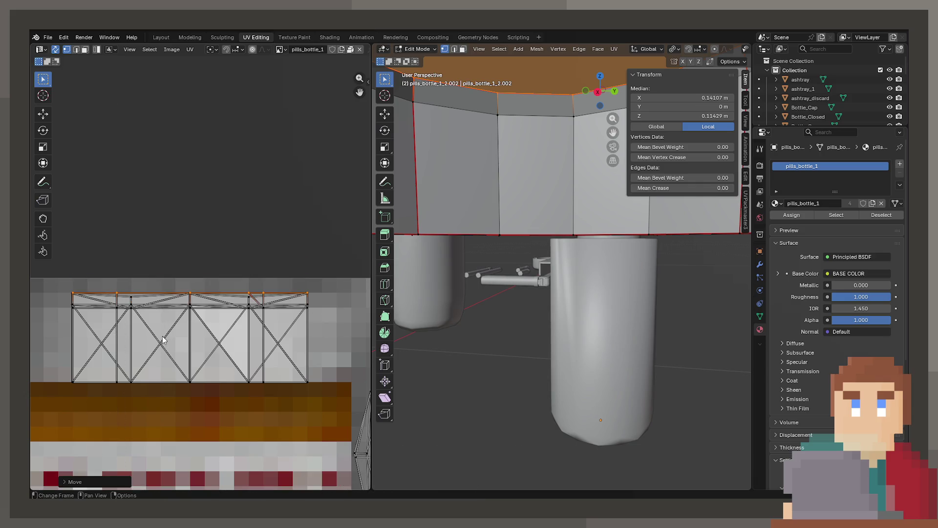
Preview the bottle in Material Preview to check the inner wall's texture.
{"action": "key", "text": "z"}
{"action": "left_click", "coordinate": [512, 271]}
{"action": "key", "text": "Tab"}
{"action": "mouse_move", "coordinate": [527, 286]}
{"action": "left_mouse_down"}
{"action": "mouse_move", "coordinate": [570, 266]}
{"action": "mouse_move", "coordinate": [463, 266]}
{"action": "mouse_move", "coordinate": [597, 266]}
{"action": "mouse_move", "coordinate": [524, 274]}
{"action": "left_mouse_up"}
{"action": "scroll", "coordinate": [562, 271], "scroll_direction": "down", "scroll_amount": 2}
{"action": "key", "text": "Tab"}
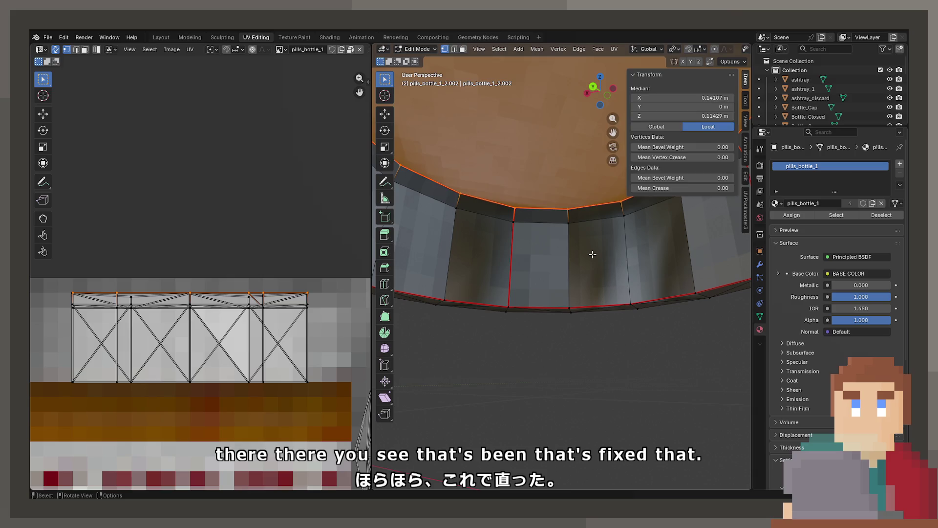
Select the bottom disk and cap faces and inspect the cap in Object Mode.
{"action": "key", "text": "alt+a"}
{"action": "scroll", "coordinate": [484, 254], "scroll_direction": "down", "scroll_amount": 4}
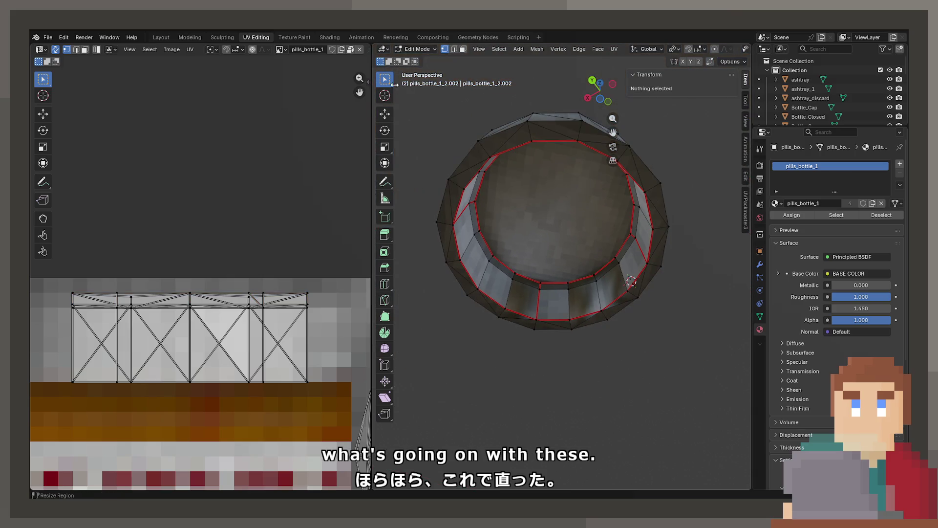
{"action": "left_click", "coordinate": [462, 51]}
{"action": "left_click", "coordinate": [552, 215]}
{"action": "scroll", "coordinate": [269, 381], "scroll_direction": "down", "scroll_amount": 2}
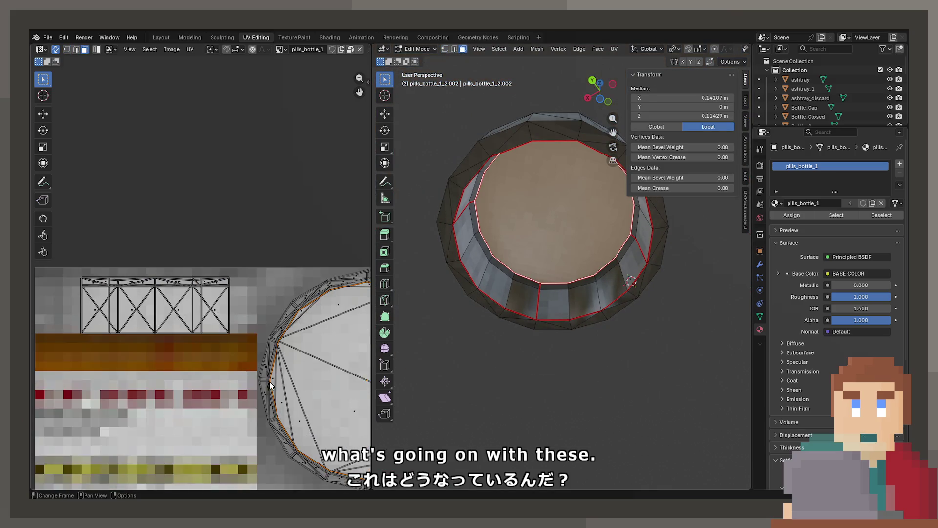
{"action": "key", "text": "KP_Decimal"}
{"action": "left_click", "coordinate": [532, 237]}
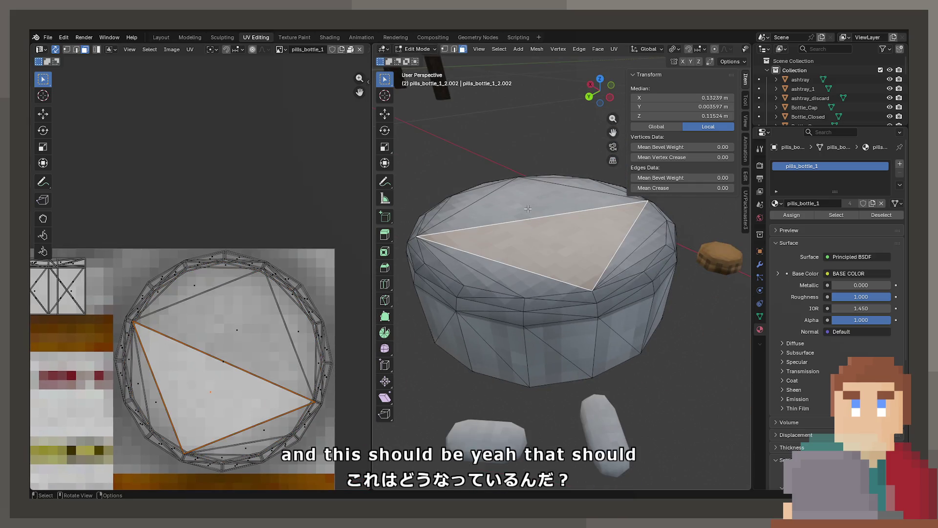
{"action": "key", "text": "Tab"}
{"action": "mouse_move", "coordinate": [541, 241]}
{"action": "left_mouse_down"}
{"action": "mouse_move", "coordinate": [541, 312]}
{"action": "mouse_move", "coordinate": [537, 179]}
{"action": "mouse_move", "coordinate": [547, 290]}
{"action": "left_mouse_up"}
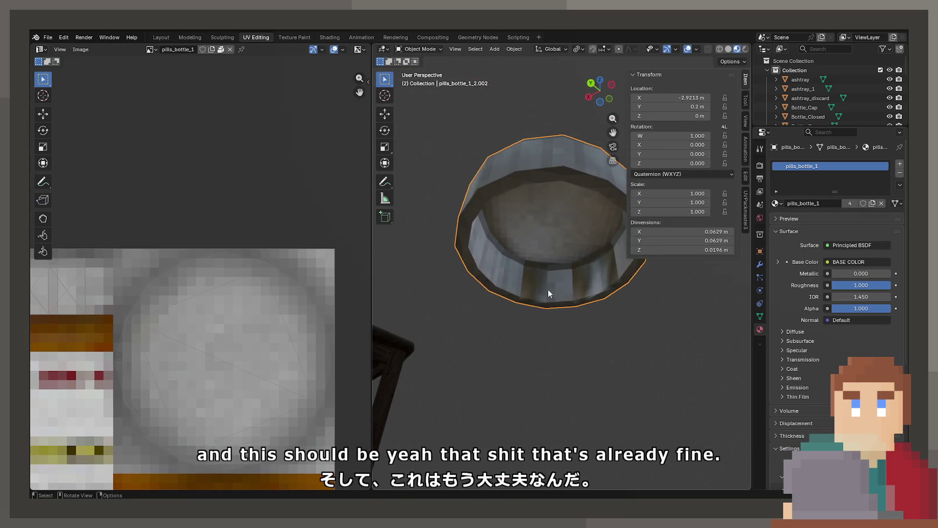
{"action": "scroll", "coordinate": [532, 296], "scroll_direction": "up", "scroll_amount": 4}
{"action": "key", "text": "Tab"}
{"action": "left_click", "coordinate": [499, 285]}
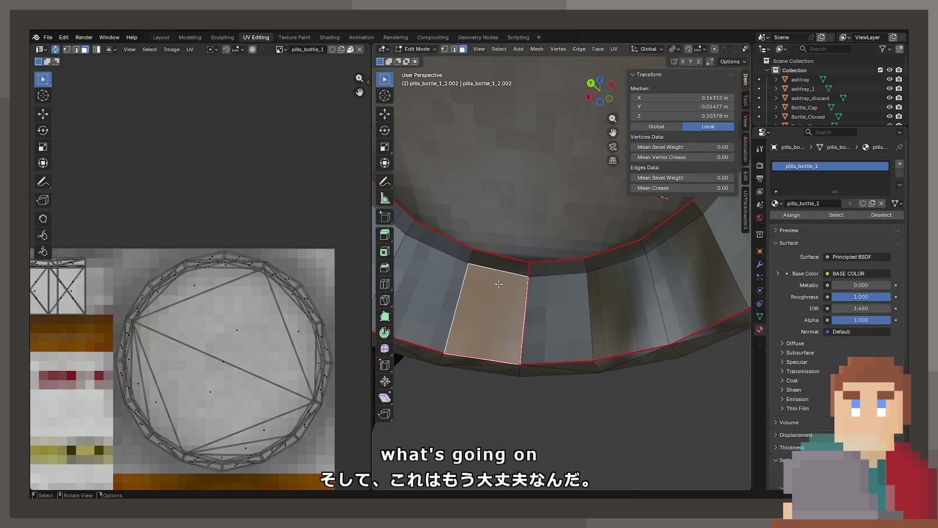
Select the entire mesh and apply Normals > Recalculate Outside.
{"action": "key", "text": "a"}
{"action": "left_click", "coordinate": [558, 48]}
{"action": "mouse_move", "coordinate": [579, 49]}
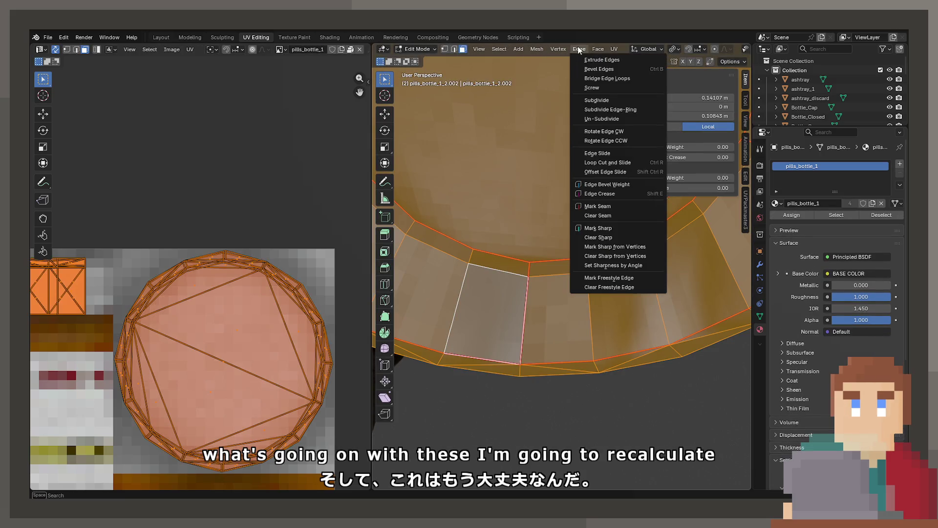
{"action": "left_click", "coordinate": [531, 51]}
{"action": "mouse_move", "coordinate": [532, 207]}
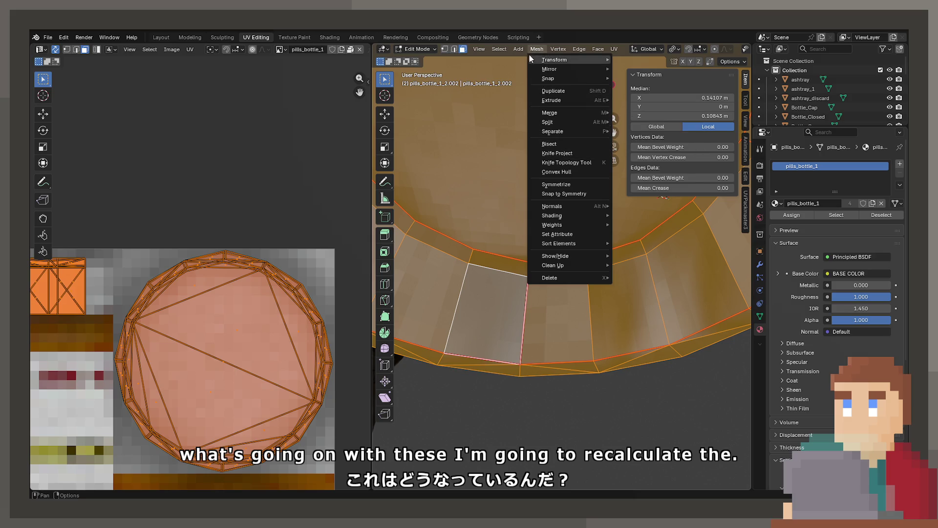
{"action": "left_click", "coordinate": [604, 48]}
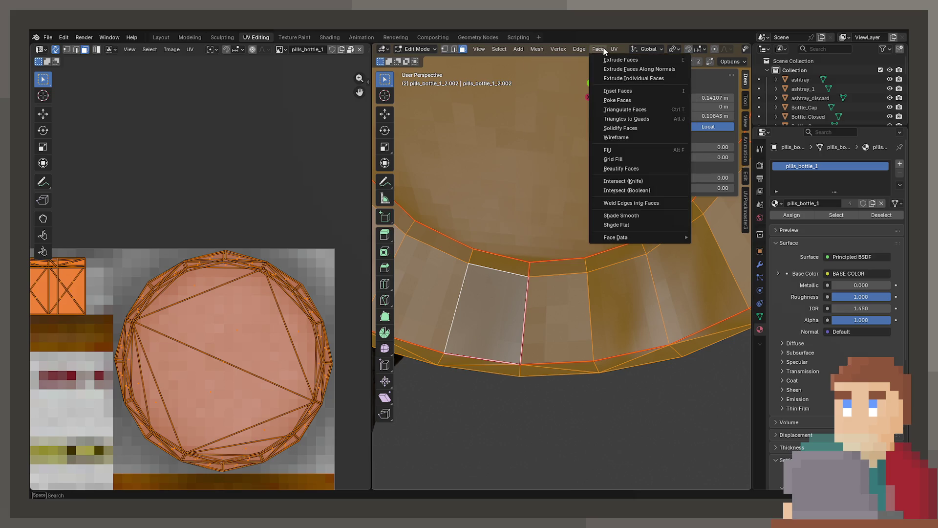
{"action": "mouse_move", "coordinate": [617, 51]}
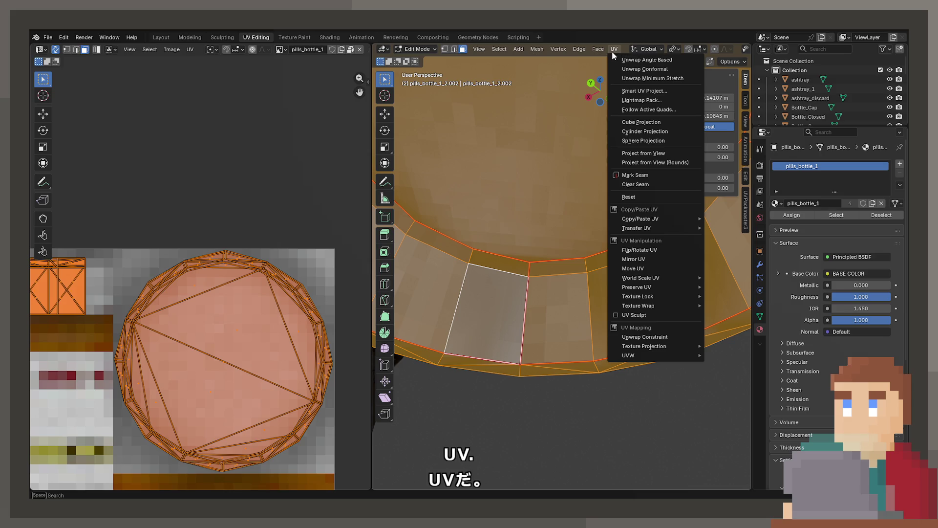
{"action": "mouse_move", "coordinate": [537, 45]}
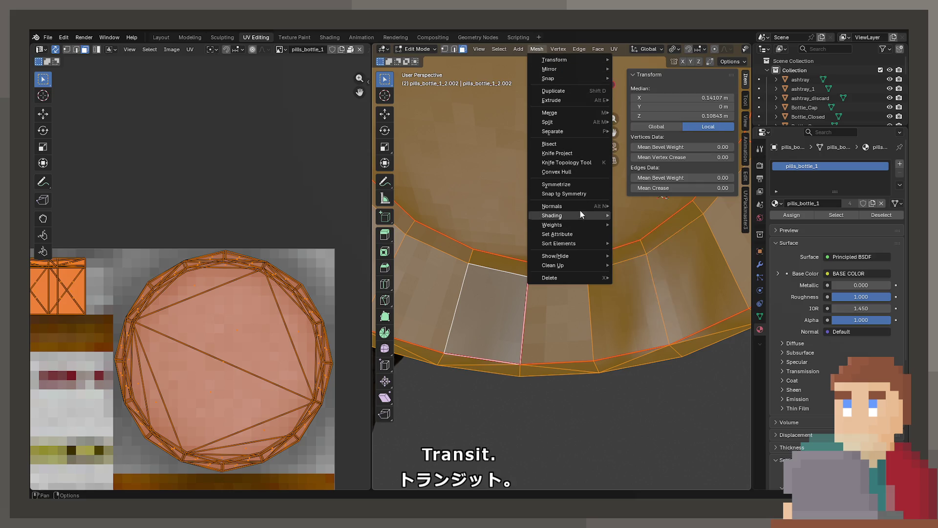
{"action": "mouse_move", "coordinate": [582, 206]}
{"action": "left_click", "coordinate": [656, 218]}
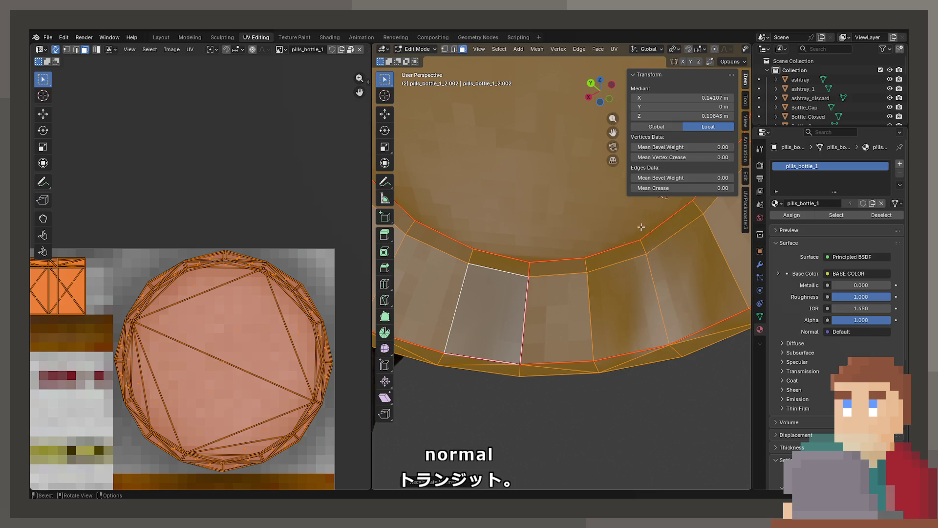
{"action": "left_click", "coordinate": [578, 280]}
{"action": "key", "text": "Tab"}
{"action": "scroll", "coordinate": [602, 298], "scroll_direction": "up", "scroll_amount": 5}
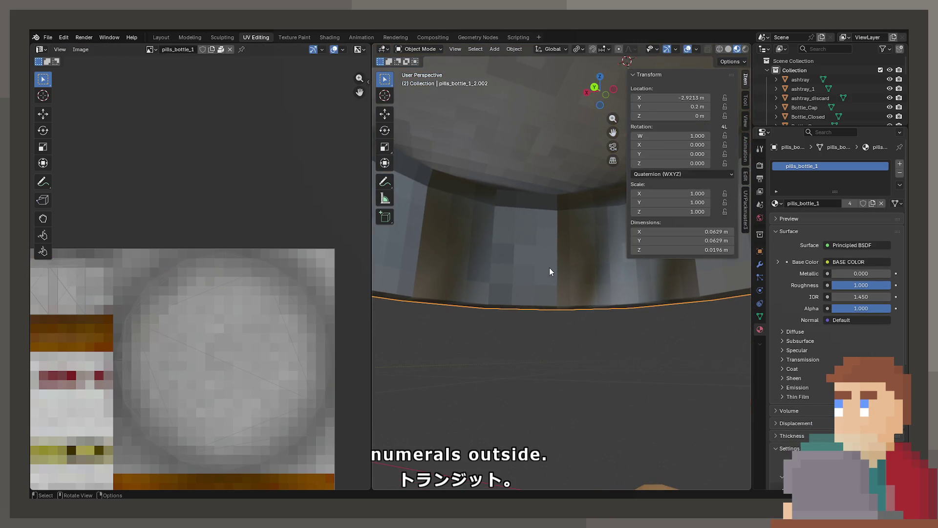
Apply Shade Flat to the bottle via the 'shade flat' command search.
{"action": "mouse_move", "coordinate": [550, 272]}
{"action": "left_mouse_down"}
{"action": "mouse_move", "coordinate": [585, 283]}
{"action": "mouse_move", "coordinate": [582, 224]}
{"action": "mouse_move", "coordinate": [545, 204]}
{"action": "mouse_move", "coordinate": [536, 289]}
{"action": "mouse_move", "coordinate": [485, 296]}
{"action": "mouse_move", "coordinate": [512, 279]}
{"action": "left_mouse_up"}
{"action": "key", "text": "Tab"}
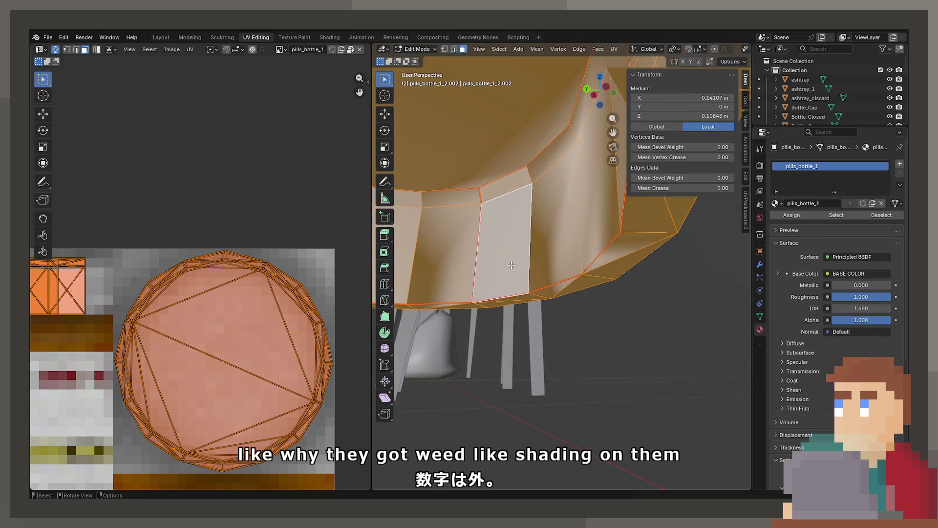
{"action": "right_click", "coordinate": [510, 262]}
{"action": "key", "text": "Escape"}
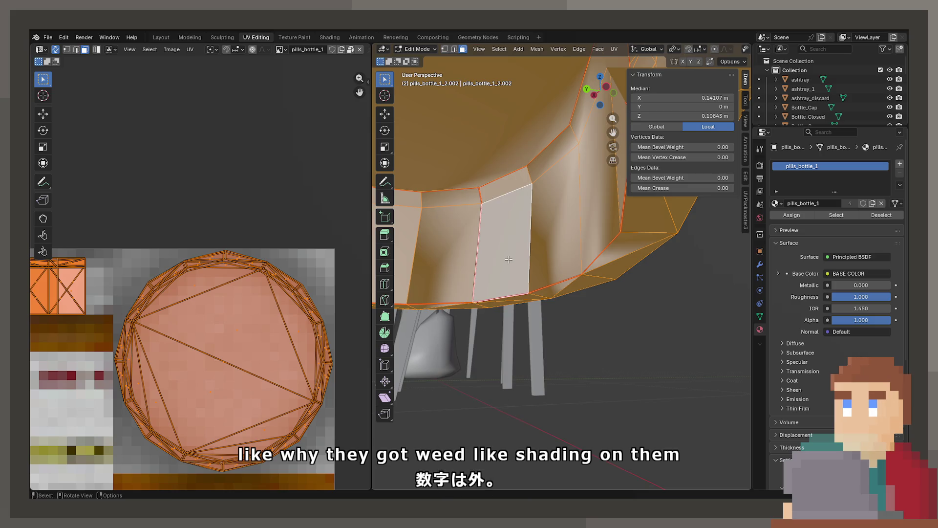
{"action": "key", "text": "F3"}
{"action": "type", "text": "shade flat"}
{"action": "key", "text": "Return"}
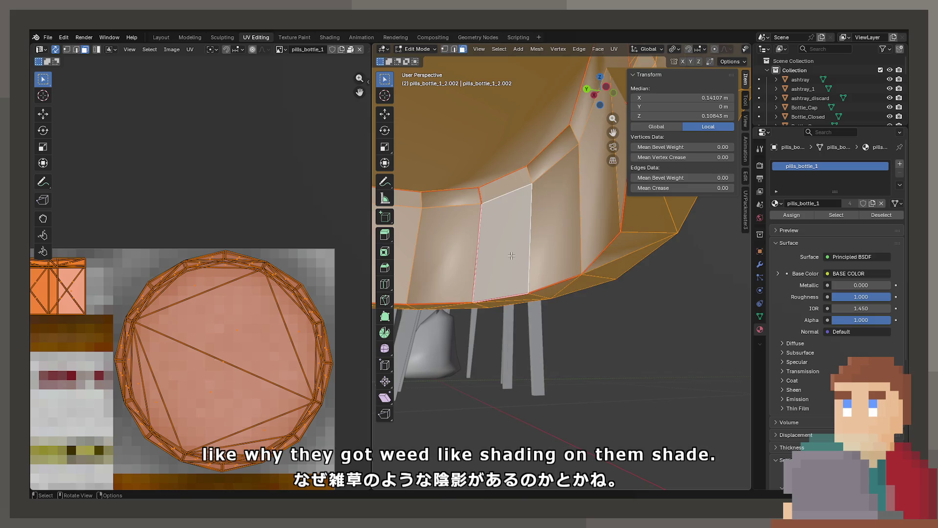
{"action": "key", "text": "Tab"}
Select the whole mesh and apply Mesh > Normals > Reset Vectors.
{"action": "mouse_move", "coordinate": [508, 233]}
{"action": "left_mouse_down"}
{"action": "mouse_move", "coordinate": [608, 237]}
{"action": "mouse_move", "coordinate": [530, 314]}
{"action": "mouse_move", "coordinate": [535, 246]}
{"action": "mouse_move", "coordinate": [504, 236]}
{"action": "mouse_move", "coordinate": [584, 205]}
{"action": "mouse_move", "coordinate": [562, 268]}
{"action": "left_mouse_up"}
{"action": "key", "text": "Tab"}
{"action": "key", "text": "alt+a"}
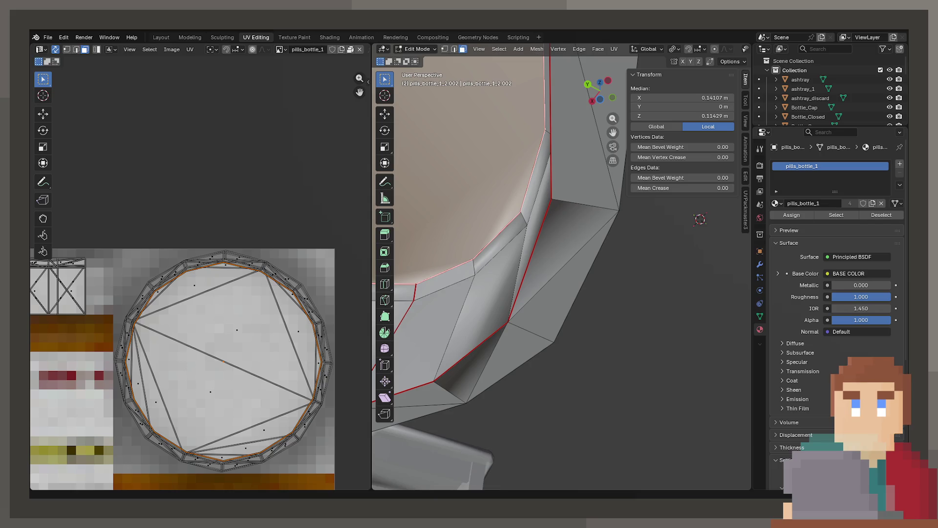
{"action": "key", "text": "a"}
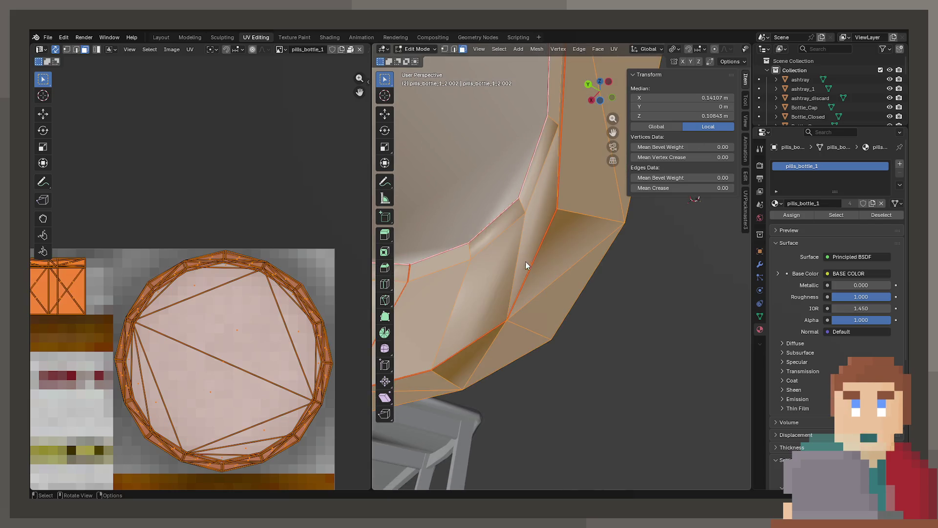
{"action": "left_click", "coordinate": [536, 49]}
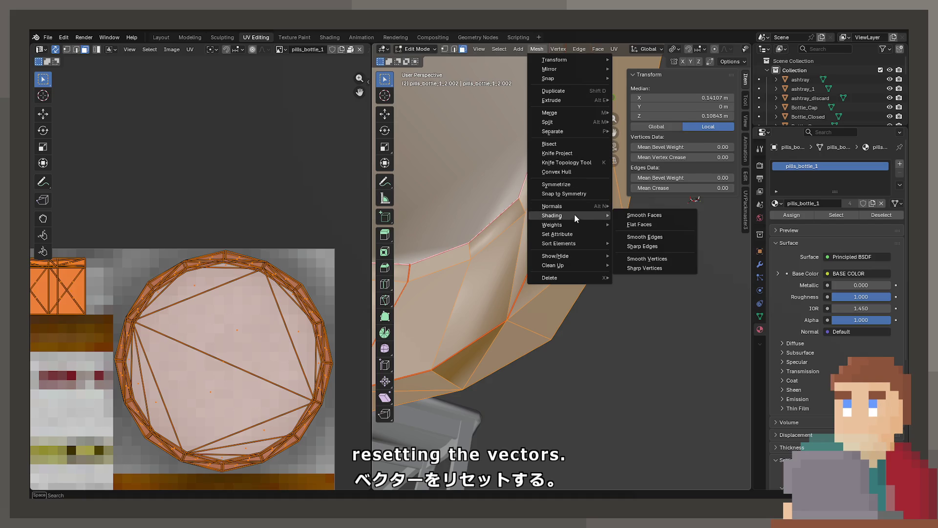
{"action": "mouse_move", "coordinate": [574, 207]}
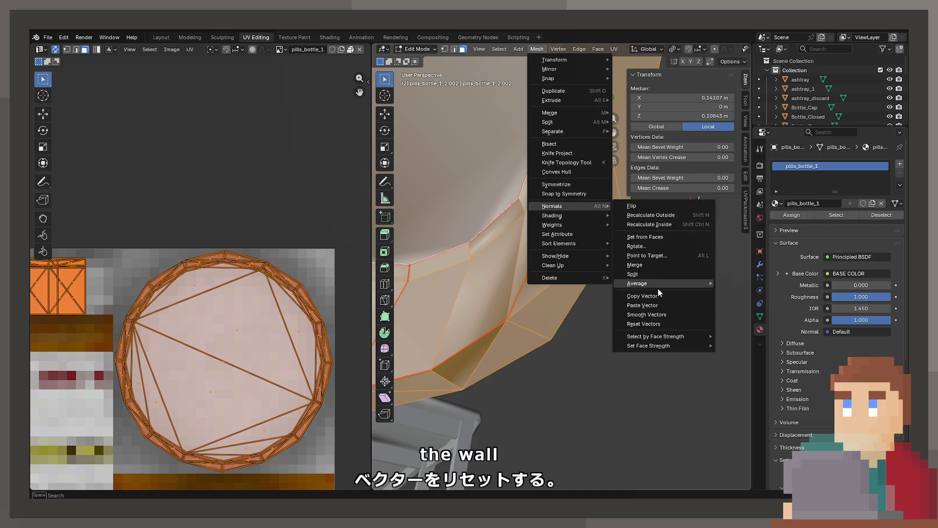
{"action": "left_click", "coordinate": [666, 325]}
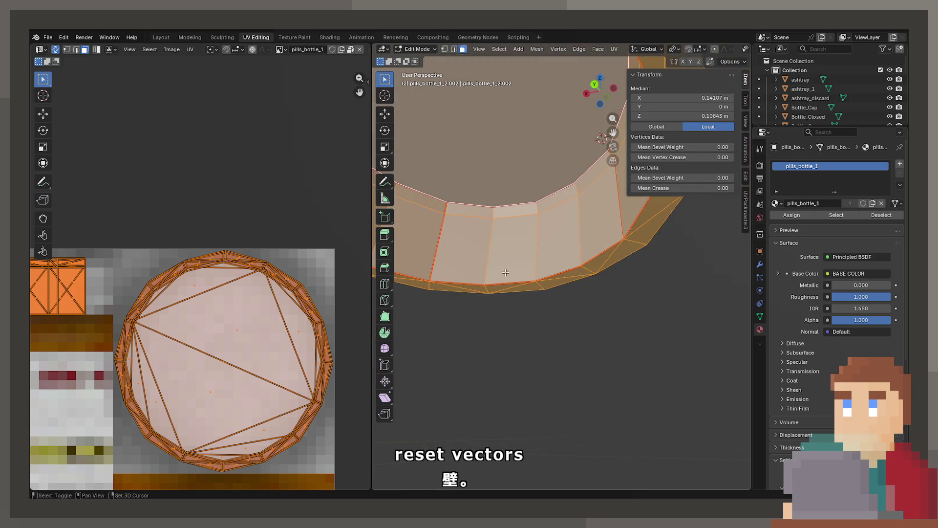
Switch to Material Preview shading and view the bottle in Object Mode.
{"action": "key", "text": "z"}
{"action": "left_click", "coordinate": [567, 348]}
{"action": "key", "text": "Tab"}
{"action": "mouse_move", "coordinate": [567, 348]}
{"action": "left_mouse_down"}
{"action": "mouse_move", "coordinate": [583, 282]}
{"action": "mouse_move", "coordinate": [720, 314]}
{"action": "mouse_move", "coordinate": [668, 371]}
{"action": "mouse_move", "coordinate": [603, 310]}
{"action": "mouse_move", "coordinate": [545, 281]}
{"action": "mouse_move", "coordinate": [573, 323]}
{"action": "mouse_move", "coordinate": [527, 253]}
{"action": "mouse_move", "coordinate": [586, 248]}
{"action": "mouse_move", "coordinate": [522, 263]}
{"action": "mouse_move", "coordinate": [512, 283]}
{"action": "mouse_move", "coordinate": [473, 266]}
{"action": "mouse_move", "coordinate": [518, 266]}
{"action": "mouse_move", "coordinate": [483, 256]}
{"action": "left_mouse_up"}
{"action": "key", "text": "Tab"}
{"action": "key", "text": "Tab"}
Select the capped pill bottle and frame a tilted close view of it.
{"action": "left_click", "coordinate": [418, 227]}
{"action": "key", "text": "KP_Decimal"}
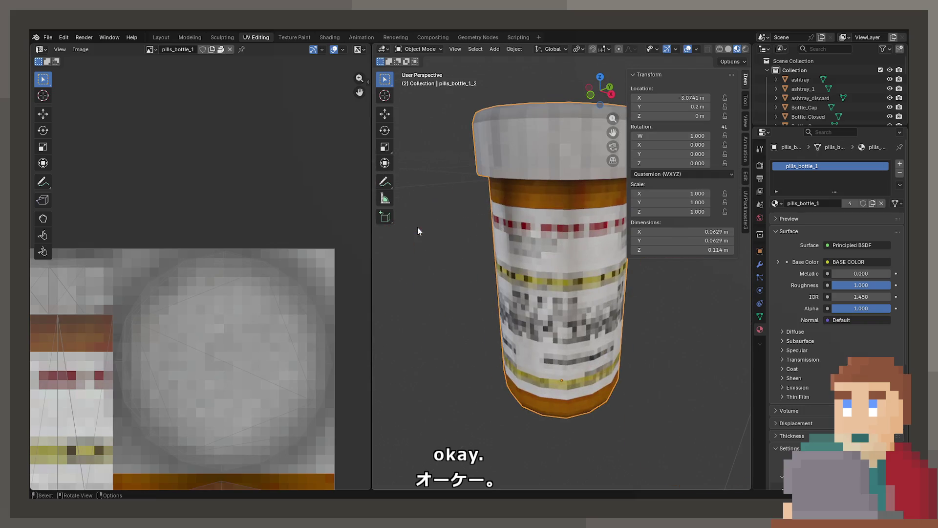
{"action": "mouse_move", "coordinate": [418, 227]}
{"action": "left_mouse_down"}
{"action": "mouse_move", "coordinate": [548, 175]}
{"action": "mouse_move", "coordinate": [497, 203]}
{"action": "mouse_move", "coordinate": [561, 258]}
{"action": "left_mouse_up"}
Recalculate the capped bottle's normals to face outside and reset its normal vectors.
{"action": "key", "text": "Tab"}
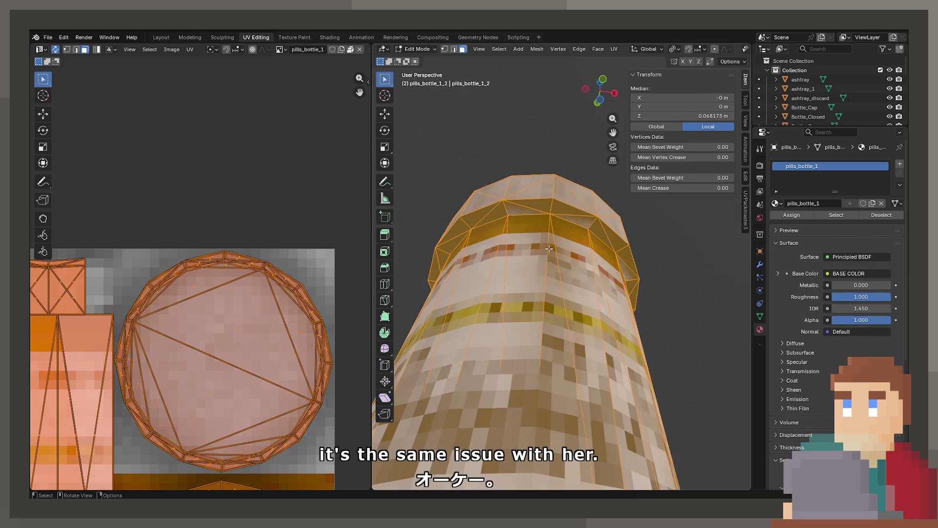
{"action": "left_click", "coordinate": [536, 49]}
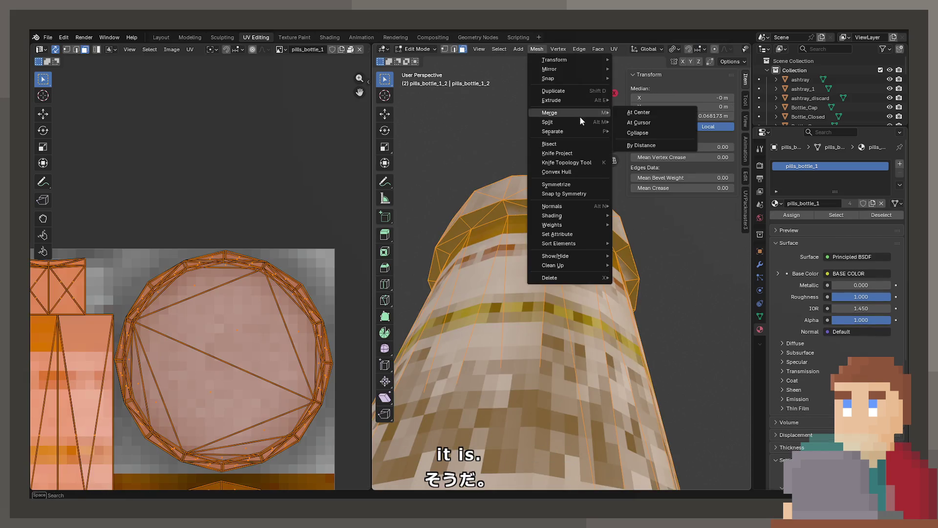
{"action": "mouse_move", "coordinate": [594, 206]}
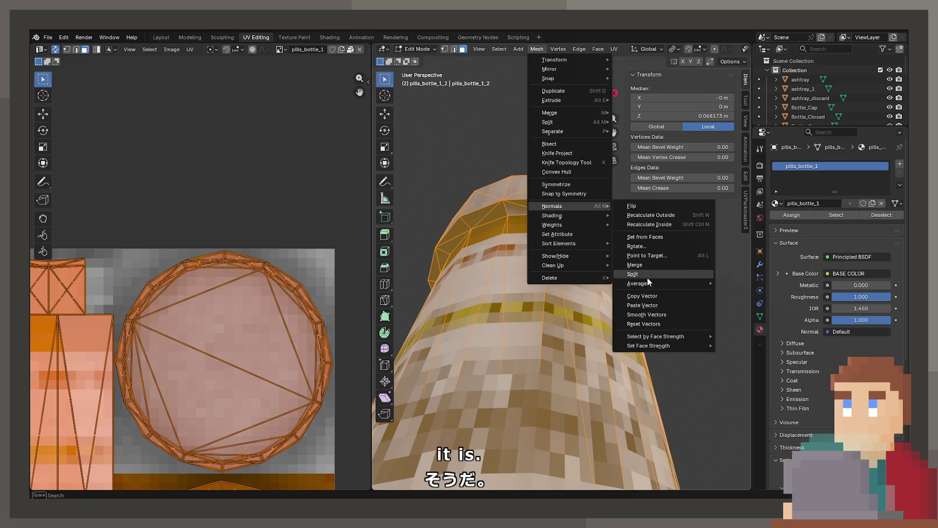
{"action": "left_click", "coordinate": [647, 324]}
{"action": "mouse_move", "coordinate": [576, 281]}
{"action": "left_mouse_down"}
{"action": "mouse_move", "coordinate": [546, 275]}
{"action": "mouse_move", "coordinate": [540, 209]}
{"action": "left_mouse_up"}
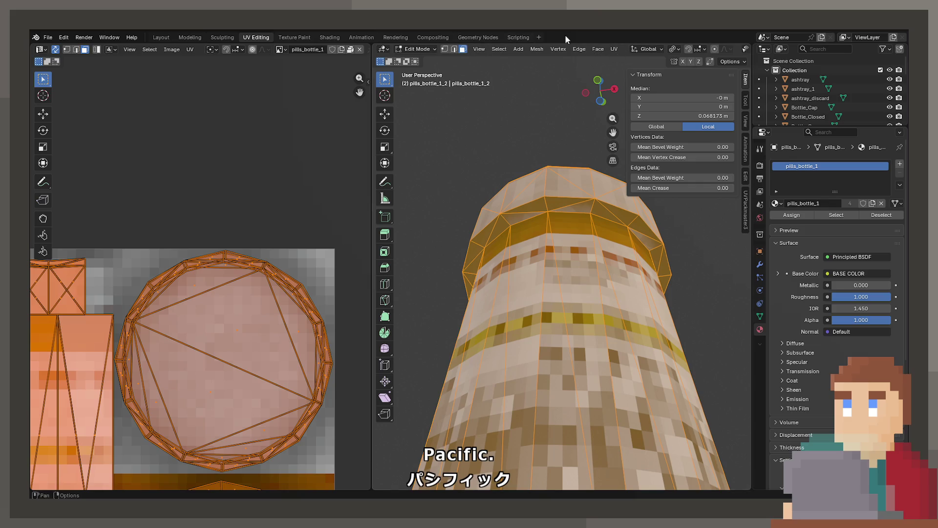
{"action": "left_click", "coordinate": [537, 49]}
{"action": "mouse_move", "coordinate": [581, 210]}
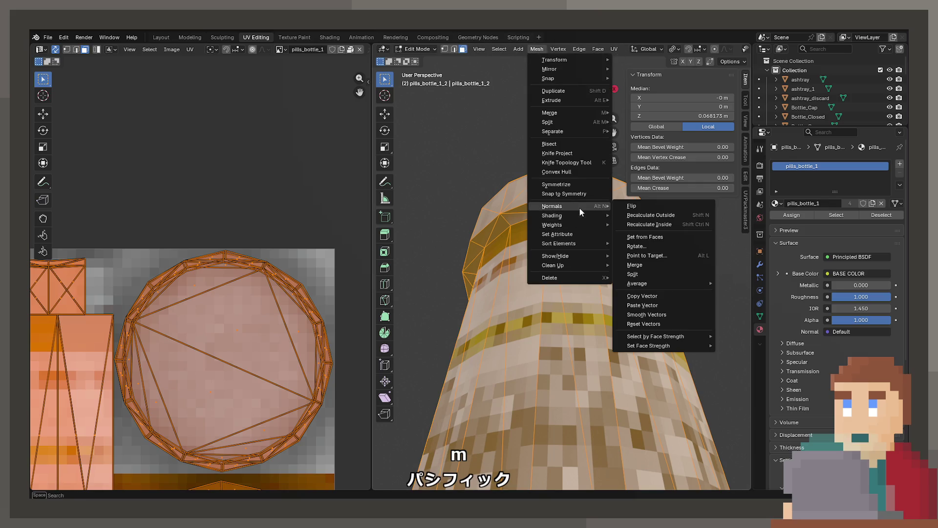
{"action": "left_click", "coordinate": [641, 219]}
{"action": "left_click", "coordinate": [536, 49]}
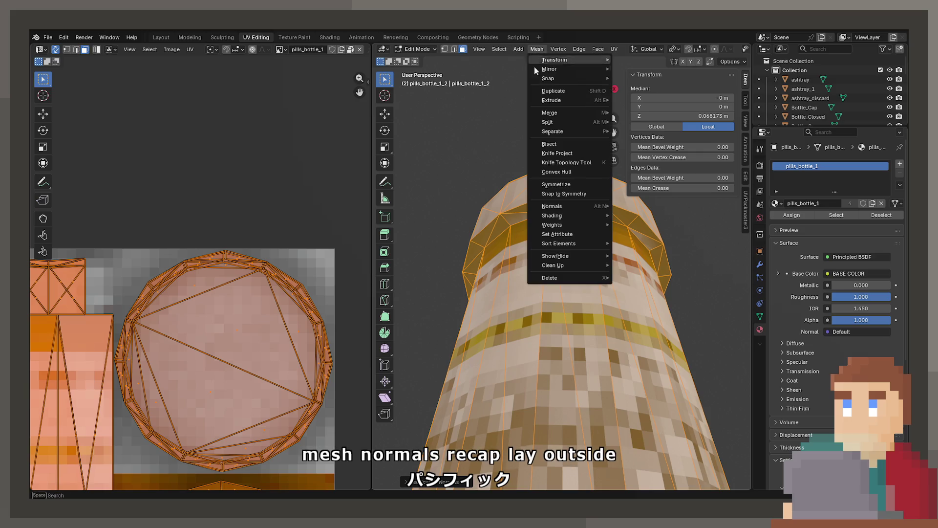
{"action": "mouse_move", "coordinate": [560, 207]}
{"action": "left_click", "coordinate": [645, 323]}
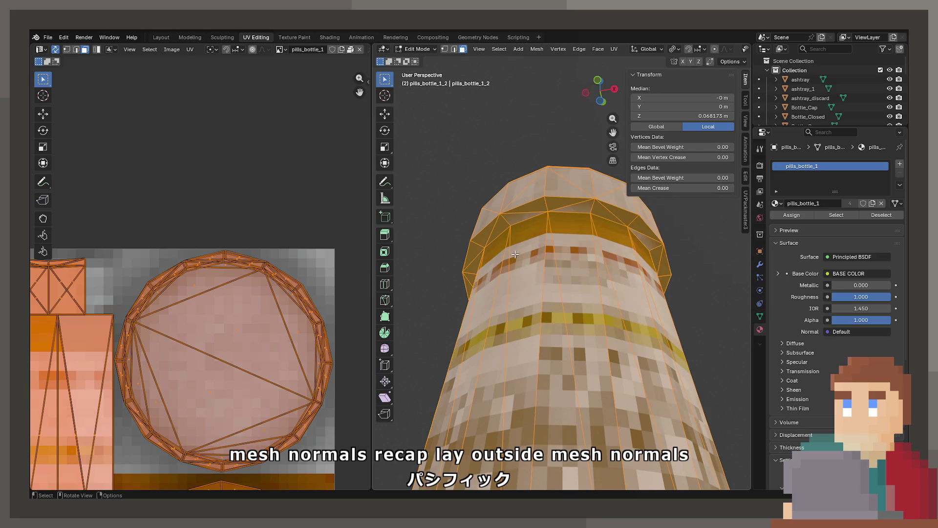
{"action": "key", "text": "Tab"}
Select the open pill bottle pills_bottle_1_2.001 and enter its Edit Mode.
{"action": "mouse_move", "coordinate": [550, 257]}
{"action": "left_mouse_down"}
{"action": "mouse_move", "coordinate": [445, 319]}
{"action": "mouse_move", "coordinate": [495, 299]}
{"action": "left_mouse_up"}
{"action": "scroll", "coordinate": [479, 303], "scroll_direction": "up", "scroll_amount": 5}
{"action": "mouse_move", "coordinate": [565, 266]}
{"action": "left_mouse_down"}
{"action": "mouse_move", "coordinate": [497, 299]}
{"action": "mouse_move", "coordinate": [530, 336]}
{"action": "mouse_move", "coordinate": [491, 368]}
{"action": "mouse_move", "coordinate": [530, 225]}
{"action": "mouse_move", "coordinate": [564, 215]}
{"action": "left_mouse_up"}
{"action": "scroll", "coordinate": [529, 334], "scroll_direction": "down", "scroll_amount": 5}
{"action": "left_click", "coordinate": [564, 218]}
{"action": "key", "text": "Tab"}
Frame the open bottle, look inside, and select the ring of inner wall faces.
{"action": "key", "text": "KP_Decimal"}
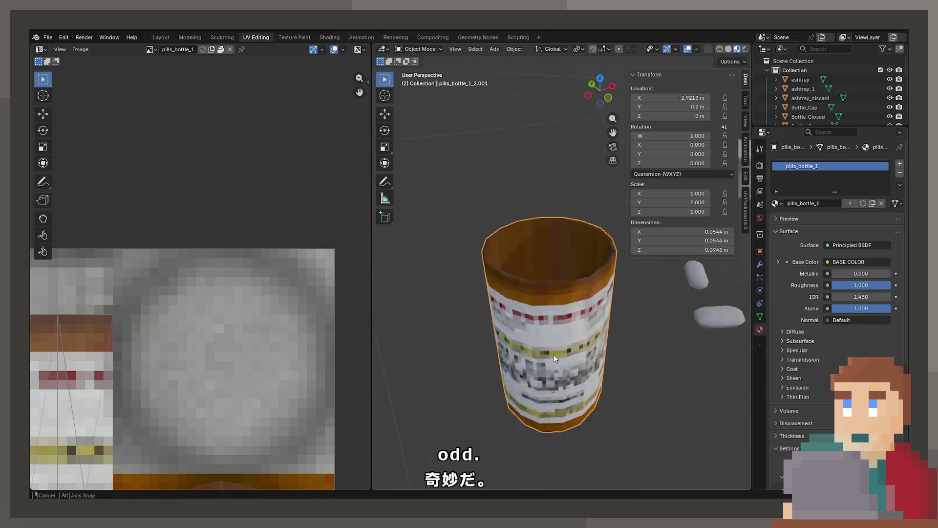
{"action": "scroll", "coordinate": [227, 330], "scroll_direction": "down", "scroll_amount": 3}
{"action": "scroll", "coordinate": [227, 330], "scroll_direction": "up", "scroll_amount": 2}
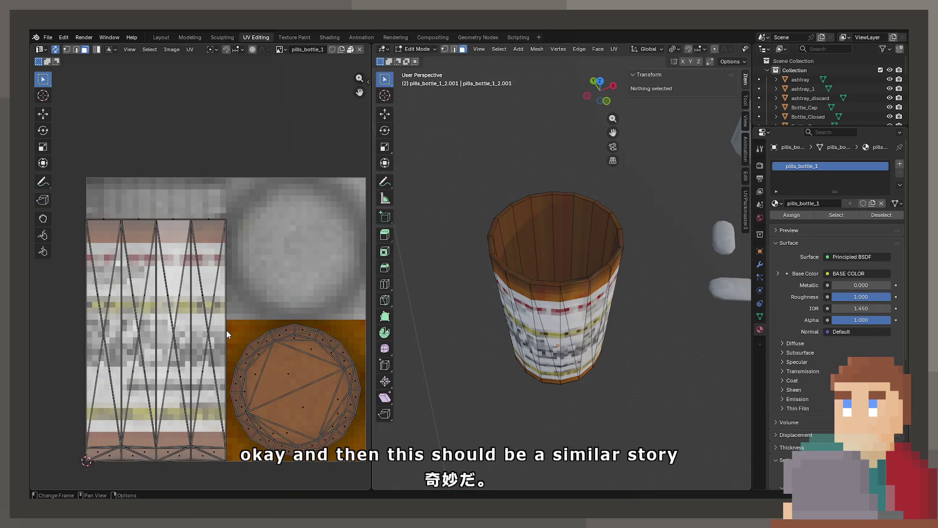
{"action": "scroll", "coordinate": [227, 329], "scroll_direction": "up", "scroll_amount": 2}
{"action": "left_click_drag", "start_coordinate": [607, 293], "coordinate": [610, 268]}
{"action": "left_click", "coordinate": [609, 268]}
{"action": "scroll", "coordinate": [609, 268], "scroll_direction": "up", "scroll_amount": 3}
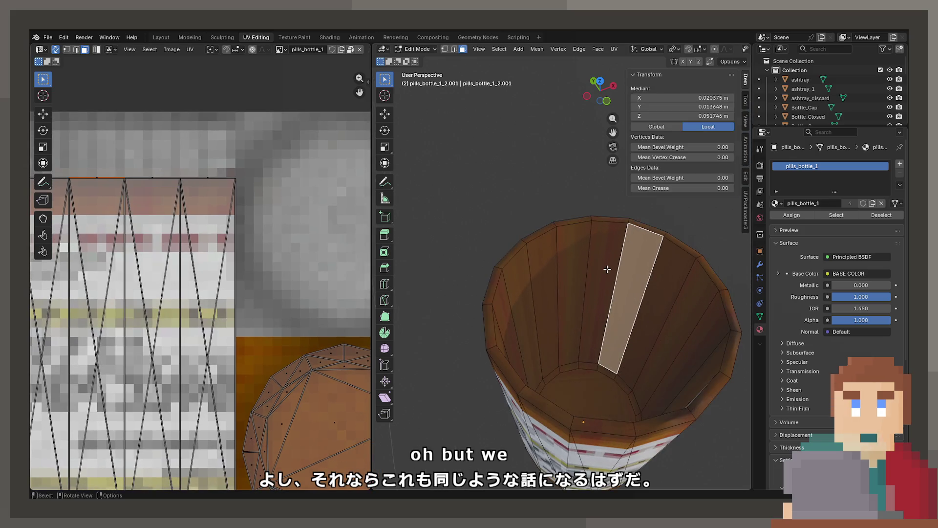
{"action": "left_click", "coordinate": [608, 261], "text": "alt"}
{"action": "scroll", "coordinate": [231, 342], "scroll_direction": "down", "scroll_amount": 5}
{"action": "scroll", "coordinate": [233, 341], "scroll_direction": "up", "scroll_amount": 3}
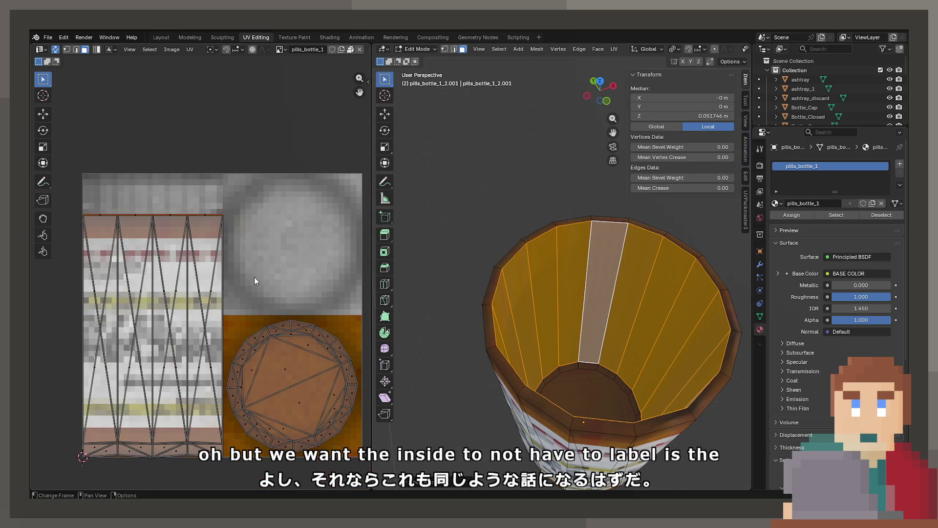
Switch to edge selection and pick a vertical edge on the inner wall.
{"action": "key", "text": "u"}
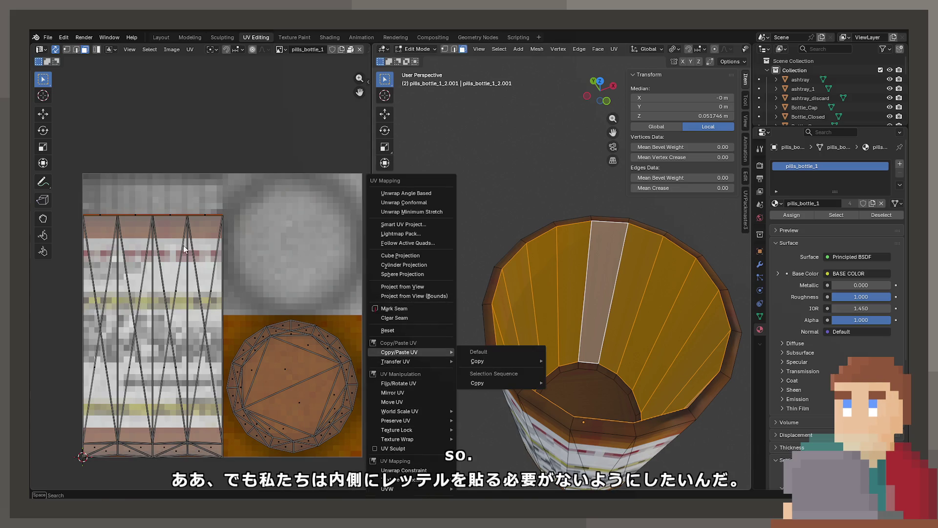
{"action": "key", "text": "2"}
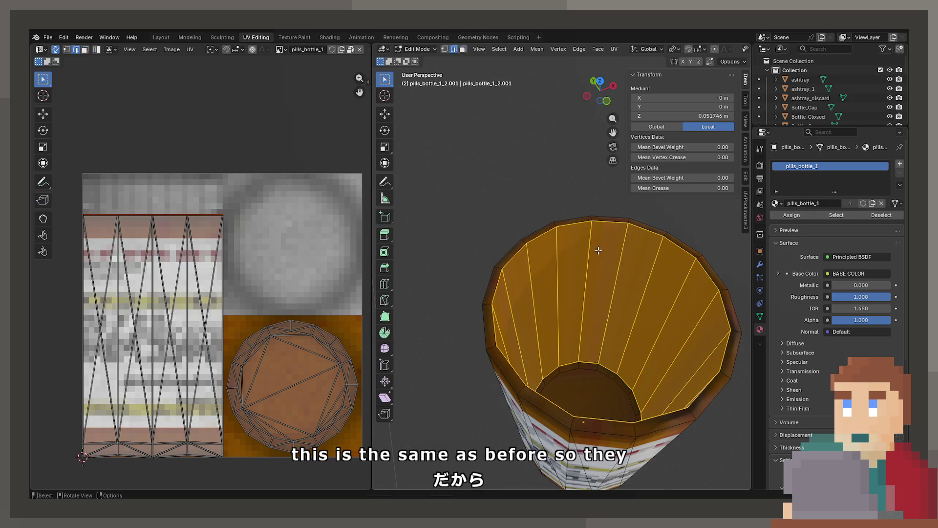
{"action": "left_click", "coordinate": [569, 275]}
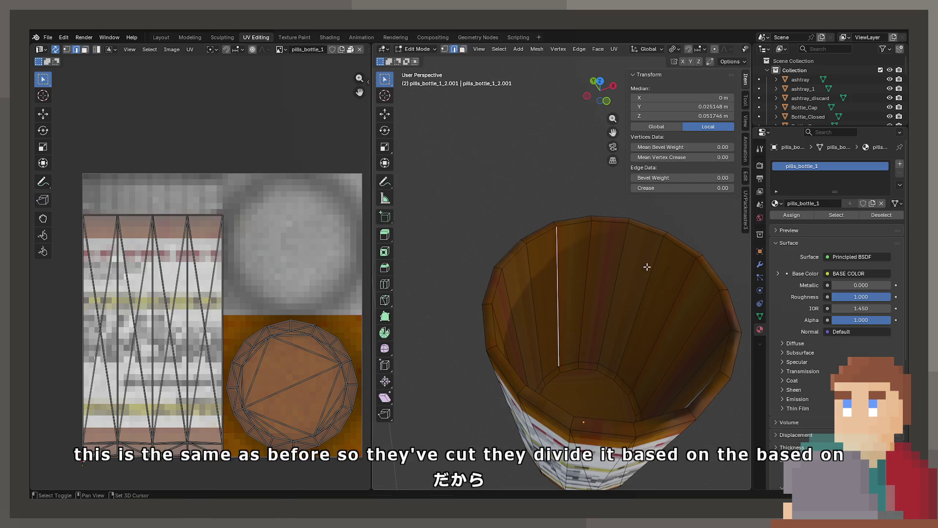
Add three more vertical inner-wall edges and mark all four as seams.
{"action": "mouse_move", "coordinate": [564, 251]}
{"action": "left_mouse_down"}
{"action": "mouse_move", "coordinate": [675, 314]}
{"action": "mouse_move", "coordinate": [551, 335]}
{"action": "mouse_move", "coordinate": [529, 297]}
{"action": "left_mouse_up"}
{"action": "left_click", "coordinate": [611, 307], "text": "shift"}
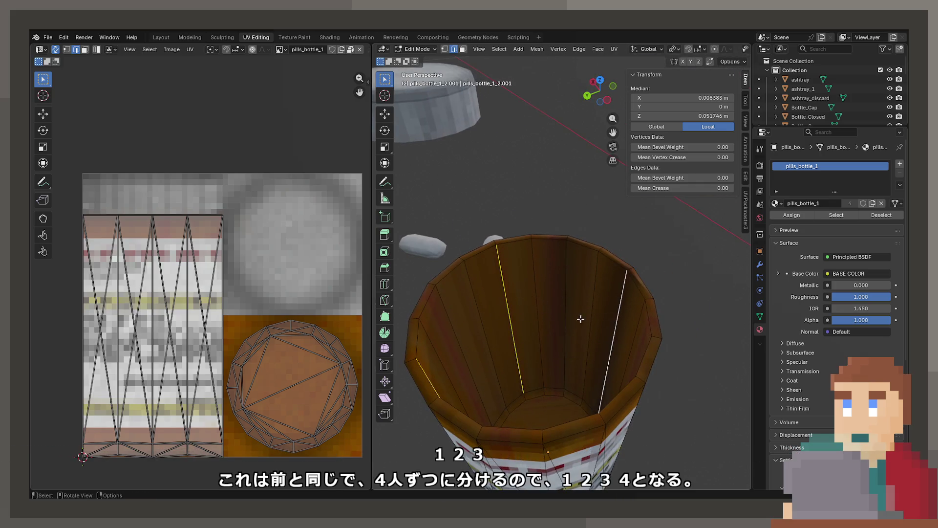
{"action": "mouse_move", "coordinate": [580, 319]}
{"action": "left_mouse_down"}
{"action": "mouse_move", "coordinate": [602, 278]}
{"action": "mouse_move", "coordinate": [549, 285]}
{"action": "left_mouse_up"}
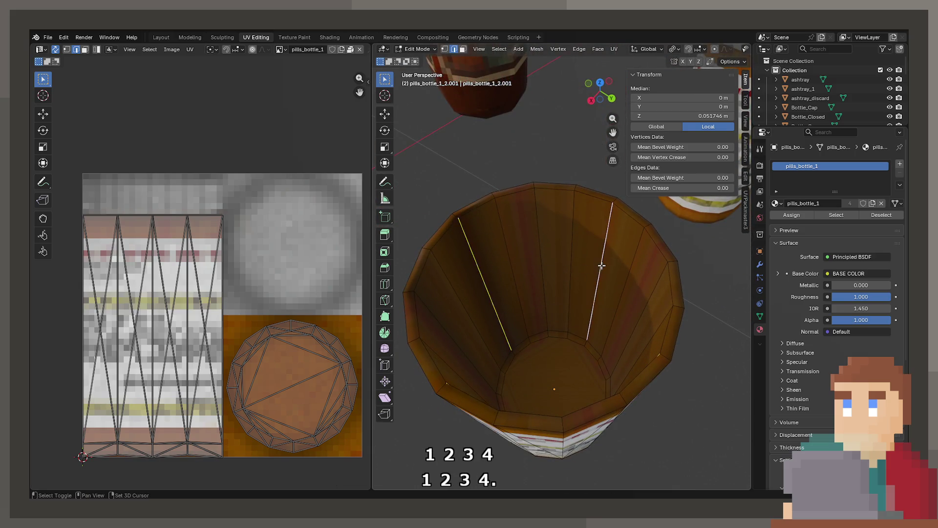
{"action": "mouse_move", "coordinate": [601, 265]}
{"action": "left_mouse_down"}
{"action": "mouse_move", "coordinate": [635, 299]}
{"action": "mouse_move", "coordinate": [578, 366]}
{"action": "mouse_move", "coordinate": [503, 352]}
{"action": "mouse_move", "coordinate": [521, 335]}
{"action": "mouse_move", "coordinate": [513, 334]}
{"action": "left_mouse_up"}
{"action": "left_click", "coordinate": [531, 366], "text": "shift"}
{"action": "left_click", "coordinate": [529, 336], "text": "shift"}
{"action": "key", "text": "F3"}
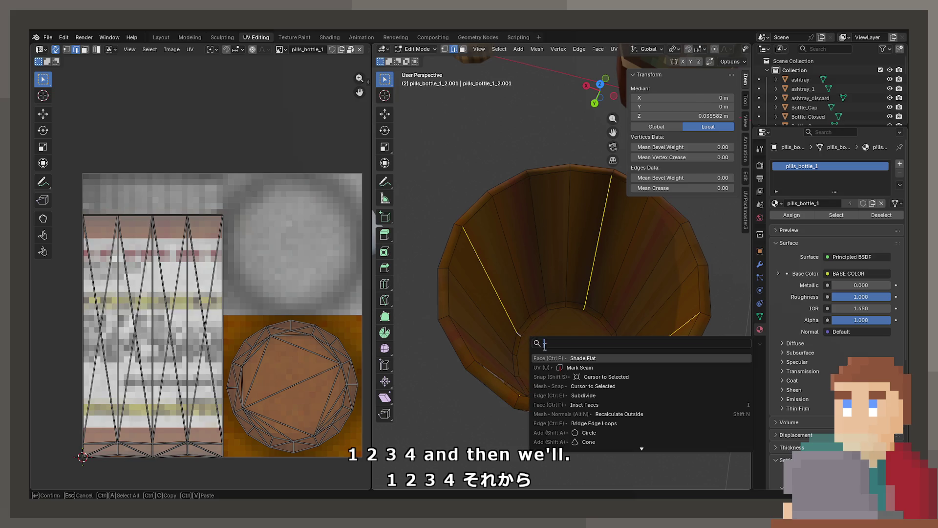
{"action": "left_click", "coordinate": [558, 368]}
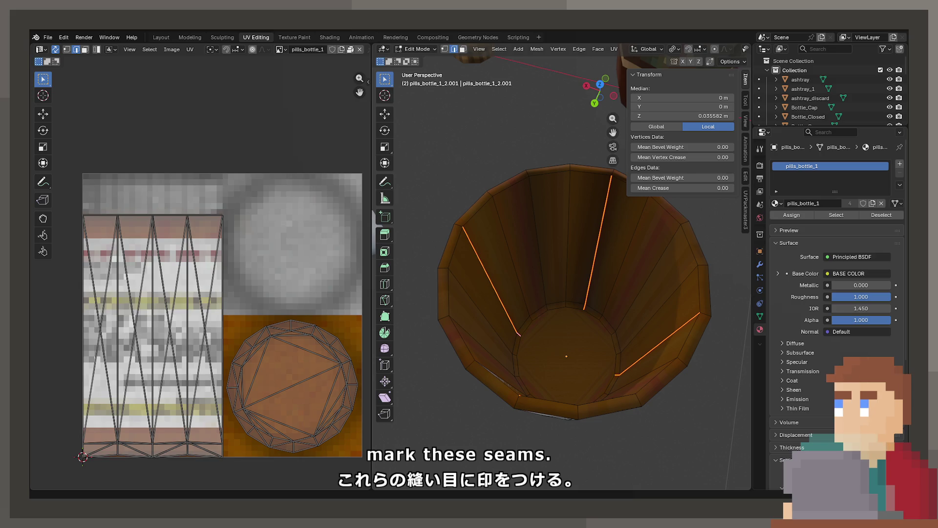
Switch to face mode and select the ring of inner wall faces.
{"action": "left_click", "coordinate": [463, 50]}
{"action": "left_click", "coordinate": [582, 249], "text": "alt"}
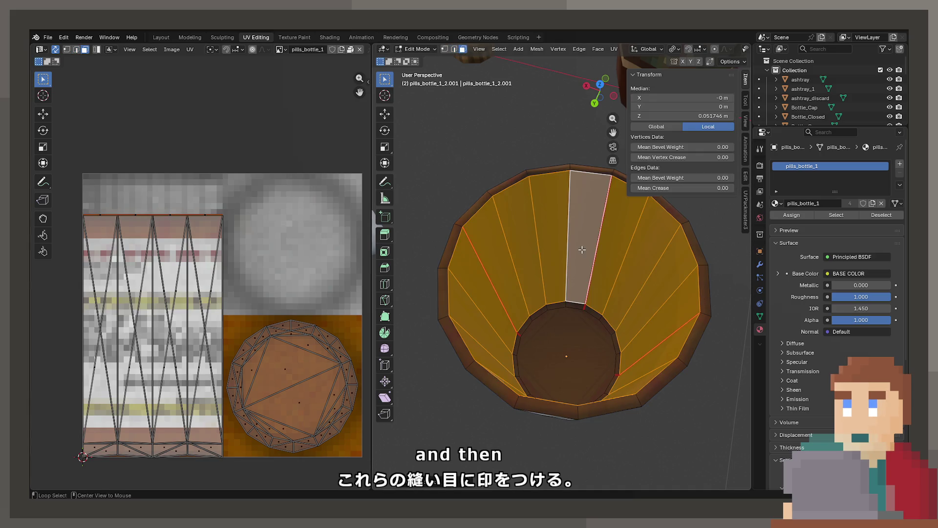
{"action": "left_click", "coordinate": [584, 308], "text": "alt"}
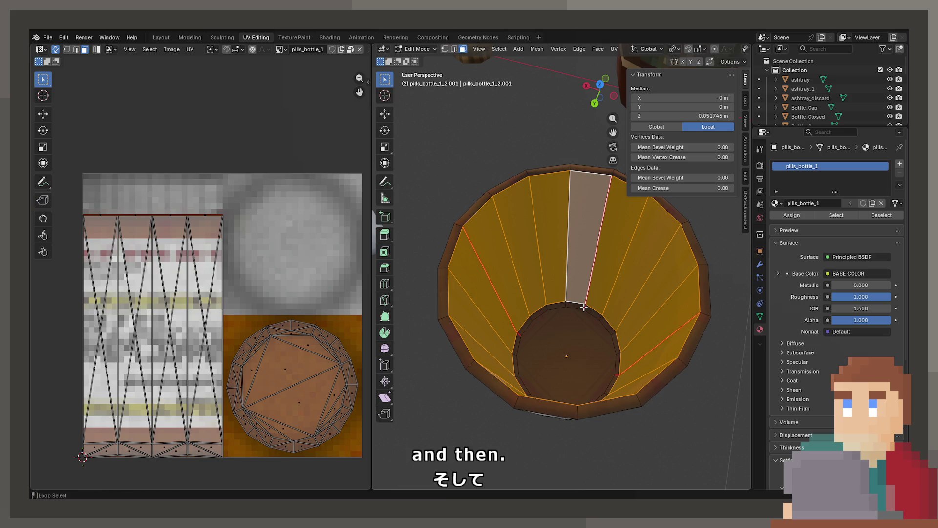
Cube-project the inner wall faces onto the texture and scale up the UV islands.
{"action": "key", "text": "u"}
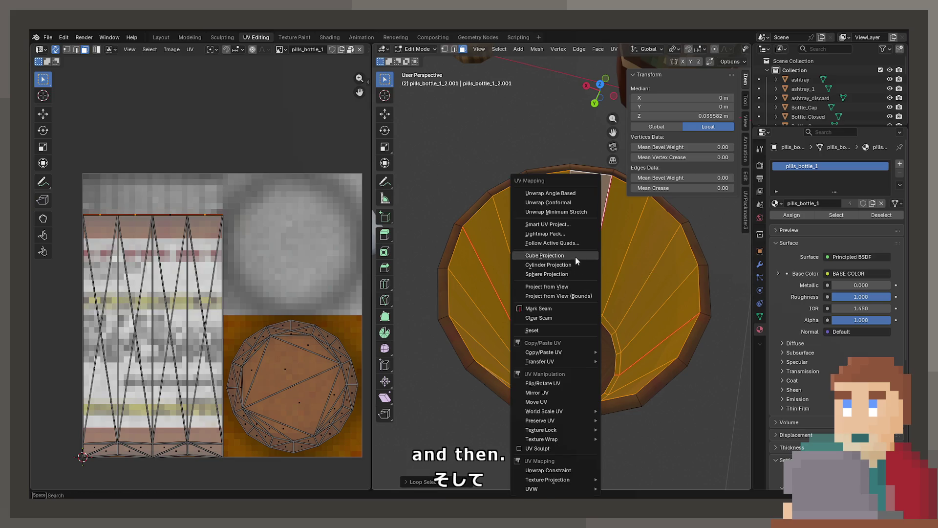
{"action": "left_click", "coordinate": [576, 255]}
{"action": "scroll", "coordinate": [266, 293], "scroll_direction": "down", "scroll_amount": 8}
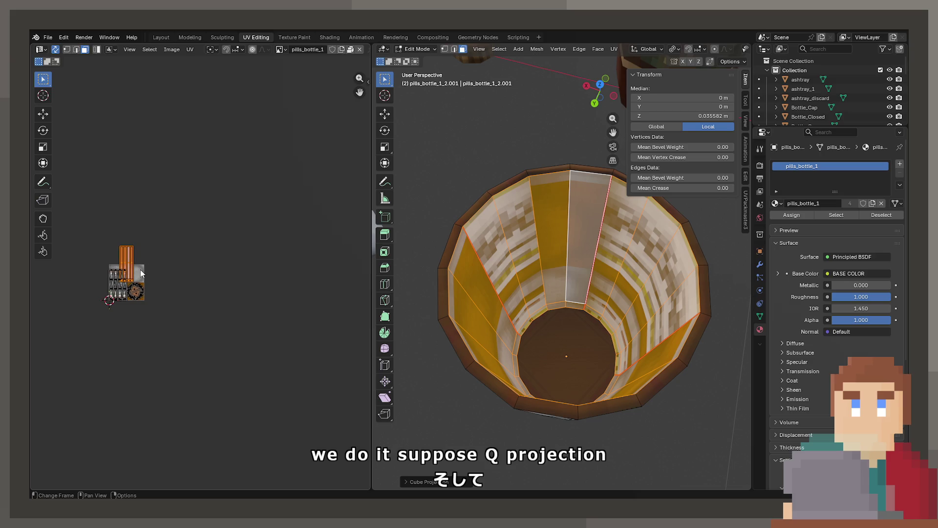
{"action": "scroll", "coordinate": [215, 296], "scroll_direction": "up", "scroll_amount": 2}
{"action": "key", "text": "s"}
{"action": "scroll", "coordinate": [234, 272], "scroll_direction": "up", "scroll_amount": 6}
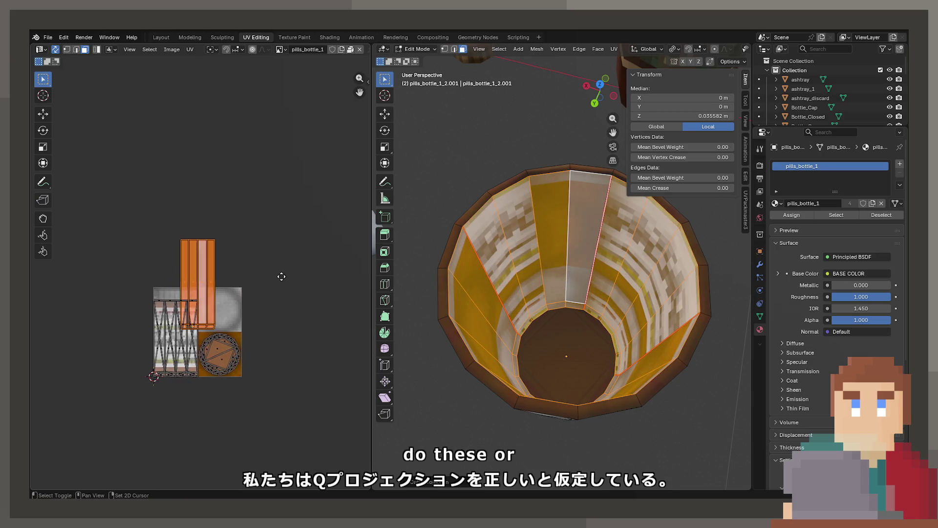
Re-project the inner wall faces and shrink the resulting UV strip.
{"action": "key", "text": "u"}
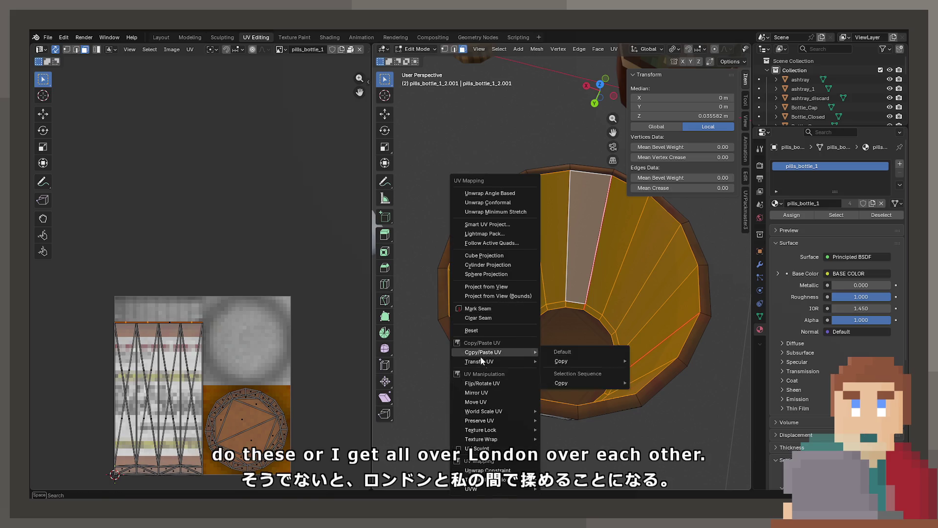
{"action": "left_click", "coordinate": [498, 254]}
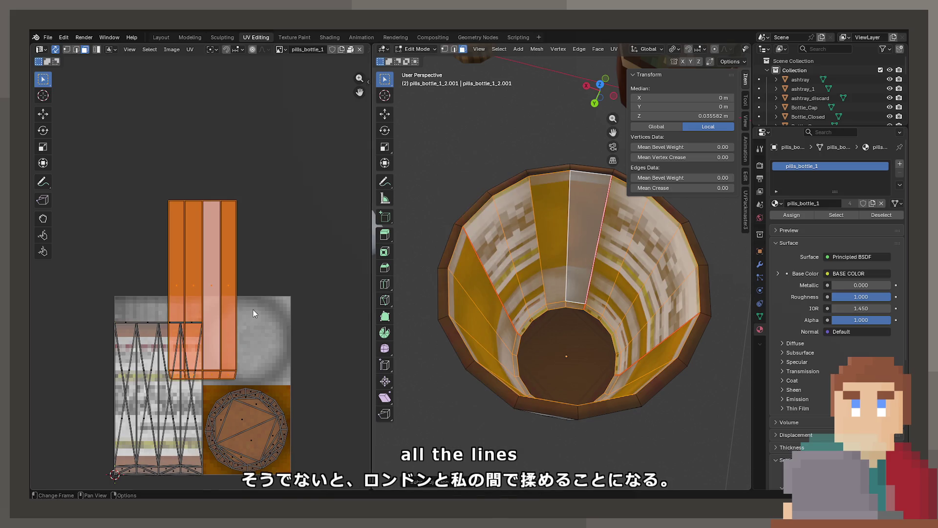
{"action": "scroll", "coordinate": [264, 293], "scroll_direction": "up", "scroll_amount": 1}
{"action": "key", "text": "s"}
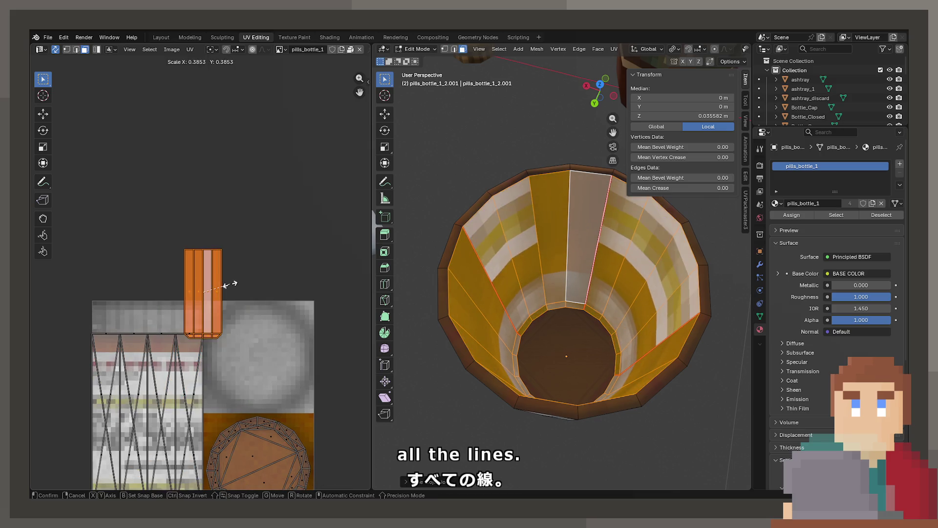
{"action": "left_click", "coordinate": [259, 281]}
{"action": "scroll", "coordinate": [244, 244], "scroll_direction": "up", "scroll_amount": 3}
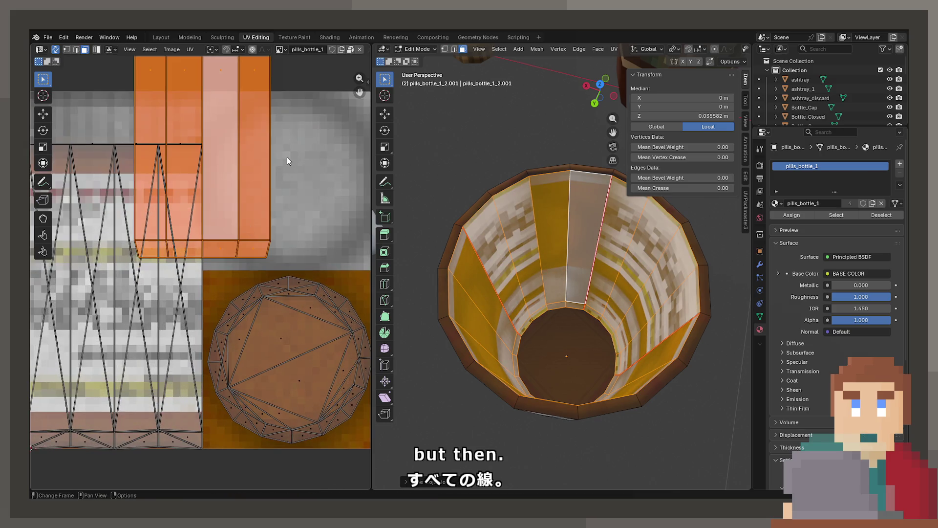
{"action": "key", "text": "s"}
{"action": "key", "text": "Escape"}
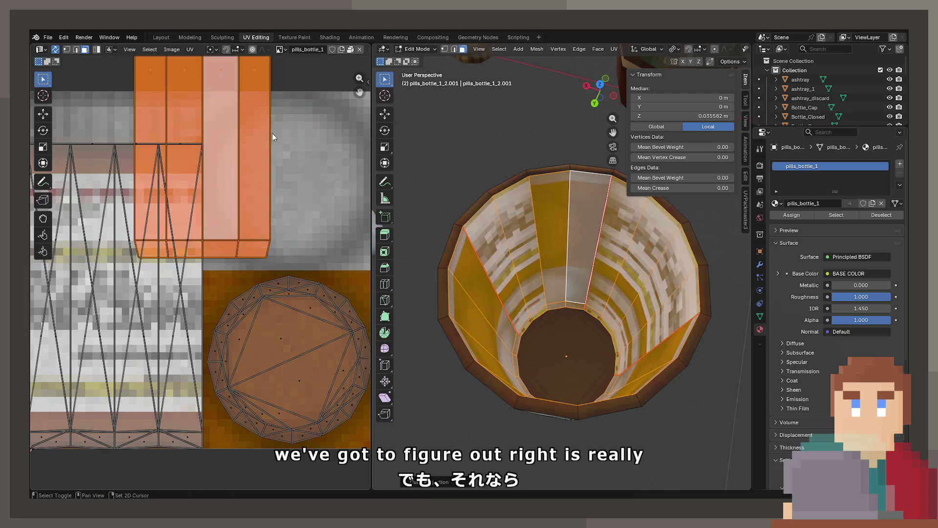
{"action": "scroll", "coordinate": [272, 133], "scroll_direction": "up", "scroll_amount": 5}
Squash the UV strip on Y, move it over the label, then stretch it tall.
{"action": "key", "text": "s"}
{"action": "key", "text": "y"}
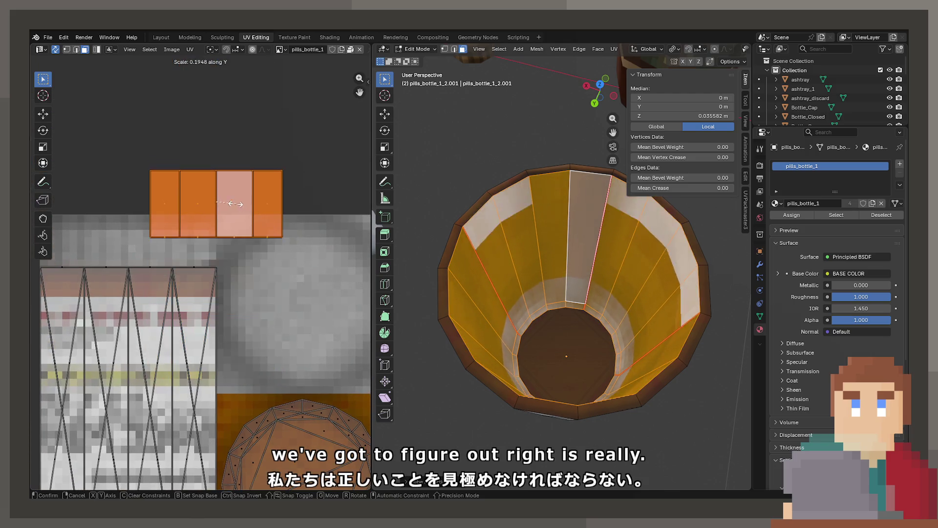
{"action": "left_click", "coordinate": [233, 204]}
{"action": "key", "text": "g"}
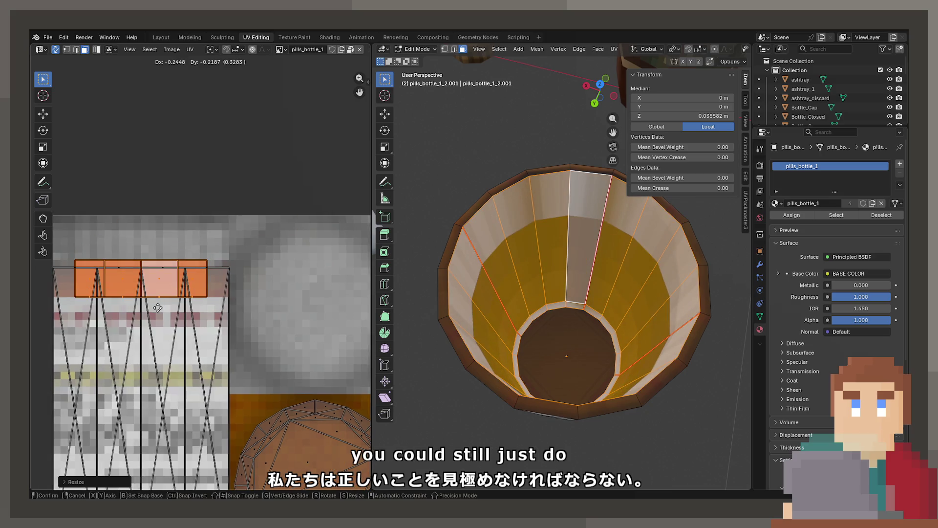
{"action": "left_click", "coordinate": [245, 219]}
{"action": "key", "text": "s"}
{"action": "key", "text": "y"}
{"action": "left_click", "coordinate": [192, 282]}
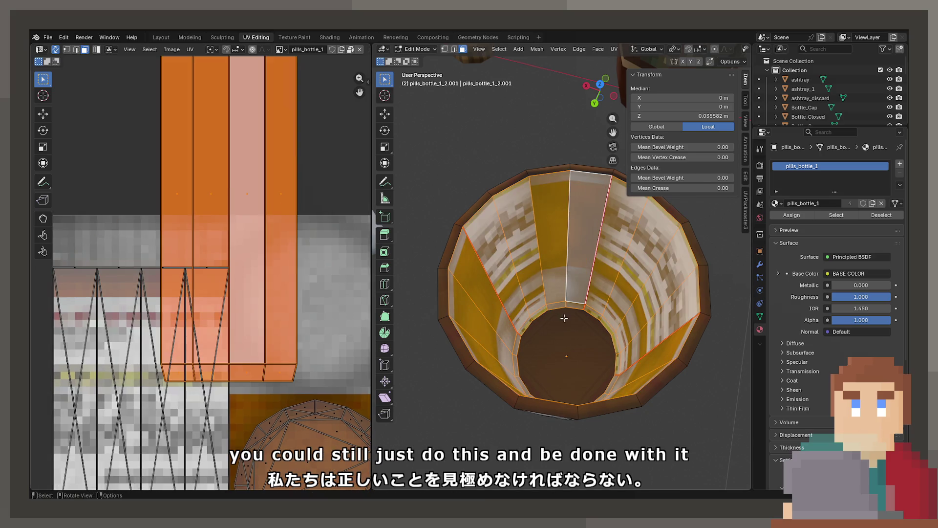
Add five evenly spaced horizontal loop cuts around the bottle's inner wall.
{"action": "key", "text": "ctrl+r"}
{"action": "scroll", "coordinate": [566, 268], "scroll_direction": "up", "scroll_amount": 4}
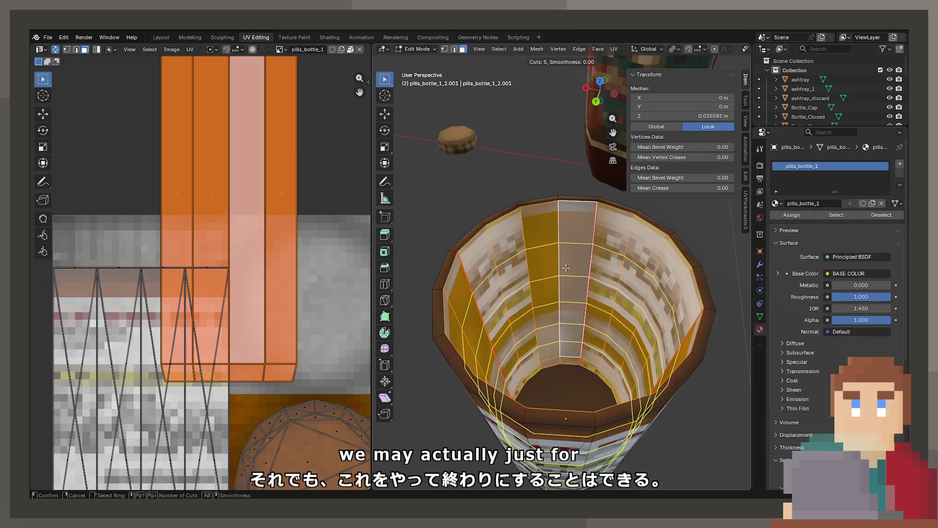
{"action": "left_click", "coordinate": [566, 268]}
{"action": "right_click", "coordinate": [566, 268]}
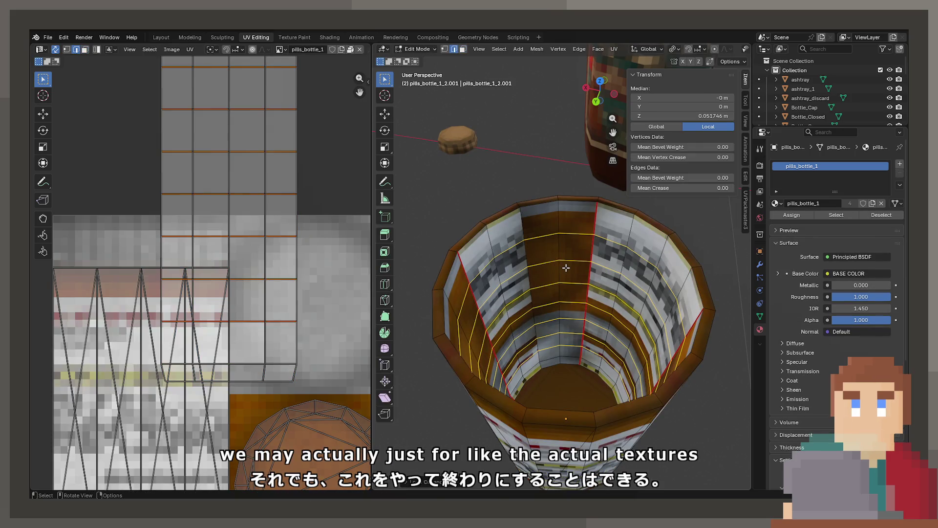
Select the horizontal inner-wall edge loops and mark them as seams.
{"action": "key", "text": "3"}
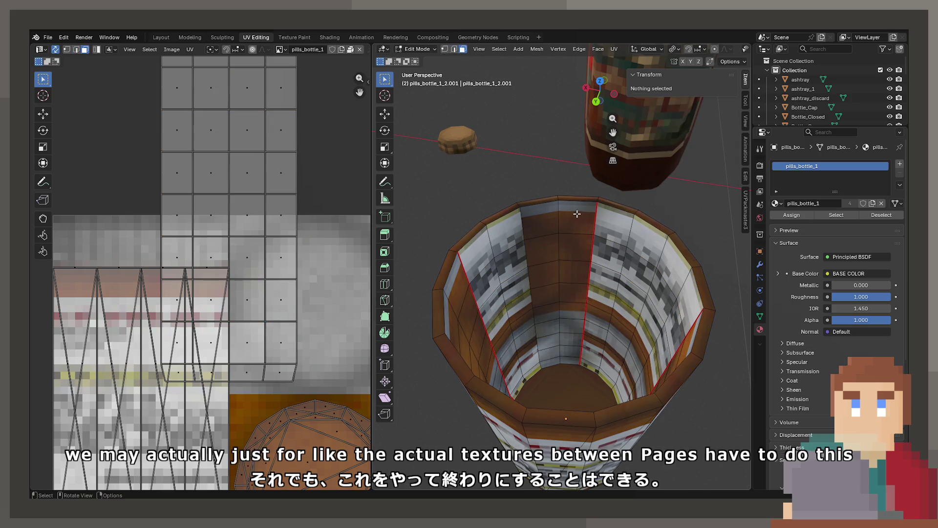
{"action": "left_click", "coordinate": [578, 227]}
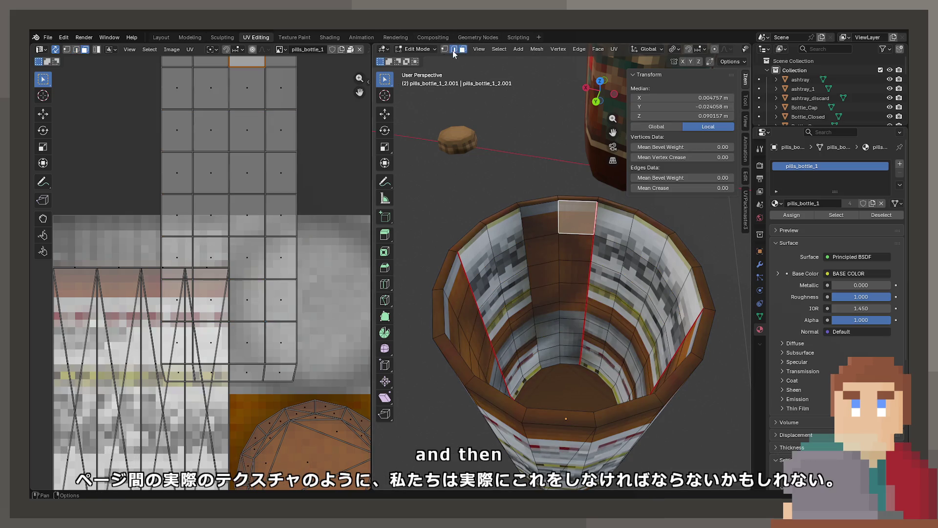
{"action": "key", "text": "2"}
{"action": "left_click", "coordinate": [575, 239], "text": "alt"}
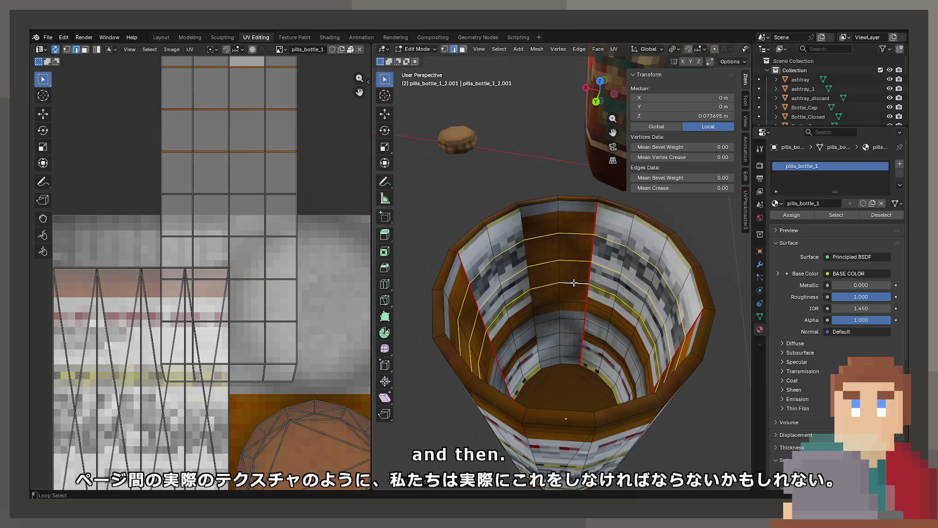
{"action": "left_click", "coordinate": [567, 359], "text": "alt+shift"}
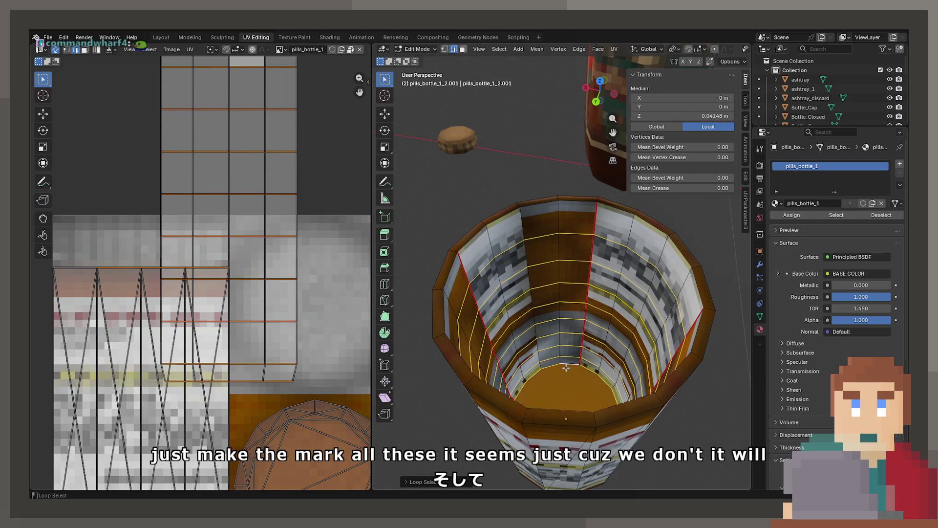
{"action": "key", "text": "ctrl+z"}
{"action": "scroll", "coordinate": [558, 377], "scroll_direction": "up", "scroll_amount": 3}
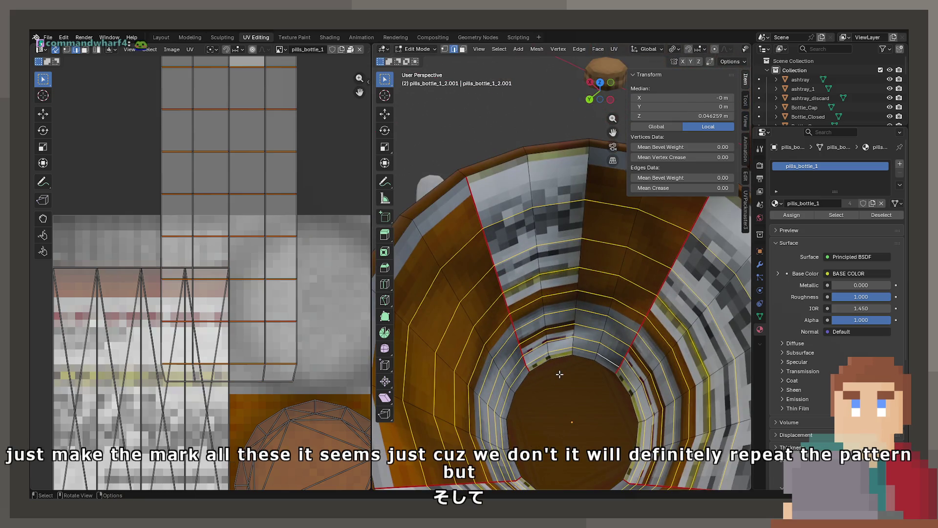
{"action": "key", "text": "F3"}
{"action": "left_click", "coordinate": [583, 394]}
Select every inner-wall face ring from the rim down to the bottom.
{"action": "mouse_move", "coordinate": [583, 391]}
{"action": "left_mouse_down"}
{"action": "mouse_move", "coordinate": [597, 336]}
{"action": "mouse_move", "coordinate": [527, 191]}
{"action": "left_mouse_up"}
{"action": "left_click", "coordinate": [463, 50]}
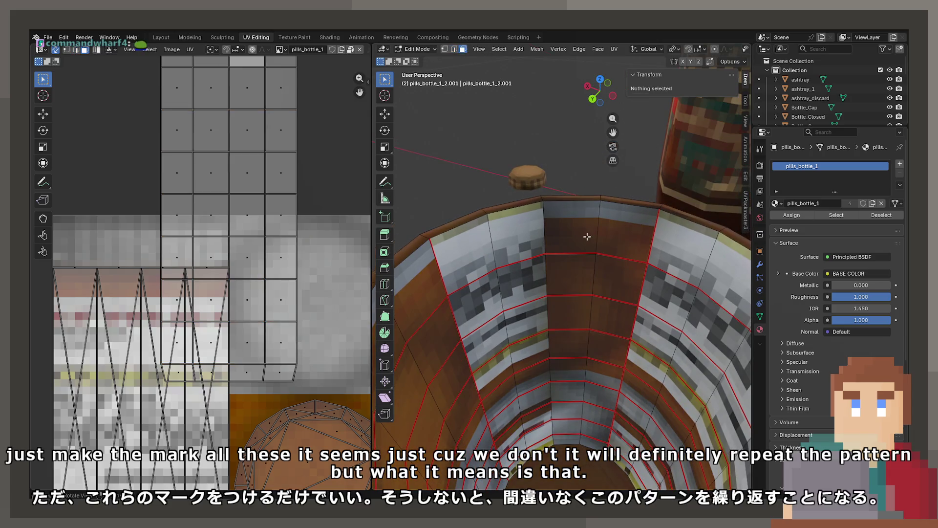
{"action": "left_click", "coordinate": [590, 238], "text": "alt"}
{"action": "left_click", "coordinate": [591, 288], "text": "alt"}
{"action": "left_click", "coordinate": [590, 245], "text": "alt+shift"}
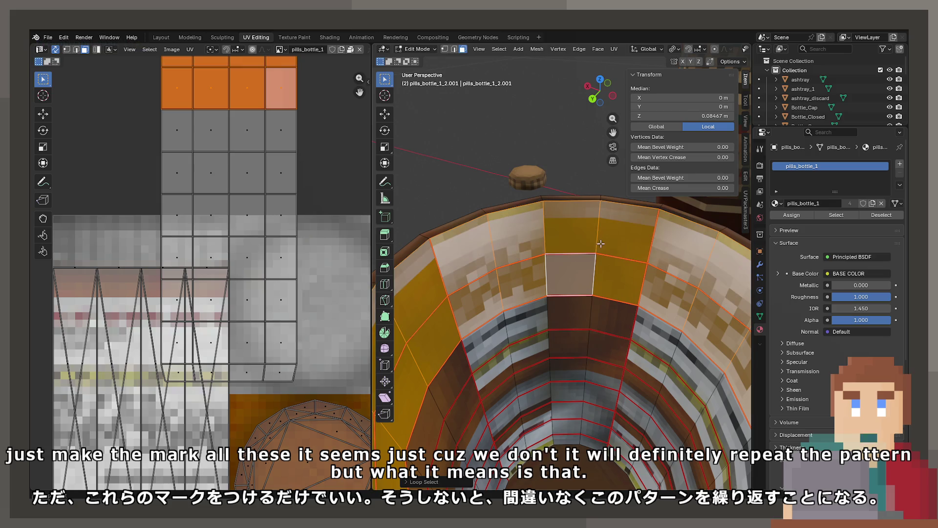
{"action": "left_click", "coordinate": [587, 310], "text": "alt+shift"}
{"action": "left_click", "coordinate": [589, 342], "text": "alt+shift"}
{"action": "left_click", "coordinate": [583, 376], "text": "alt+shift"}
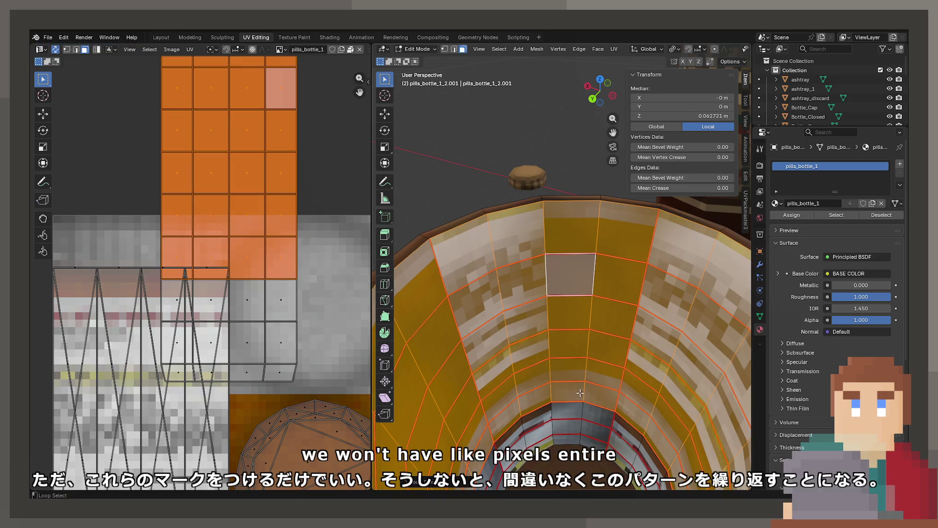
{"action": "left_click", "coordinate": [582, 393], "text": "alt+shift"}
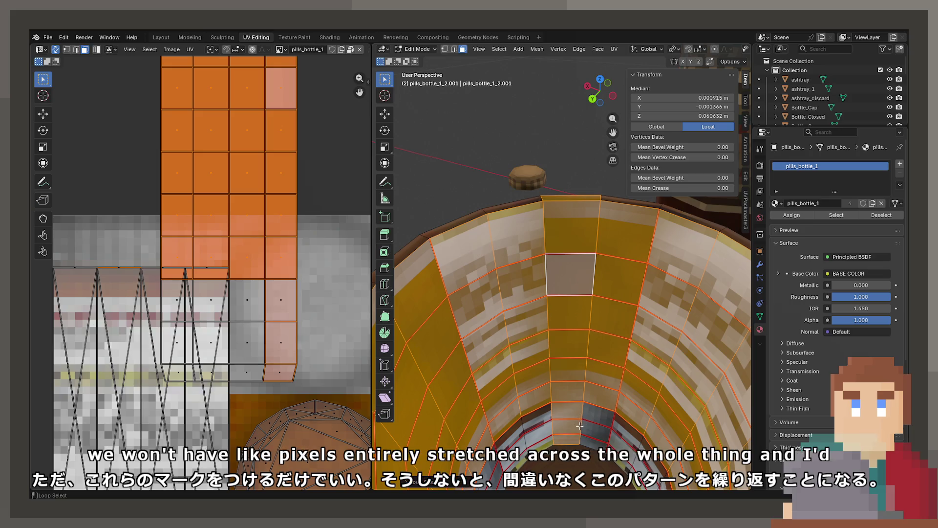
{"action": "left_click", "coordinate": [581, 422], "text": "alt+shift"}
{"action": "left_click", "coordinate": [580, 428], "text": "alt+shift"}
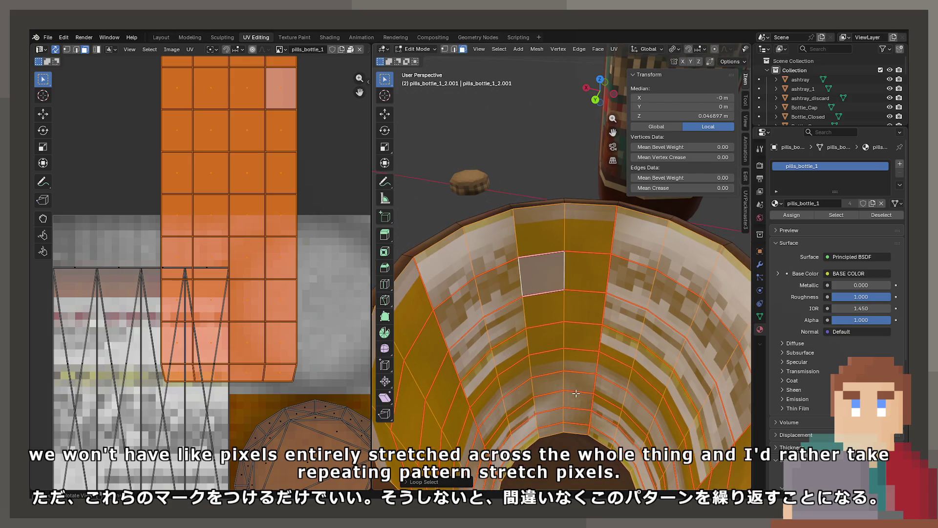
{"action": "key", "text": "u"}
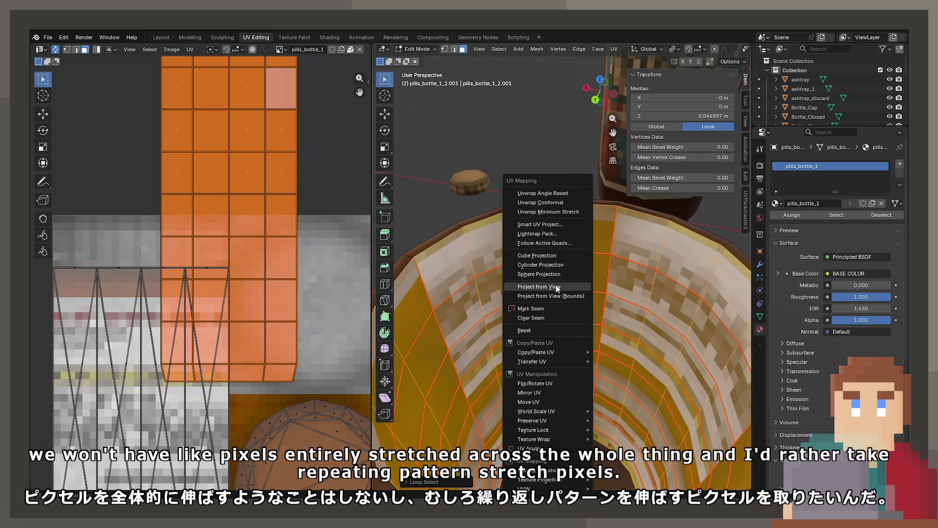
Unwrap the inner wall faces with Unwrap Conformal, then with standard Unwrap.
{"action": "scroll", "coordinate": [562, 294], "scroll_direction": "down", "scroll_amount": 5}
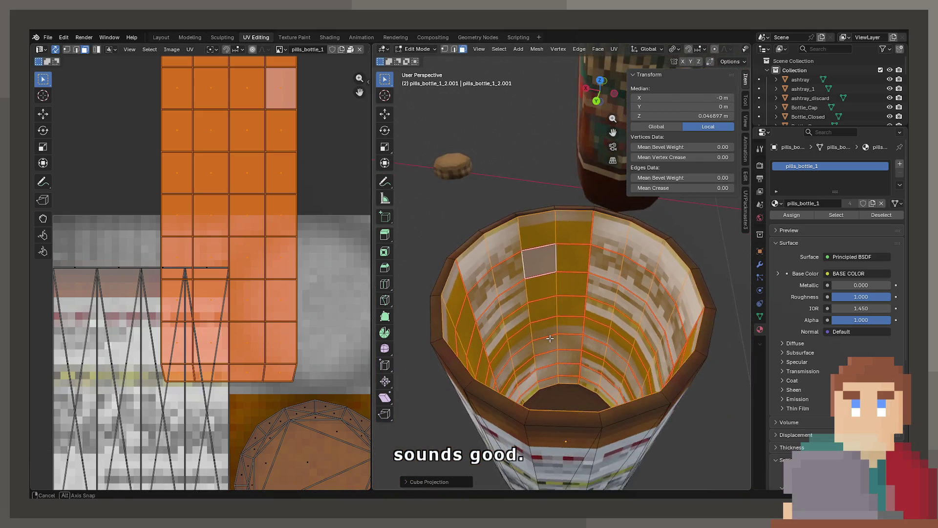
{"action": "scroll", "coordinate": [542, 332], "scroll_direction": "up", "scroll_amount": 5}
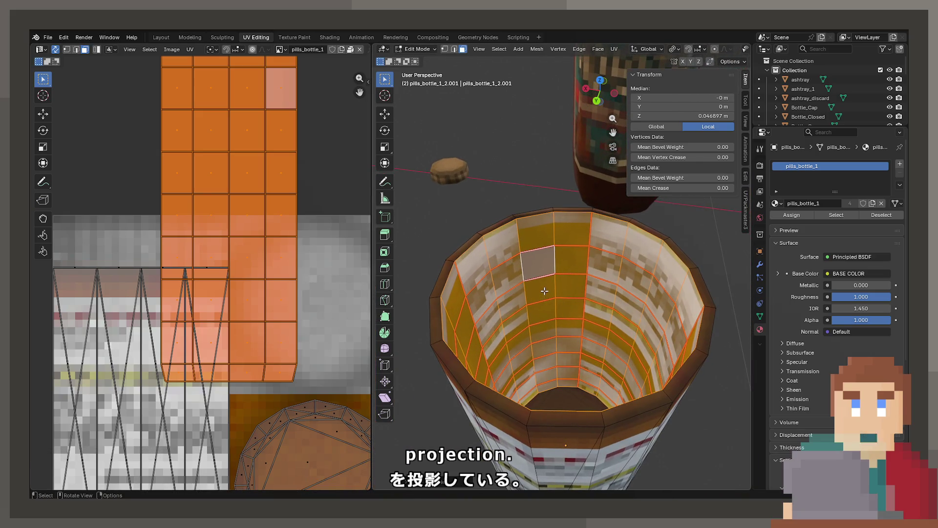
{"action": "key", "text": "u"}
{"action": "left_click", "coordinate": [550, 203]}
{"action": "scroll", "coordinate": [230, 315], "scroll_direction": "down", "scroll_amount": 5}
{"action": "scroll", "coordinate": [222, 307], "scroll_direction": "up", "scroll_amount": 6}
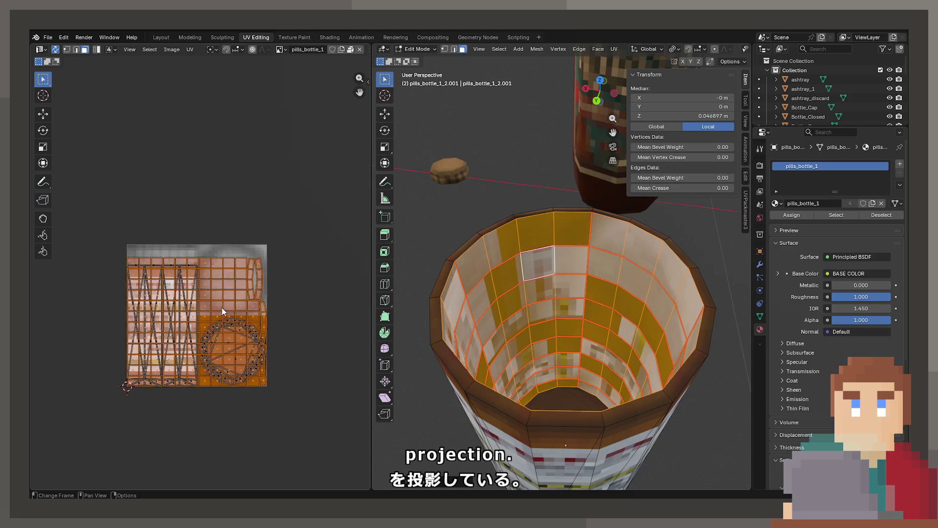
{"action": "key", "text": "u"}
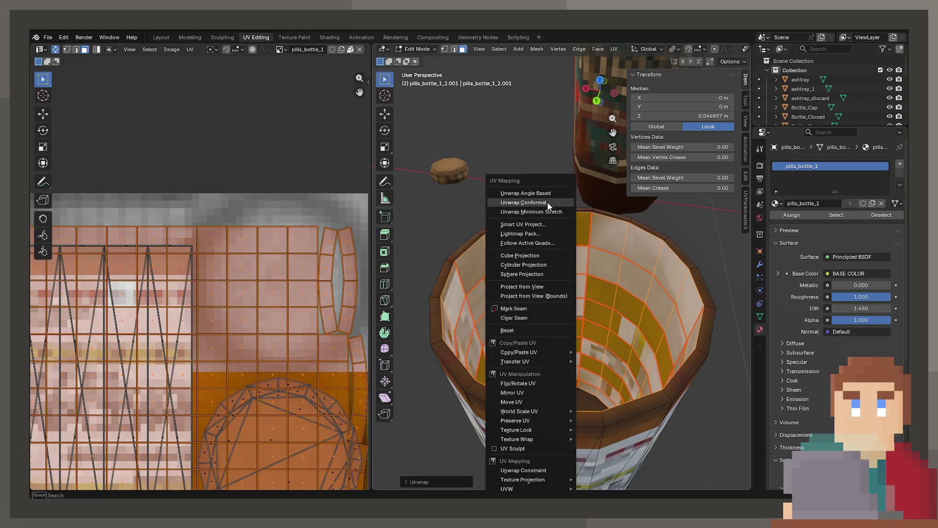
{"action": "left_click", "coordinate": [547, 203]}
Select all UV faces except the narrow strip island in the UV editor.
{"action": "key", "text": "u"}
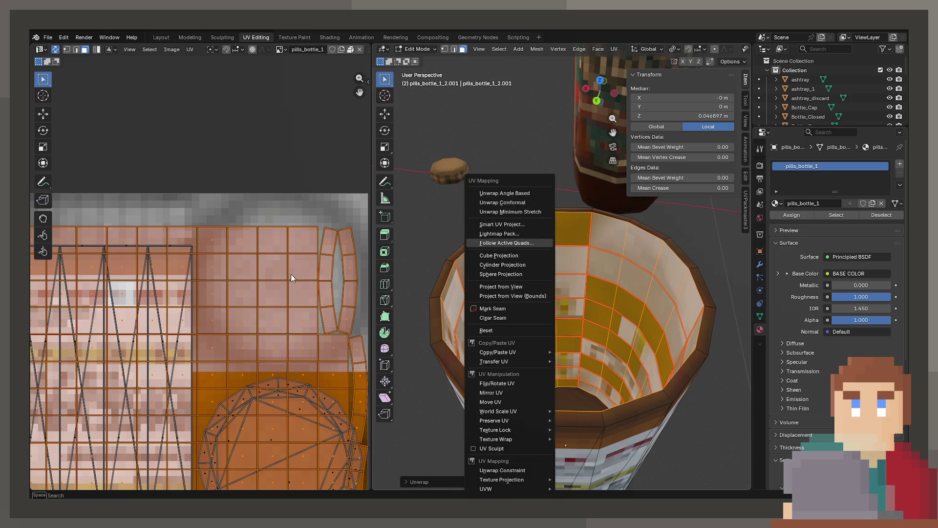
{"action": "left_click", "coordinate": [303, 296], "text": "alt"}
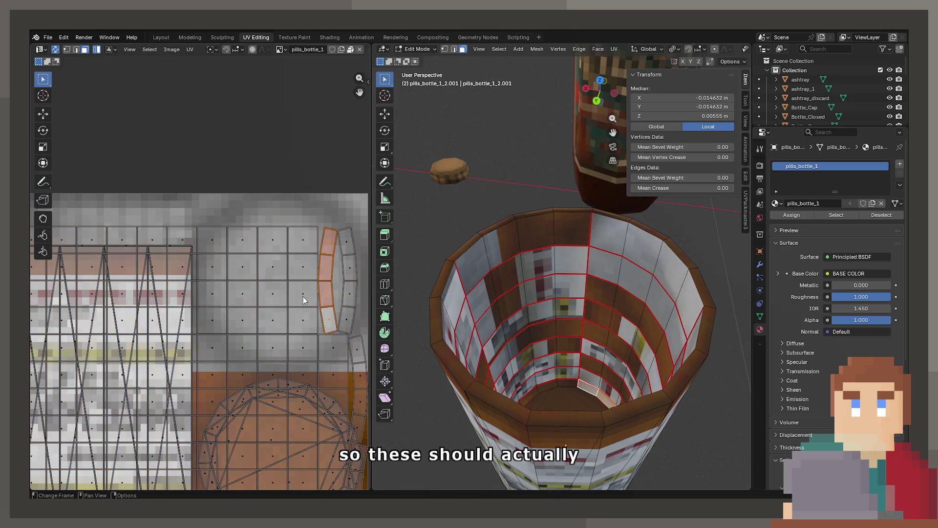
{"action": "key", "text": "a"}
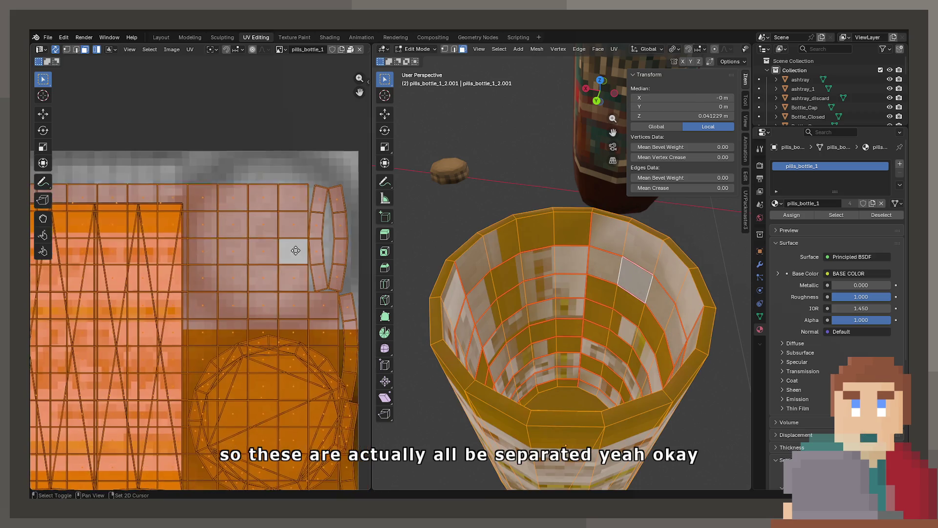
{"action": "scroll", "coordinate": [291, 250], "scroll_direction": "down", "scroll_amount": 4}
{"action": "left_click", "coordinate": [277, 247]}
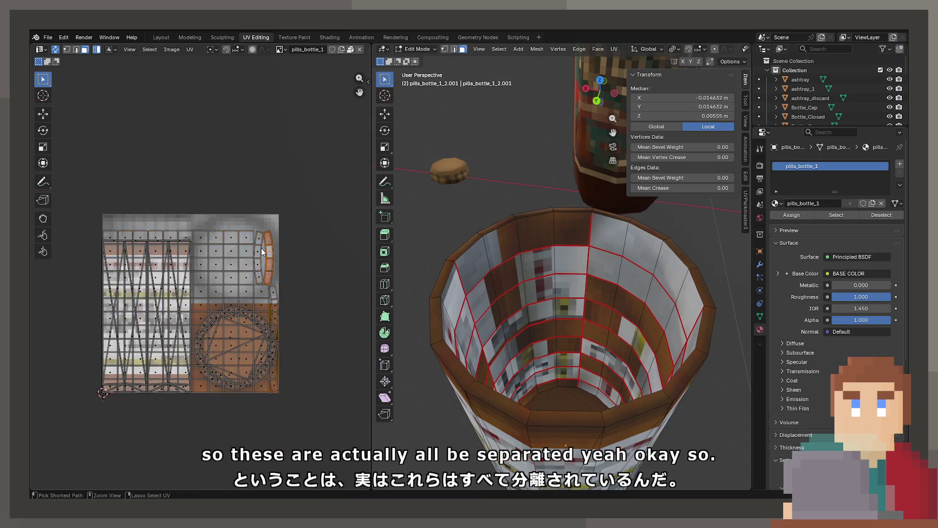
{"action": "key", "text": "ctrl+i"}
{"action": "left_click", "coordinate": [258, 248], "text": "ctrl"}
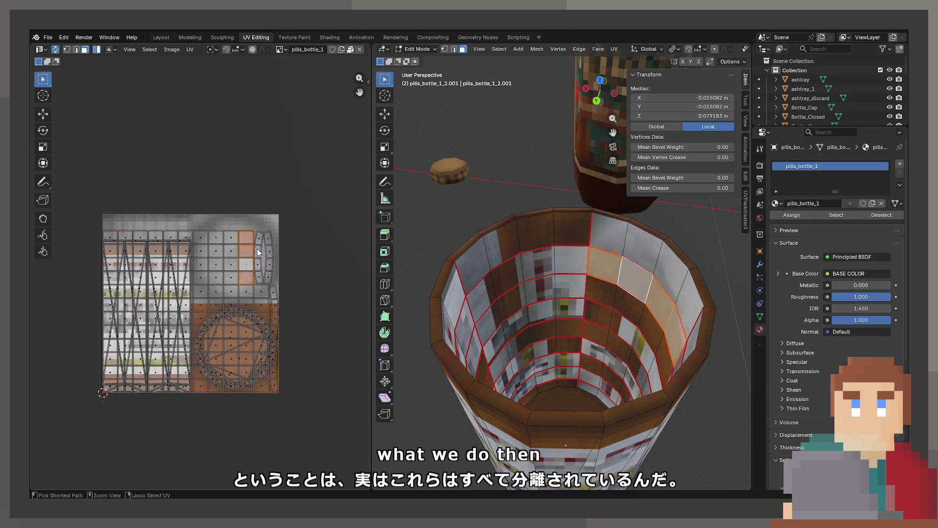
Show the UV editor sidebar's UVPackmaster3 packing panel.
{"action": "key", "text": "n"}
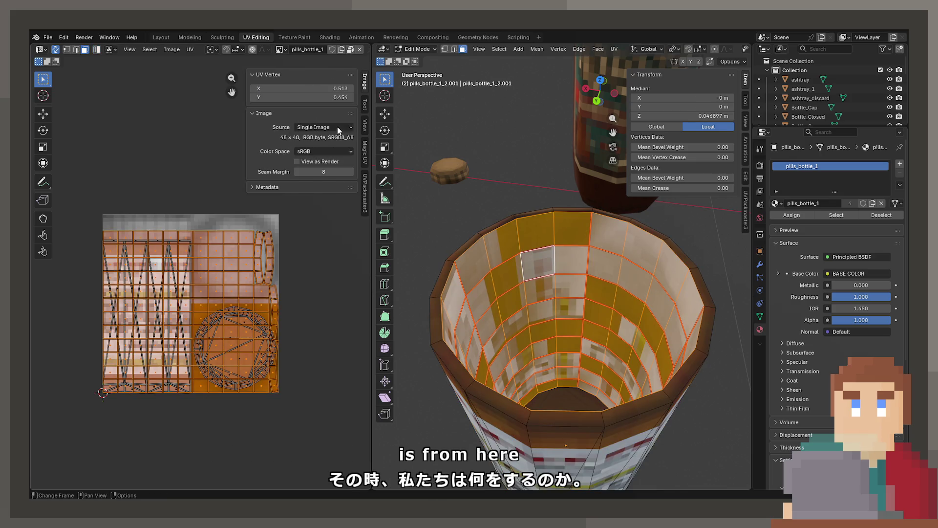
{"action": "left_click", "coordinate": [365, 193]}
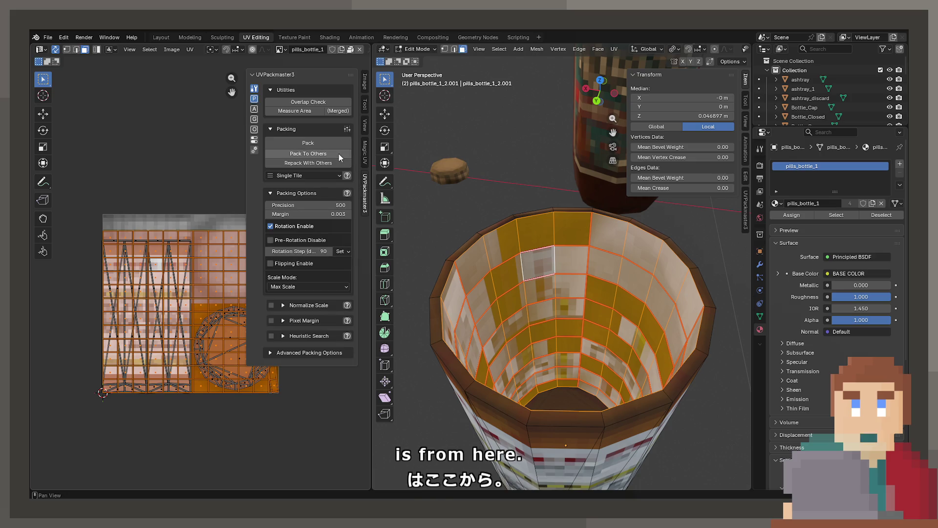
{"action": "left_click_drag", "start_coordinate": [193, 257], "coordinate": [150, 249]}
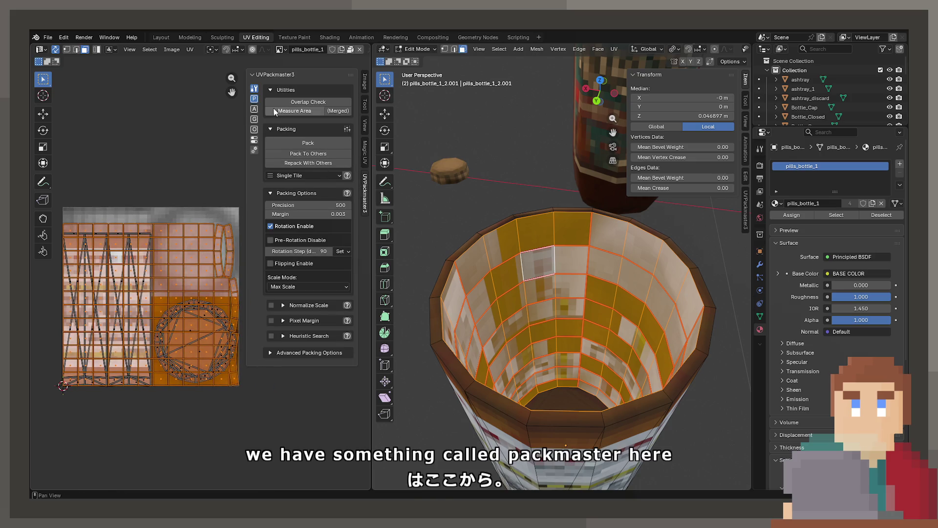
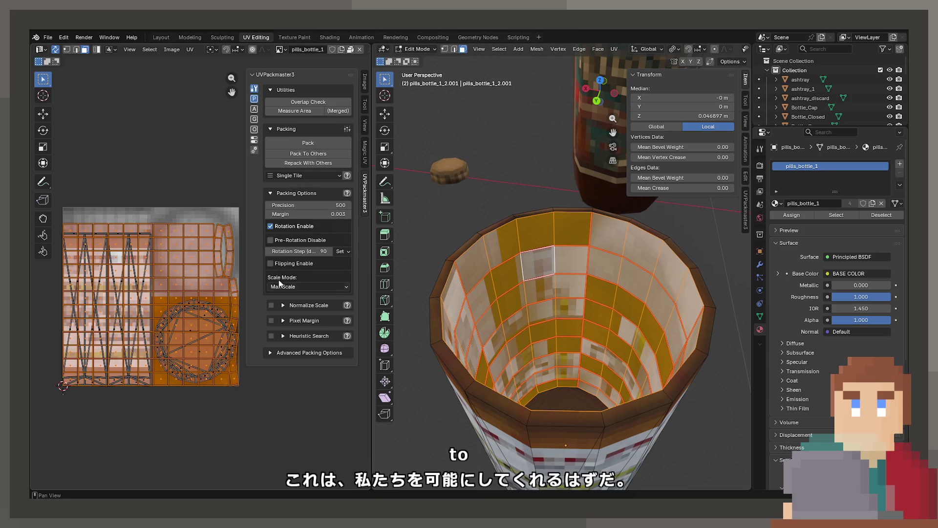
Expand UVPackmaster3's Advanced Packing Options and enable Stack Groups.
{"action": "left_click", "coordinate": [291, 353]}
{"action": "scroll", "coordinate": [289, 352], "scroll_direction": "down", "scroll_amount": 2}
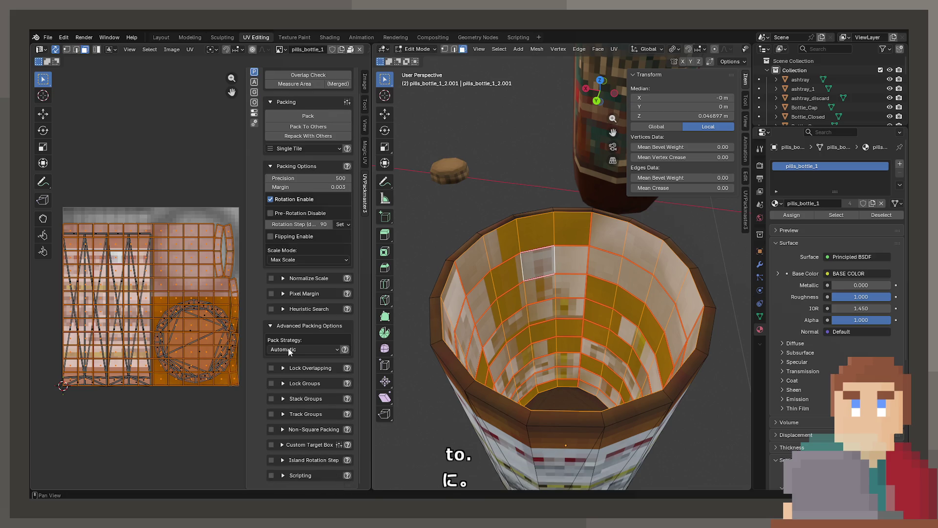
{"action": "left_click", "coordinate": [297, 397]}
{"action": "scroll", "coordinate": [297, 397], "scroll_direction": "down", "scroll_amount": 3}
{"action": "left_click", "coordinate": [272, 326]}
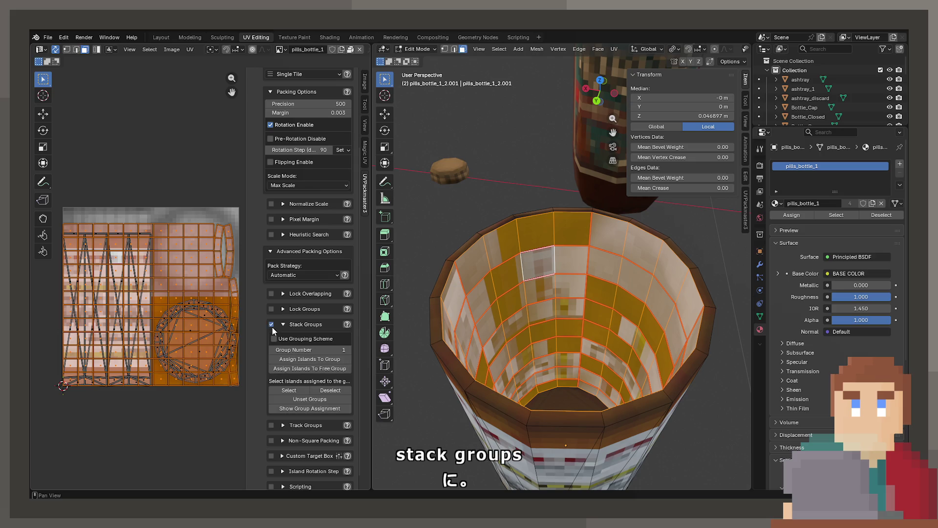
{"action": "scroll", "coordinate": [272, 328], "scroll_direction": "down", "scroll_amount": 1}
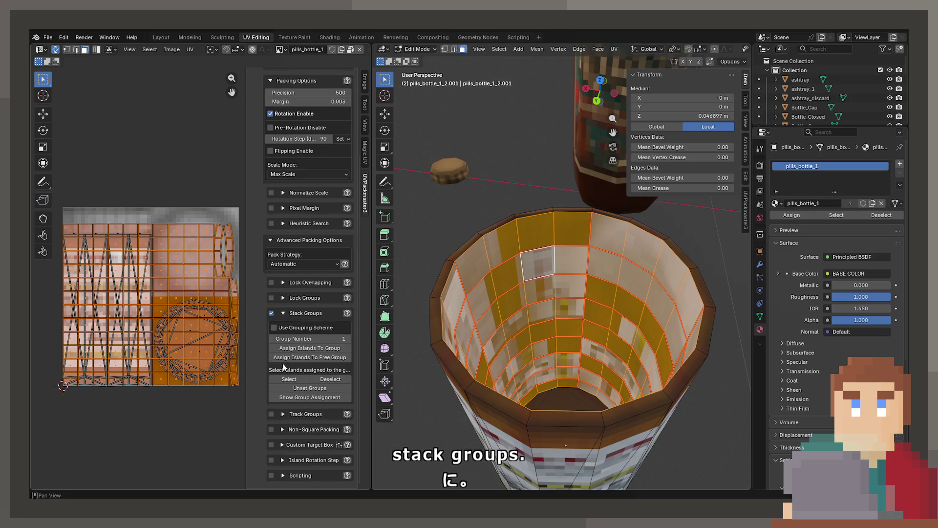
Assign the bottle's UV islands to stack group 1 and pack them, reaching 0.393 packed area.
{"action": "left_click", "coordinate": [304, 381]}
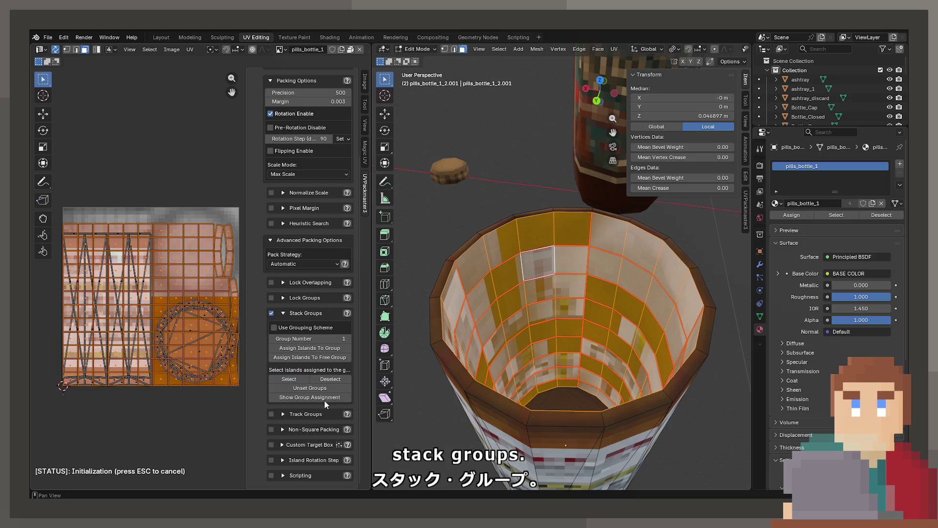
{"action": "left_click", "coordinate": [313, 397]}
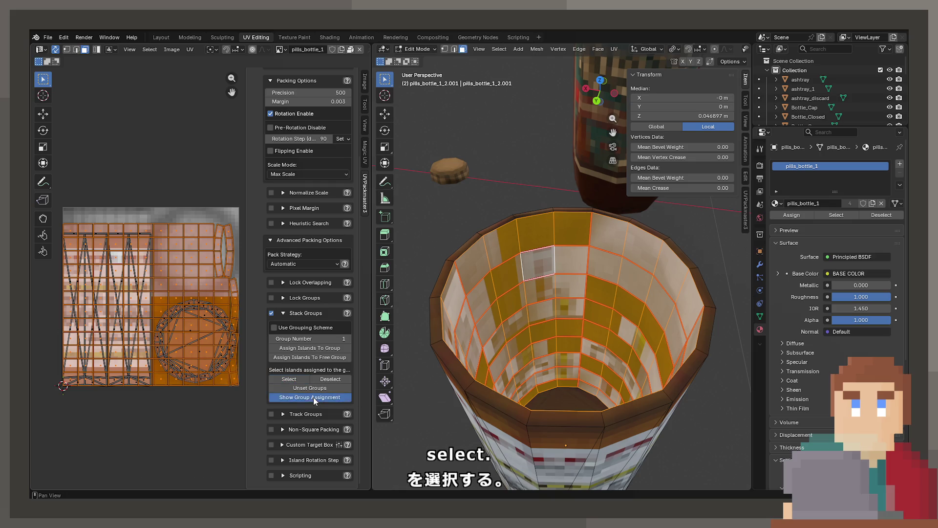
{"action": "key", "text": "Escape"}
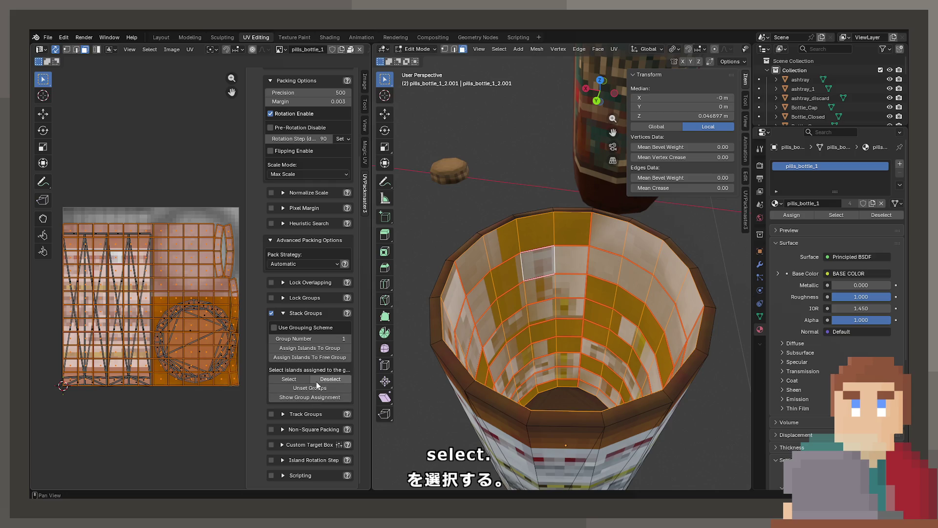
{"action": "left_click", "coordinate": [309, 350]}
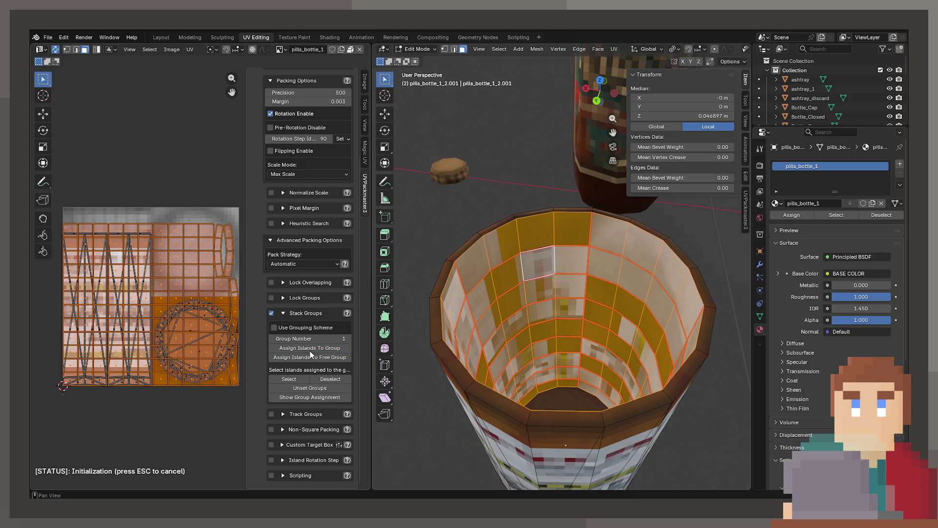
{"action": "scroll", "coordinate": [302, 254], "scroll_direction": "up", "scroll_amount": 5}
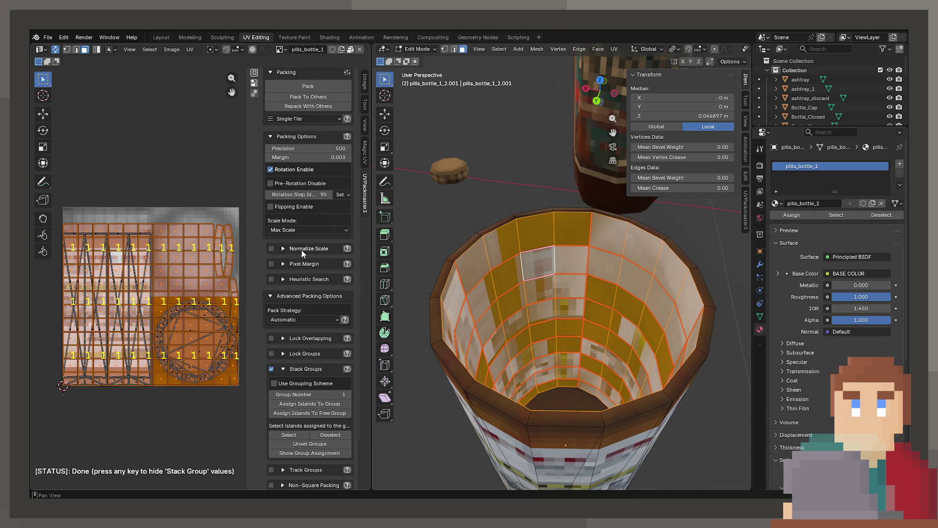
{"action": "left_click", "coordinate": [342, 142]}
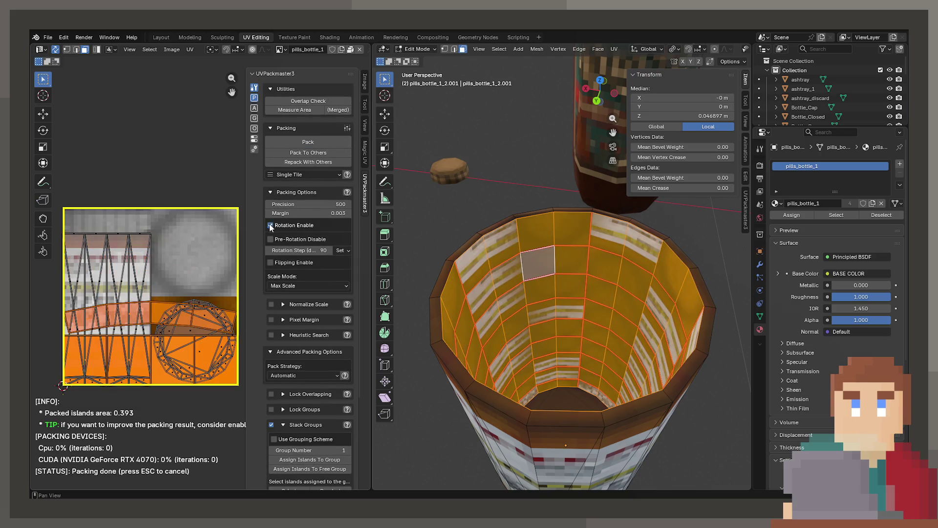
Scale up the repacked bottle UV islands in the UV editor.
{"action": "scroll", "coordinate": [180, 284], "scroll_direction": "up", "scroll_amount": 2}
{"action": "scroll", "coordinate": [176, 255], "scroll_direction": "down", "scroll_amount": 5}
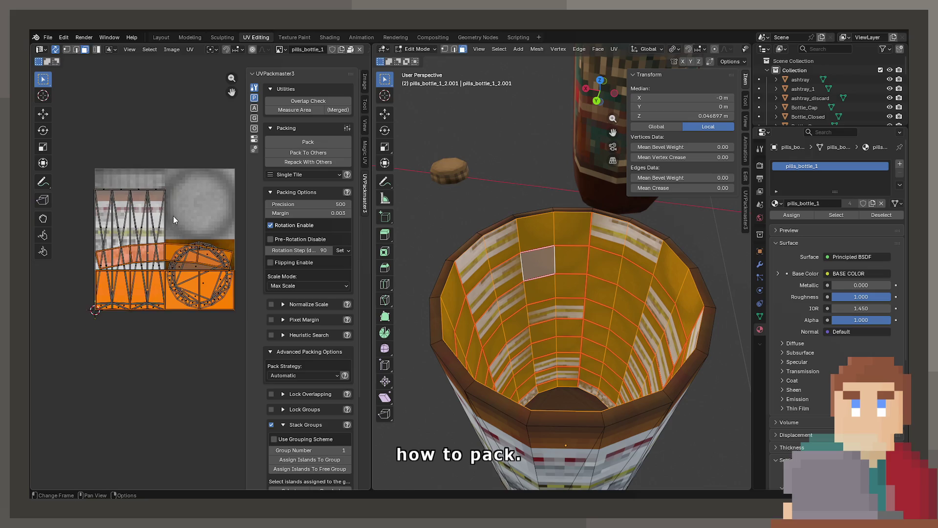
{"action": "key", "text": "g"}
{"action": "key", "text": "s"}
{"action": "scroll", "coordinate": [196, 293], "scroll_direction": "up", "scroll_amount": 4}
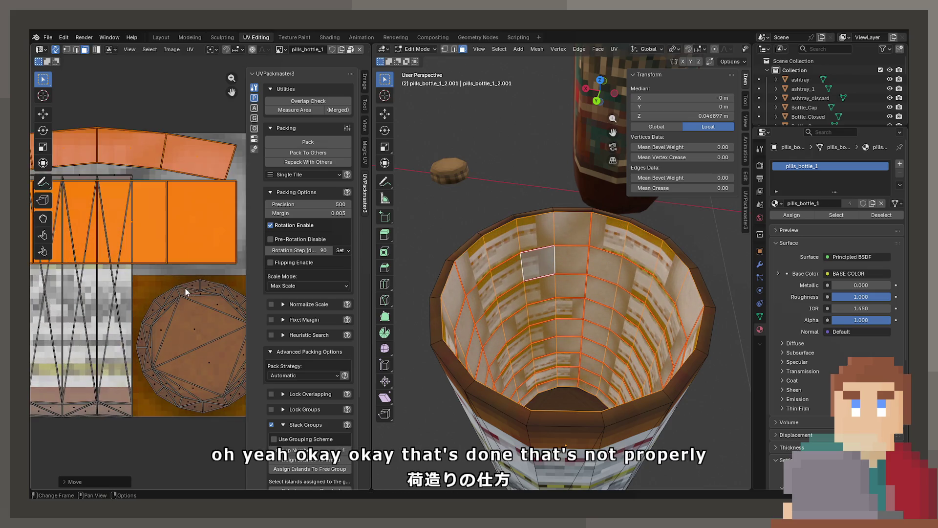
{"action": "left_click", "coordinate": [194, 293]}
{"action": "scroll", "coordinate": [189, 263], "scroll_direction": "down", "scroll_amount": 2}
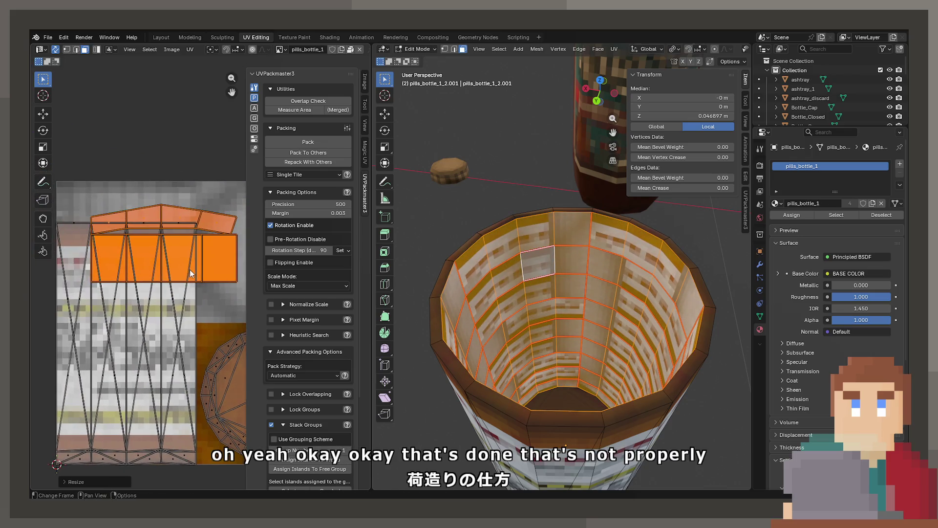
{"action": "scroll", "coordinate": [157, 253], "scroll_direction": "down", "scroll_amount": 1}
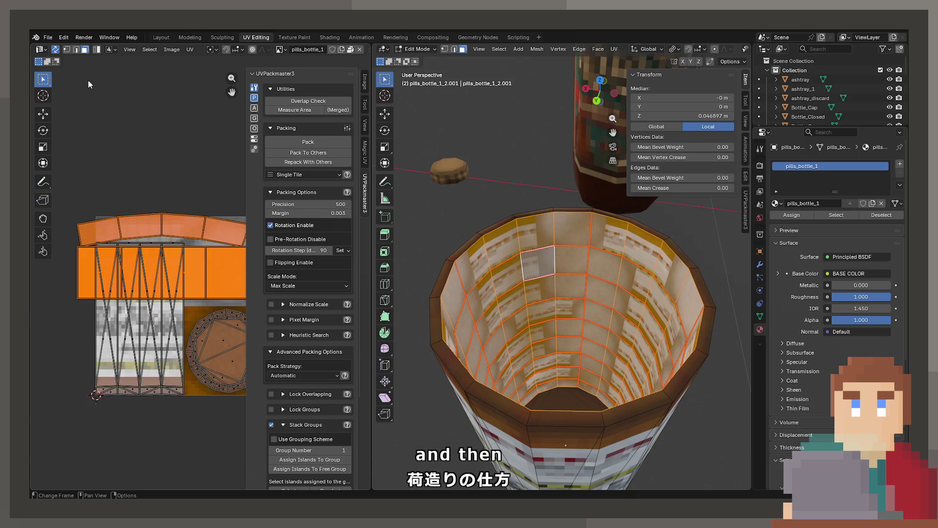
In edge select, scale the top strip's edge and select the whole curved top strip with L.
{"action": "left_click", "coordinate": [76, 49]}
{"action": "left_click", "coordinate": [175, 238]}
{"action": "key", "text": "s"}
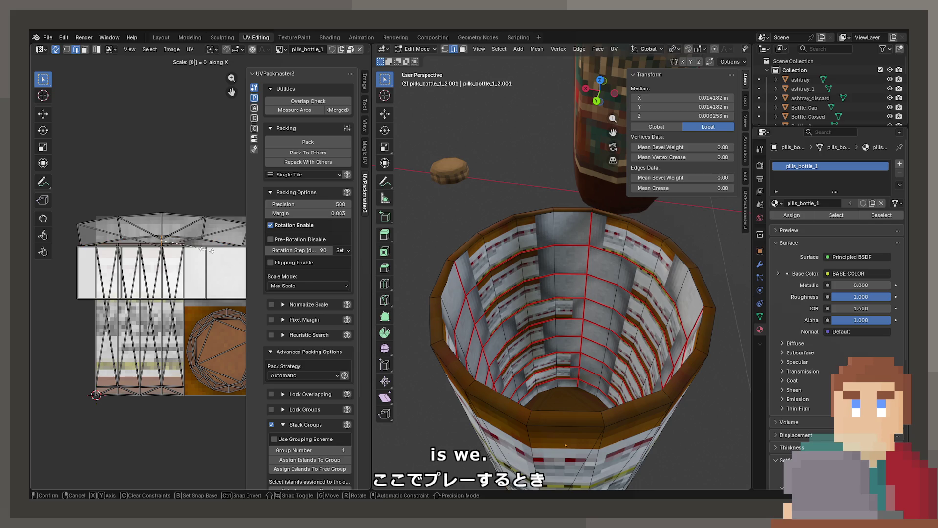
{"action": "left_click", "coordinate": [205, 234]}
{"action": "left_click", "coordinate": [179, 227]}
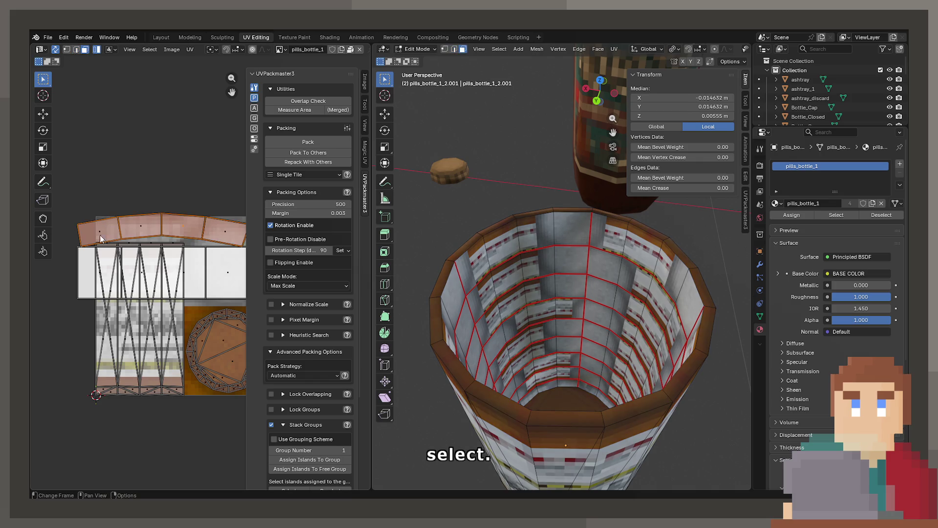
{"action": "key", "text": "l"}
{"action": "scroll", "coordinate": [151, 225], "scroll_direction": "right", "scroll_amount": 1}
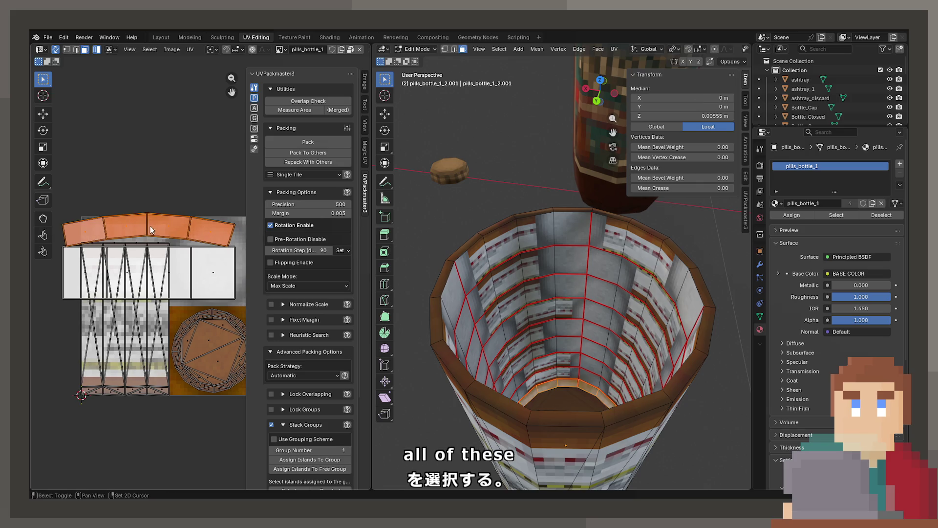
Flatten the top strip's upper UV vertices into a straight line by scaling them to 0.
{"action": "left_click", "coordinate": [68, 50]}
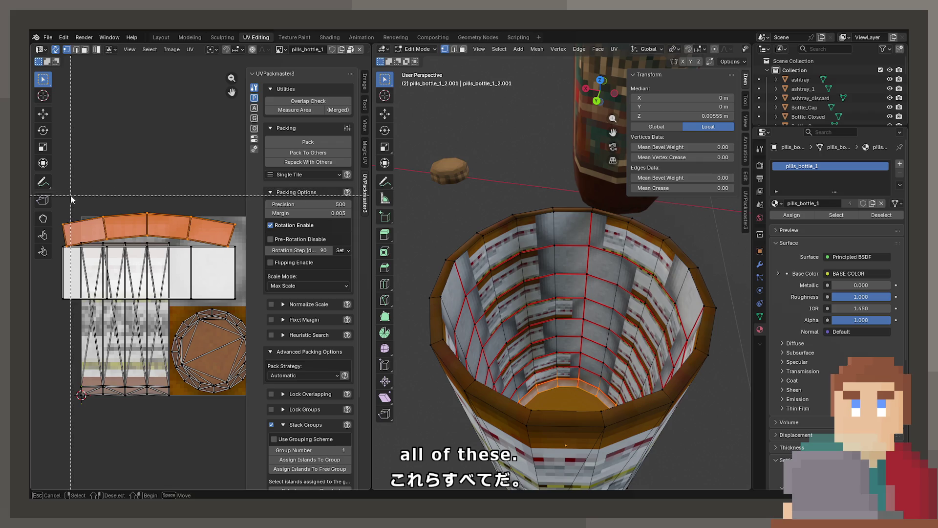
{"action": "left_click_drag", "start_coordinate": [58, 192], "coordinate": [241, 227]}
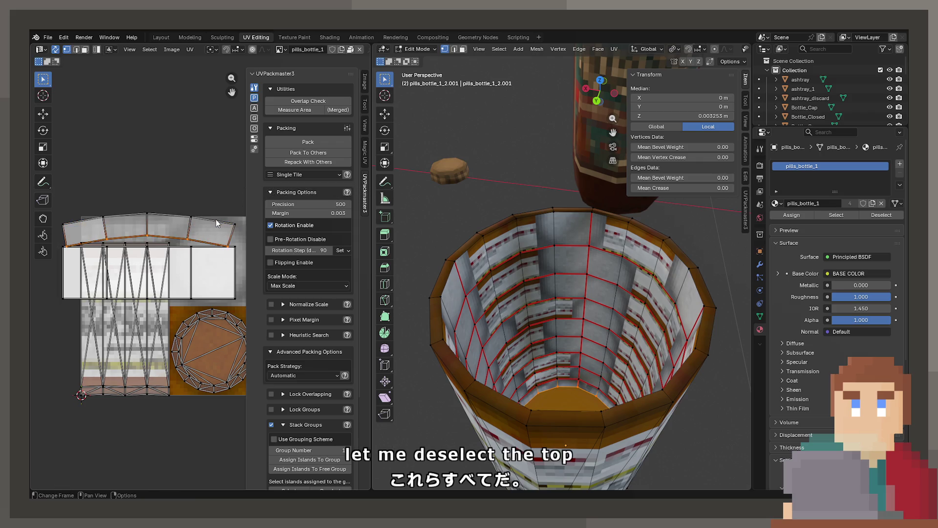
{"action": "type", "text": "s0"}
{"action": "key", "text": "Return"}
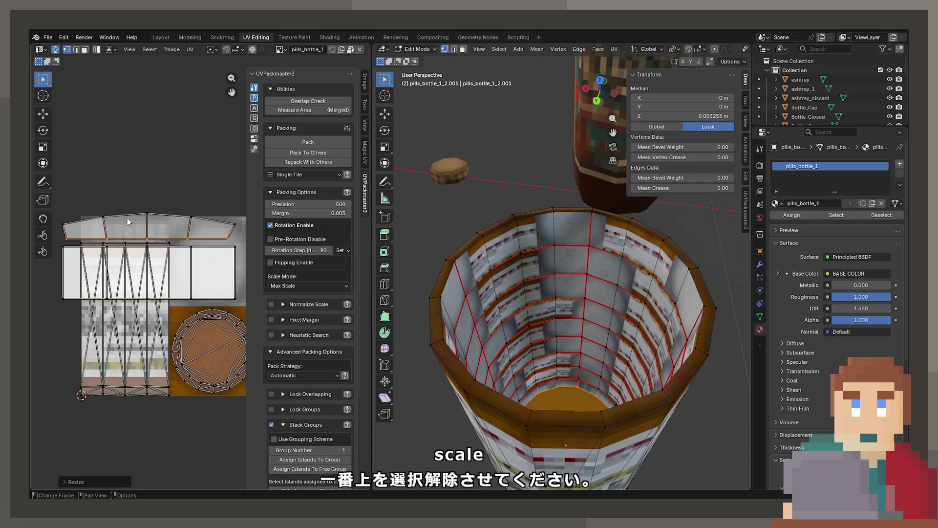
{"action": "left_click", "coordinate": [128, 218]}
{"action": "key", "text": "b"}
{"action": "mouse_move", "coordinate": [55, 180]}
{"action": "left_mouse_down"}
{"action": "mouse_move", "coordinate": [231, 212]}
{"action": "mouse_move", "coordinate": [248, 226]}
{"action": "left_mouse_up"}
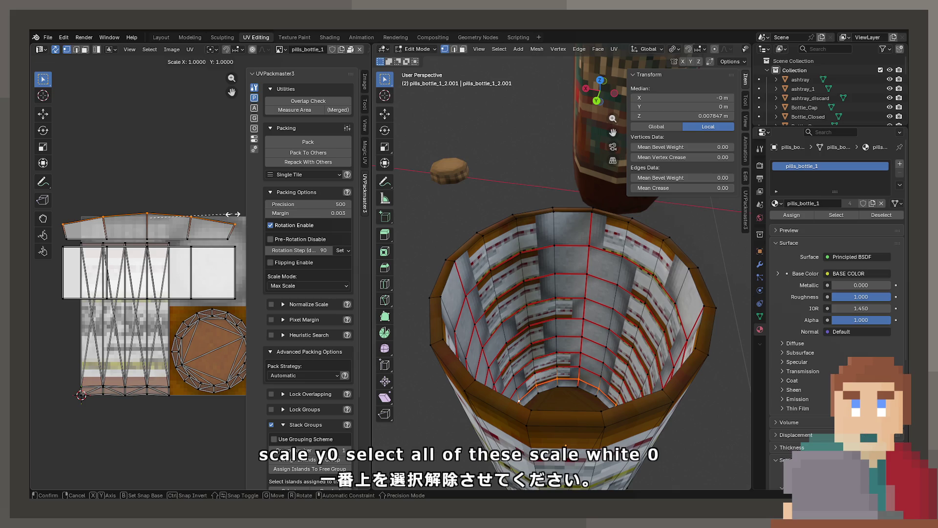
{"action": "type", "text": "0"}
{"action": "key", "text": "Return"}
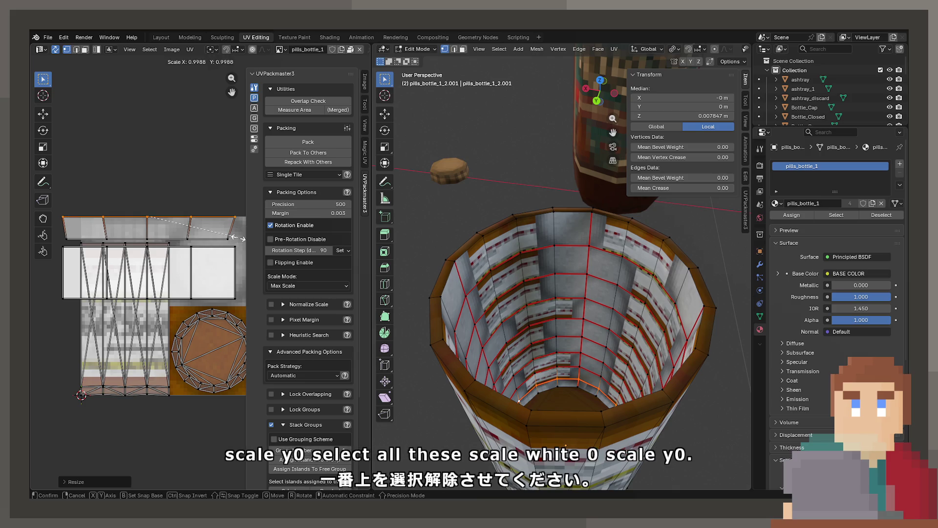
Move the strip's corner vertices to square off its right end.
{"action": "key", "text": "s"}
{"action": "key", "text": "x"}
{"action": "key", "text": "Escape"}
{"action": "left_click", "coordinate": [190, 217]}
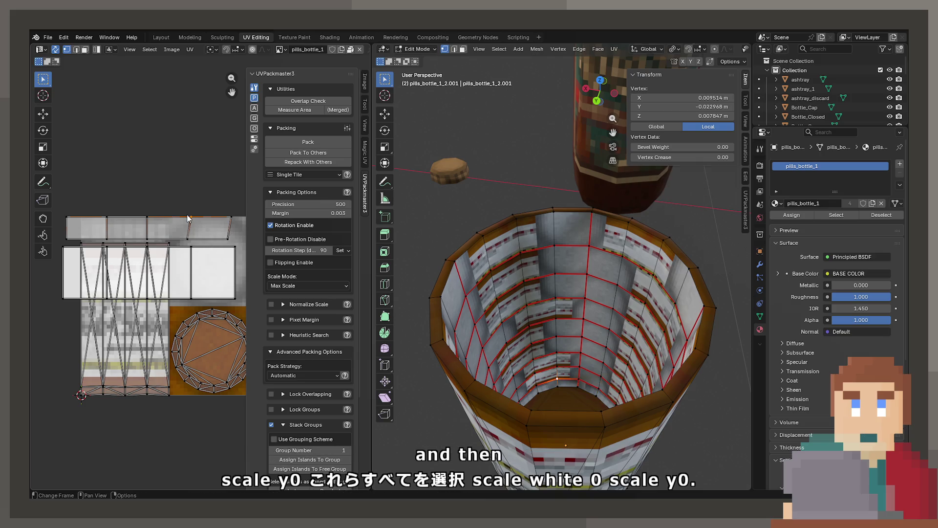
{"action": "key", "text": "g"}
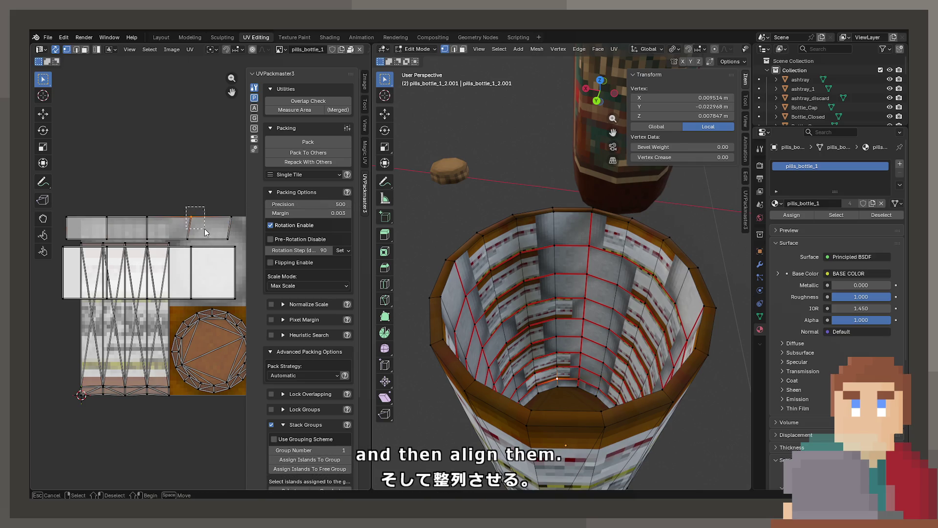
{"action": "left_click", "coordinate": [200, 228]}
{"action": "key", "text": "g"}
{"action": "left_click", "coordinate": [222, 224]}
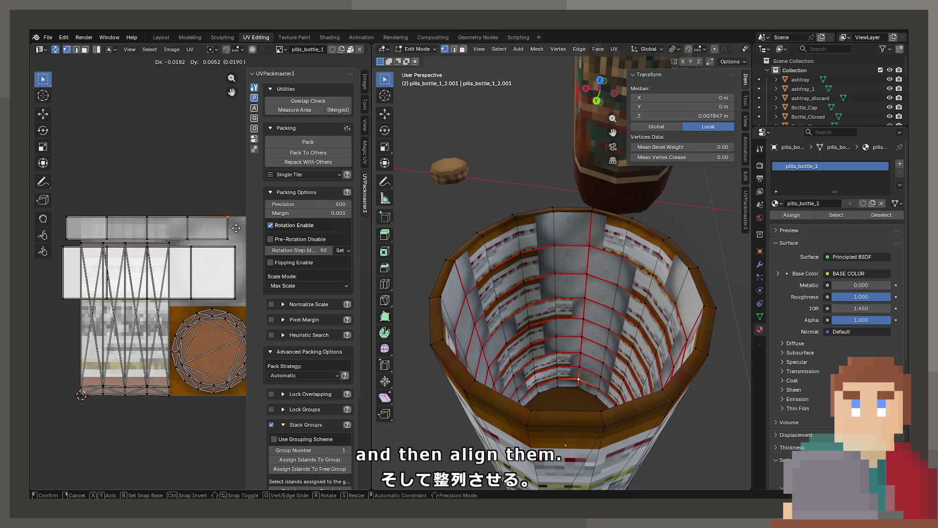
Box-select the top strip's faces in face select and start moving it.
{"action": "left_click", "coordinate": [88, 50]}
{"action": "key", "text": "b"}
{"action": "left_click_drag", "start_coordinate": [71, 195], "coordinate": [239, 234]}
{"action": "key", "text": "g"}
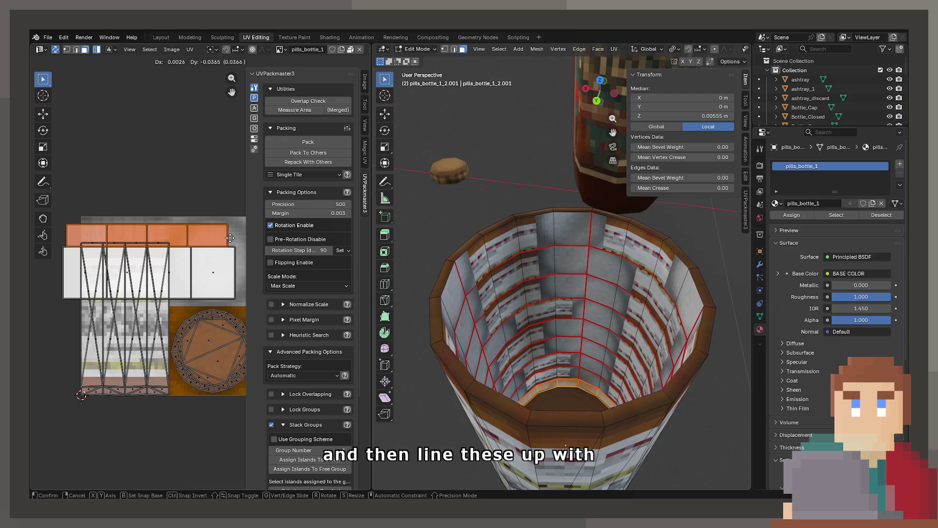
Drop the top strip above the label rectangles and shift the lower row of islands left.
{"action": "left_click", "coordinate": [230, 239]}
{"action": "left_click", "coordinate": [209, 266]}
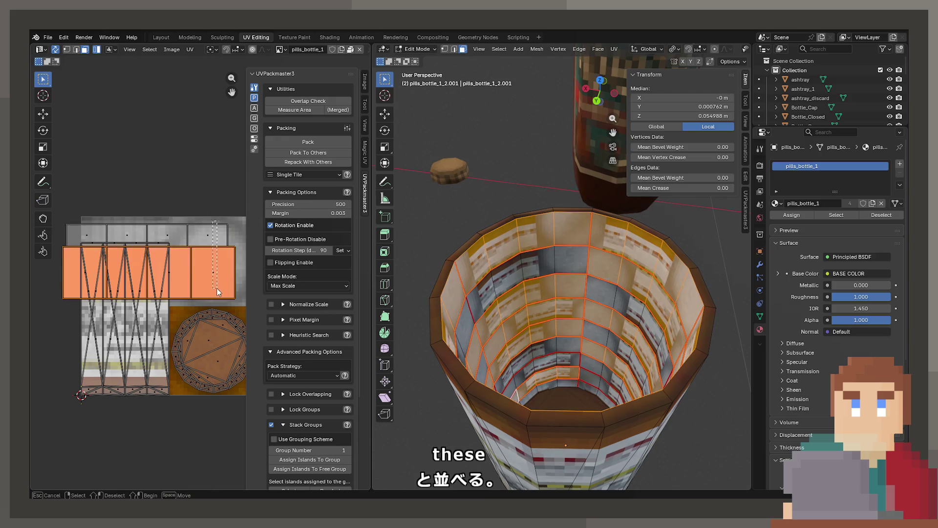
{"action": "key", "text": "g"}
{"action": "scroll", "coordinate": [225, 271], "scroll_direction": "down", "scroll_amount": 3}
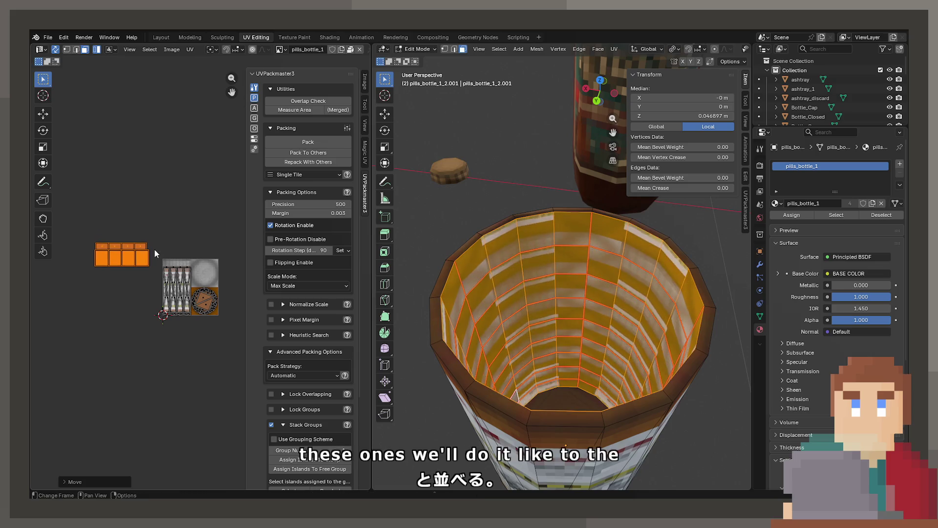
{"action": "left_click", "coordinate": [115, 286]}
{"action": "scroll", "coordinate": [116, 286], "scroll_direction": "up", "scroll_amount": 3}
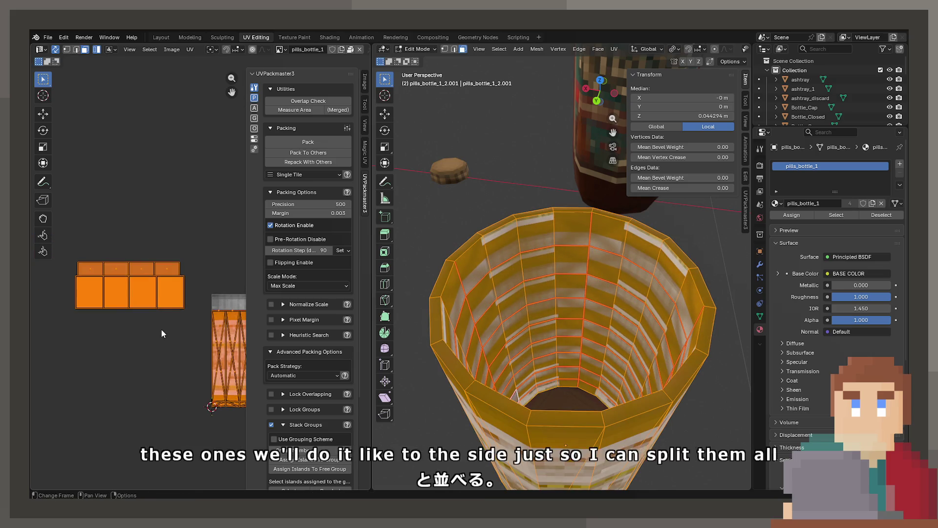
{"action": "key", "text": "alt+a"}
{"action": "scroll", "coordinate": [115, 276], "scroll_direction": "up", "scroll_amount": 2}
{"action": "left_click", "coordinate": [114, 275]}
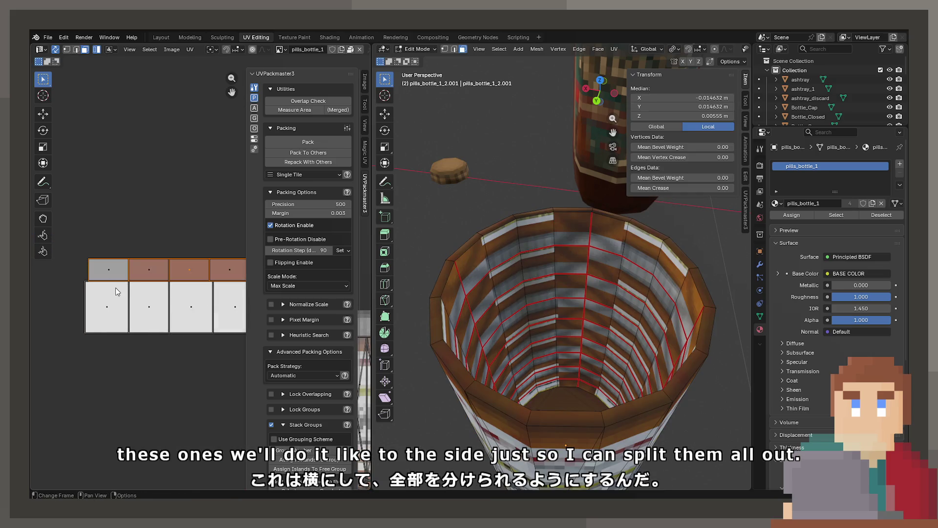
In vertex select, line up the strip's left-end vertices with the row below.
{"action": "left_click", "coordinate": [67, 49]}
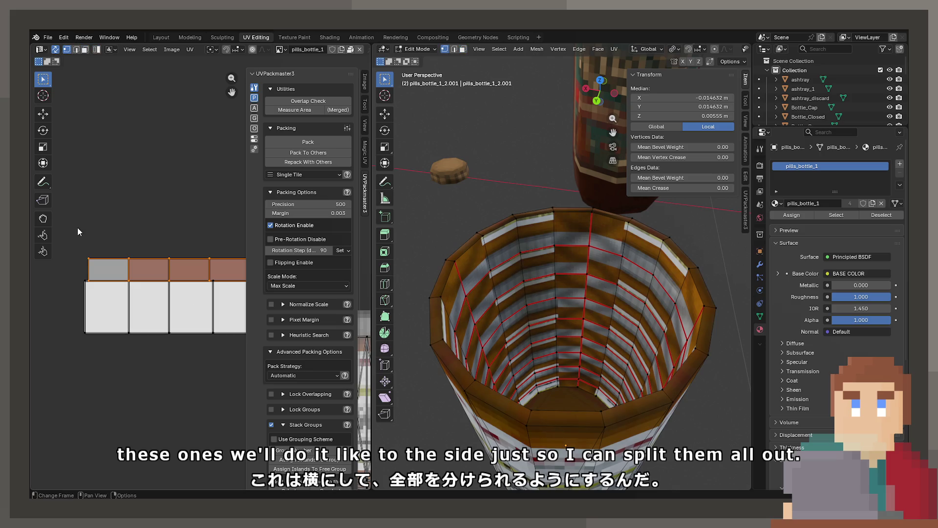
{"action": "left_click", "coordinate": [83, 257]}
{"action": "key", "text": "b"}
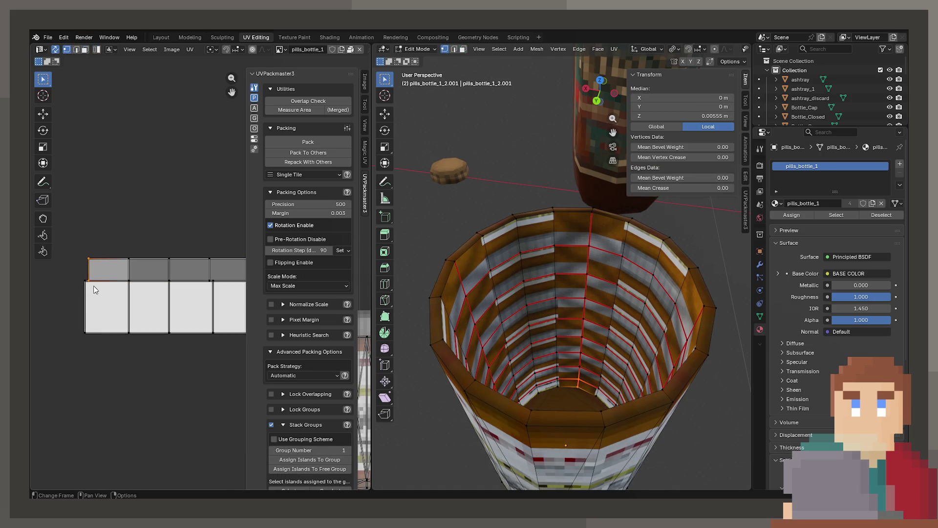
{"action": "left_click_drag", "start_coordinate": [91, 287], "coordinate": [90, 268]}
{"action": "key", "text": "g"}
{"action": "left_click", "coordinate": [133, 264]}
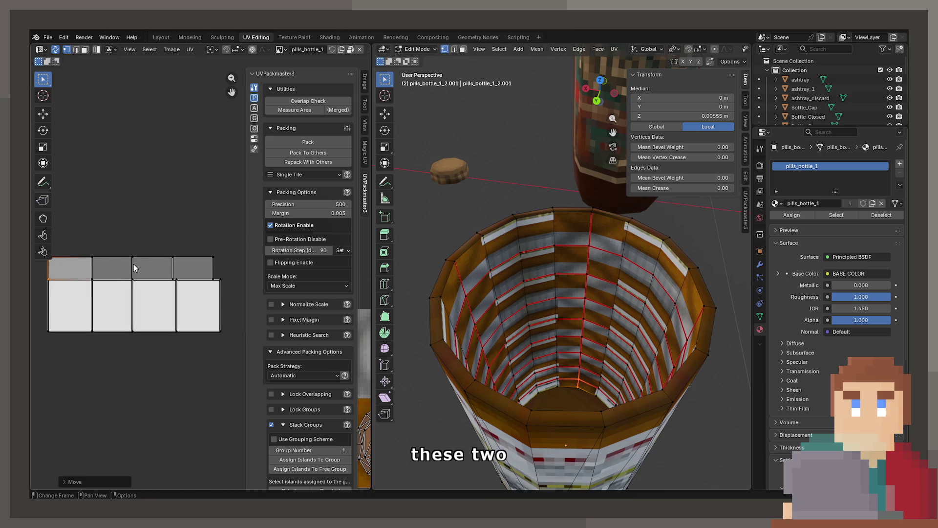
Align the edge between the third and fourth faces and the top-right corner with the bottom row.
{"action": "left_click", "coordinate": [171, 268]}
{"action": "key", "text": "g"}
{"action": "left_click", "coordinate": [178, 294]}
{"action": "left_click", "coordinate": [203, 250]}
{"action": "key", "text": "b"}
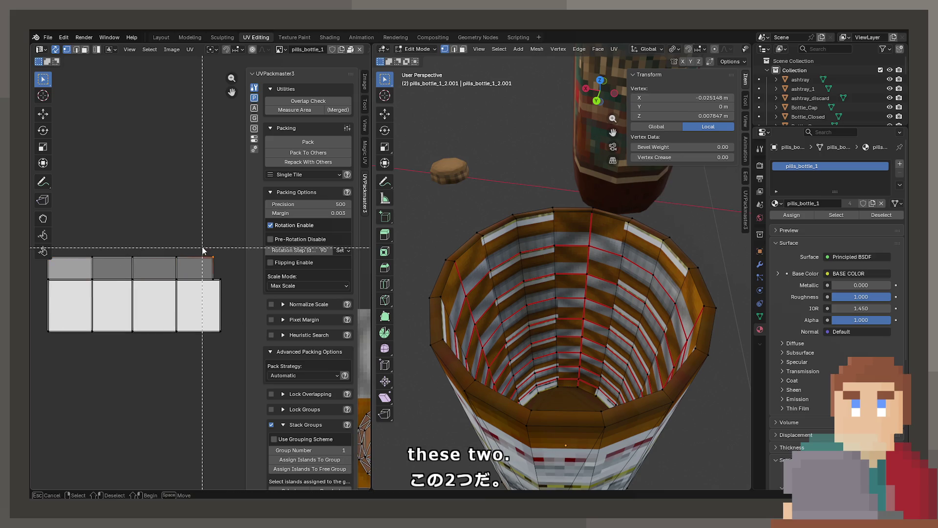
{"action": "left_click_drag", "start_coordinate": [216, 292], "coordinate": [215, 288]}
{"action": "key", "text": "g"}
{"action": "left_click", "coordinate": [221, 288]}
{"action": "left_click", "coordinate": [198, 265]}
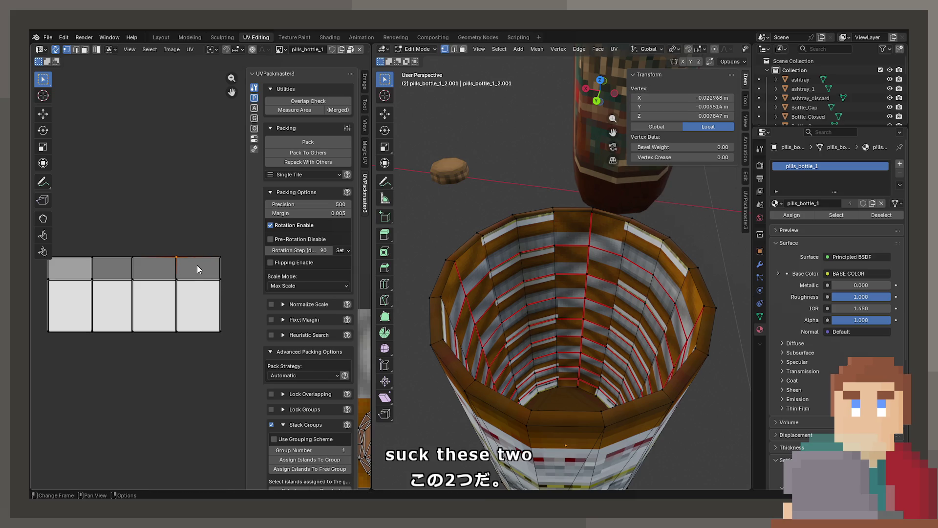
Move the top row of faces onto the middle row and reshape it into four square faces.
{"action": "left_click", "coordinate": [93, 50]}
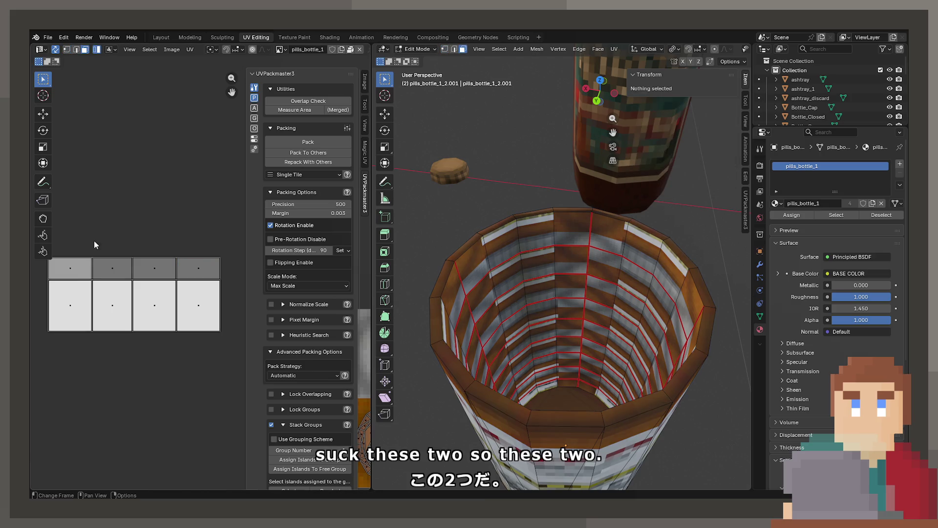
{"action": "left_click", "coordinate": [72, 264]}
{"action": "key", "text": "g"}
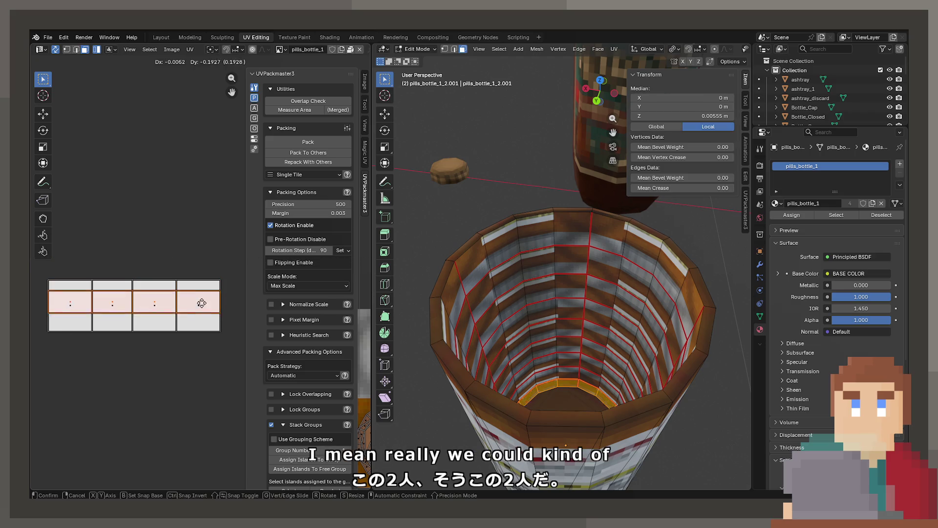
{"action": "left_click", "coordinate": [201, 304]}
{"action": "key", "text": "s"}
{"action": "key", "text": "x"}
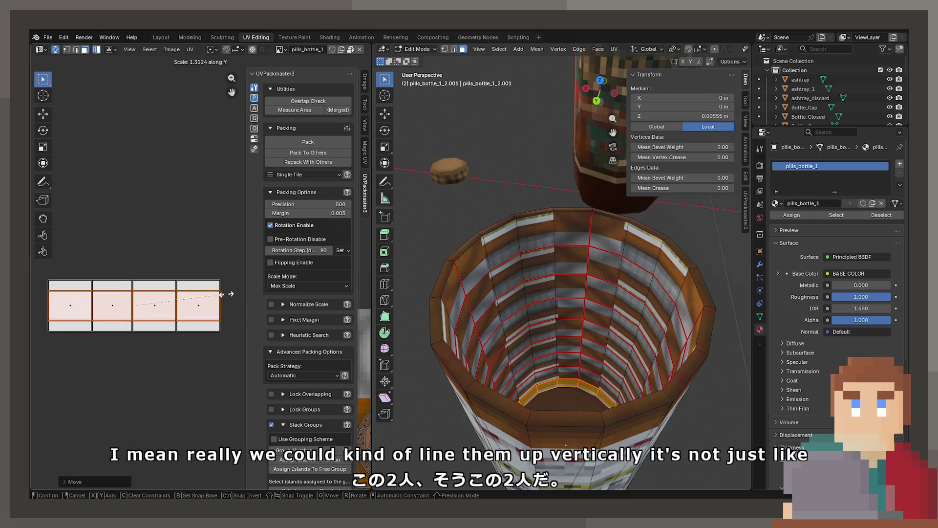
{"action": "key", "text": "y"}
{"action": "left_click", "coordinate": [182, 331]}
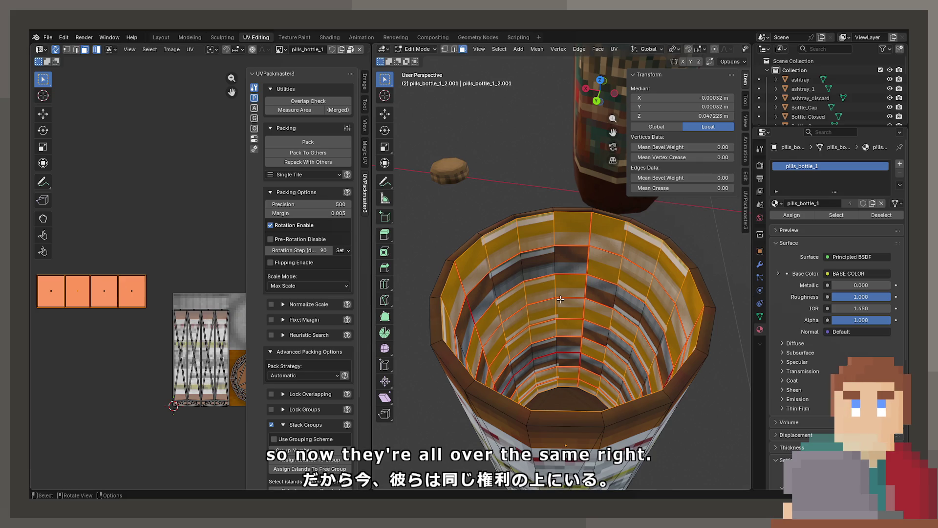
Select the cup's inner-wall faces and move their four UV squares over the label texture.
{"action": "key", "text": "alt+a"}
{"action": "left_click", "coordinate": [558, 260]}
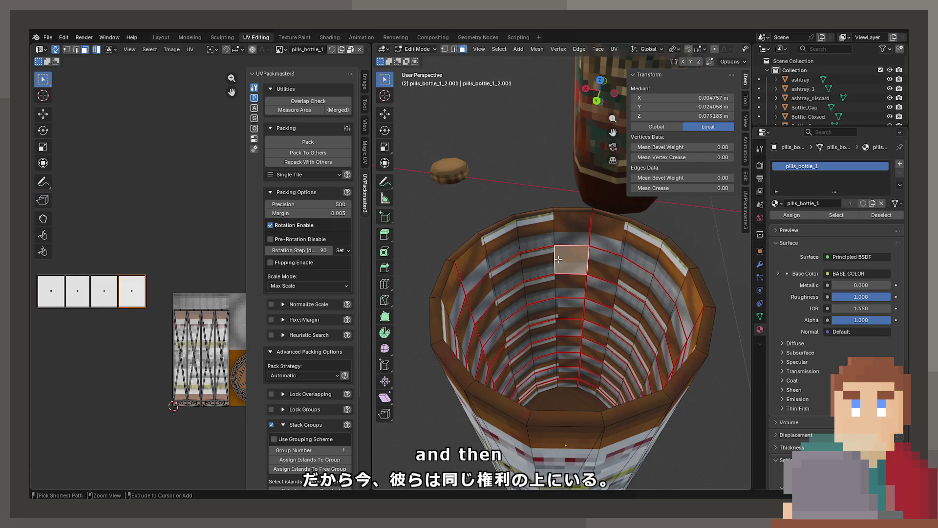
{"action": "key", "text": "a"}
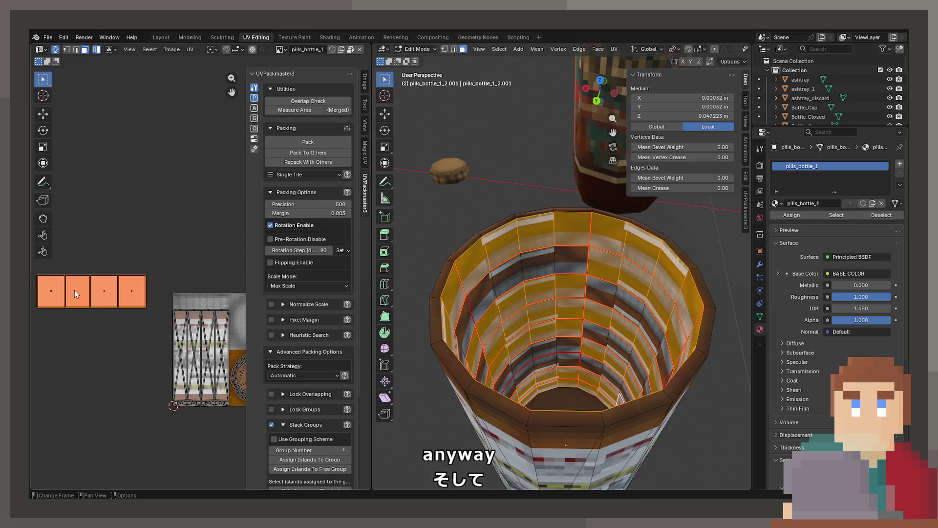
{"action": "left_click_drag", "start_coordinate": [50, 293], "coordinate": [146, 309]}
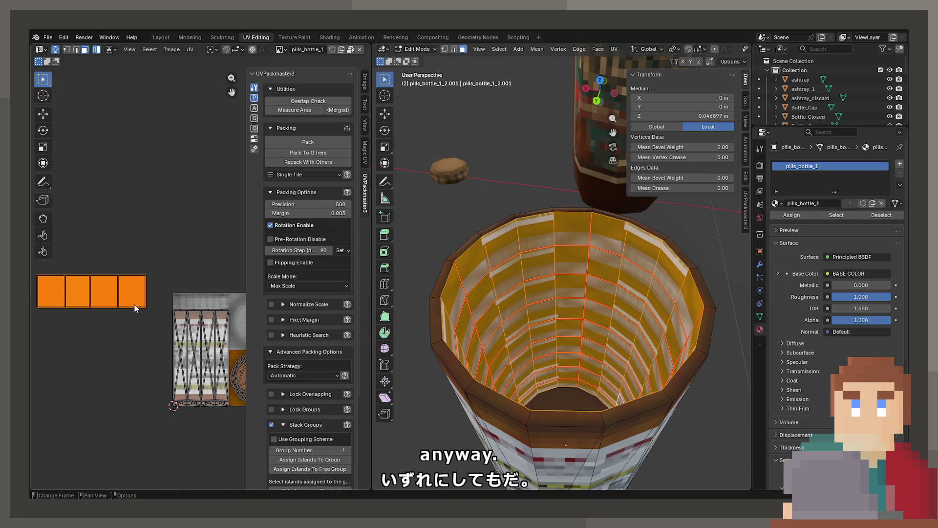
{"action": "key", "text": "g"}
{"action": "left_click", "coordinate": [203, 288]}
{"action": "key", "text": "g"}
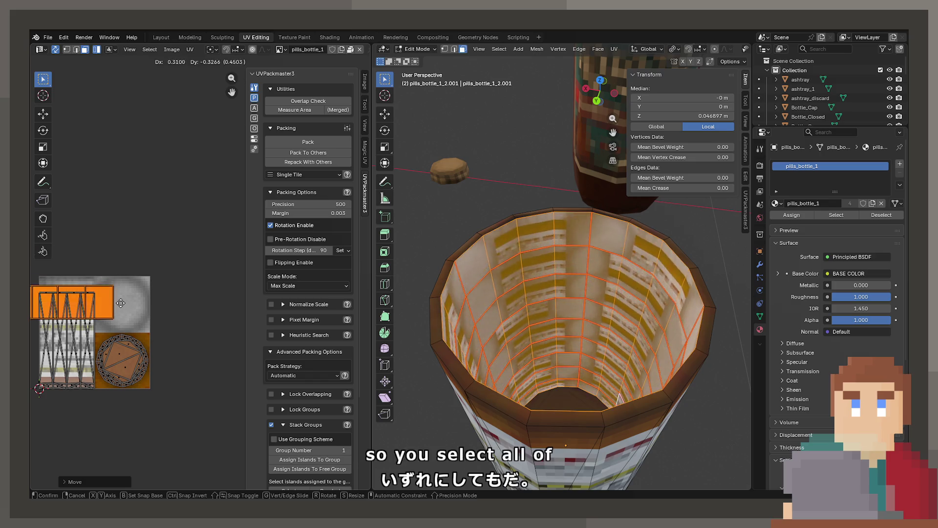
Narrow the inner-wall UV squares along X and reposition them on the texture.
{"action": "key", "text": "s"}
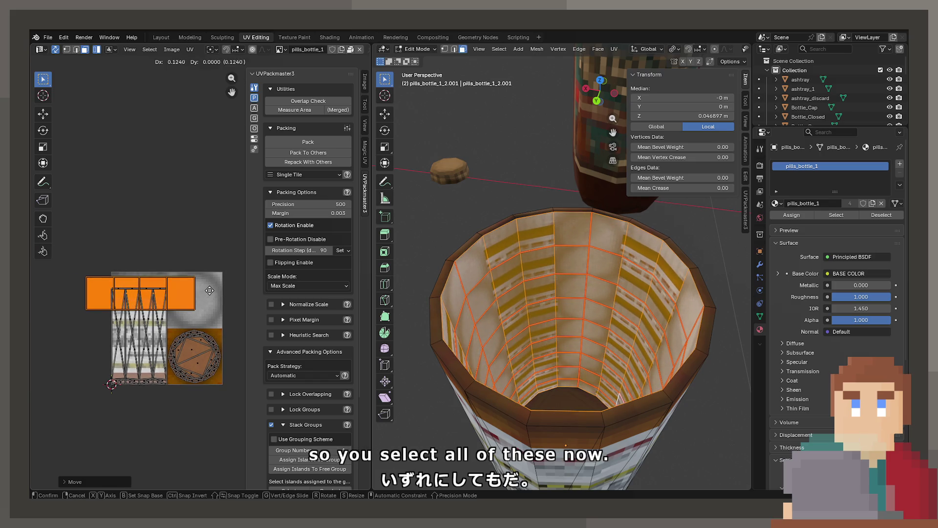
{"action": "key", "text": "x"}
{"action": "left_click", "coordinate": [175, 292]}
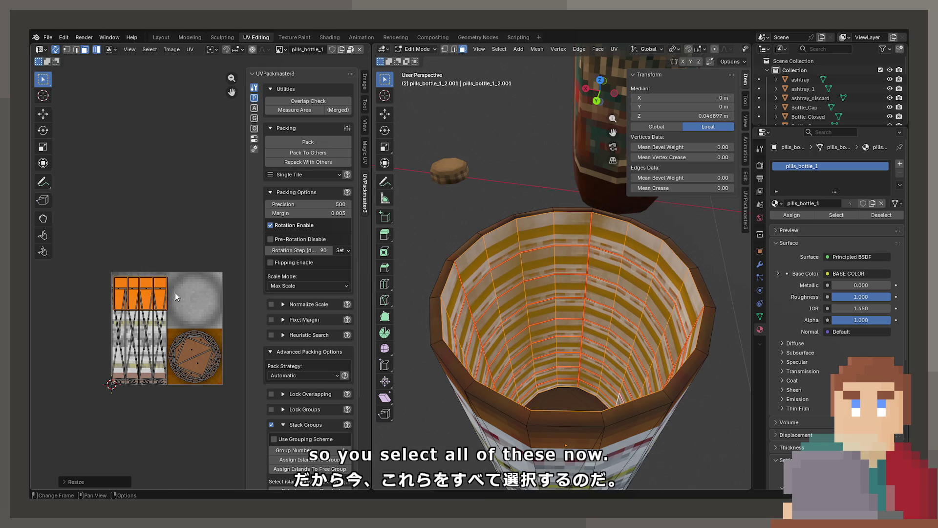
{"action": "scroll", "coordinate": [175, 292], "scroll_direction": "up", "scroll_amount": 3}
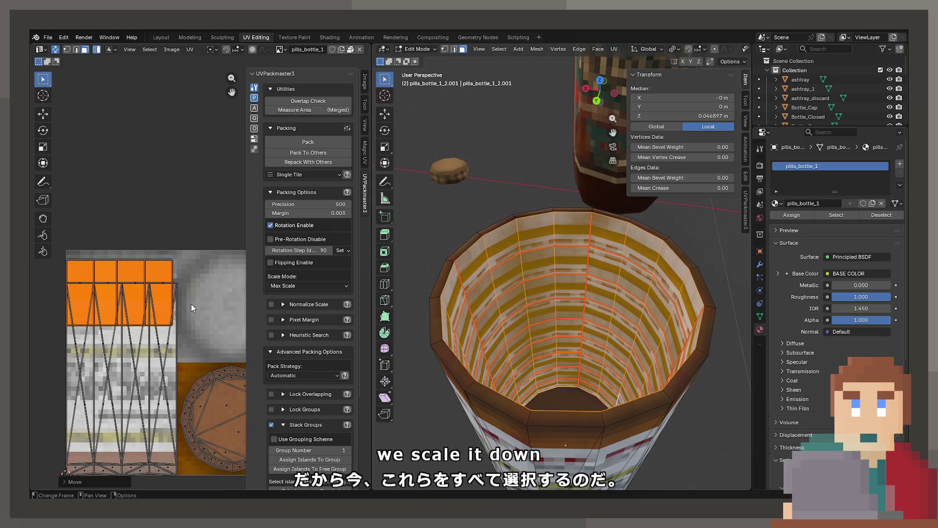
{"action": "key", "text": "s"}
{"action": "left_click", "coordinate": [195, 307]}
{"action": "key", "text": "g"}
{"action": "left_click", "coordinate": [205, 293]}
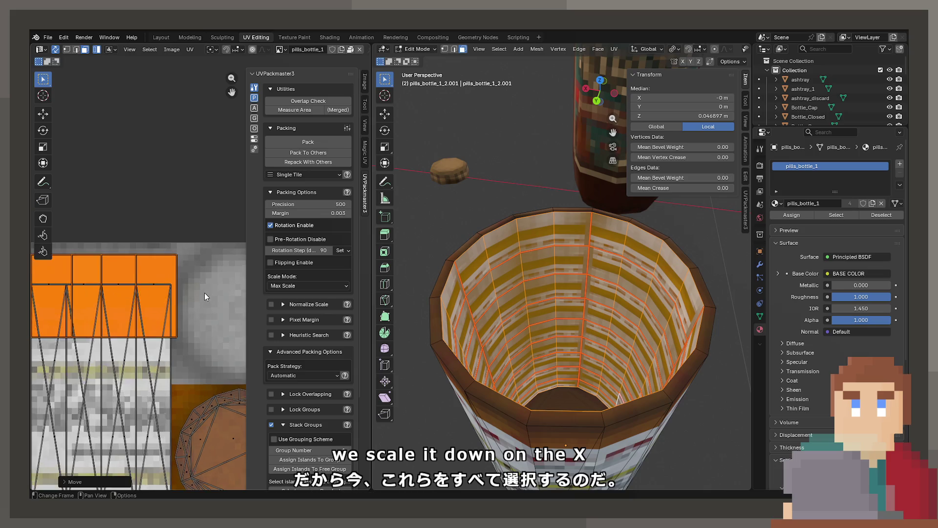
Squash the squares along Y into a thin strip on the texture's top band.
{"action": "scroll", "coordinate": [204, 292], "scroll_direction": "up", "scroll_amount": 2}
{"action": "key", "text": "s"}
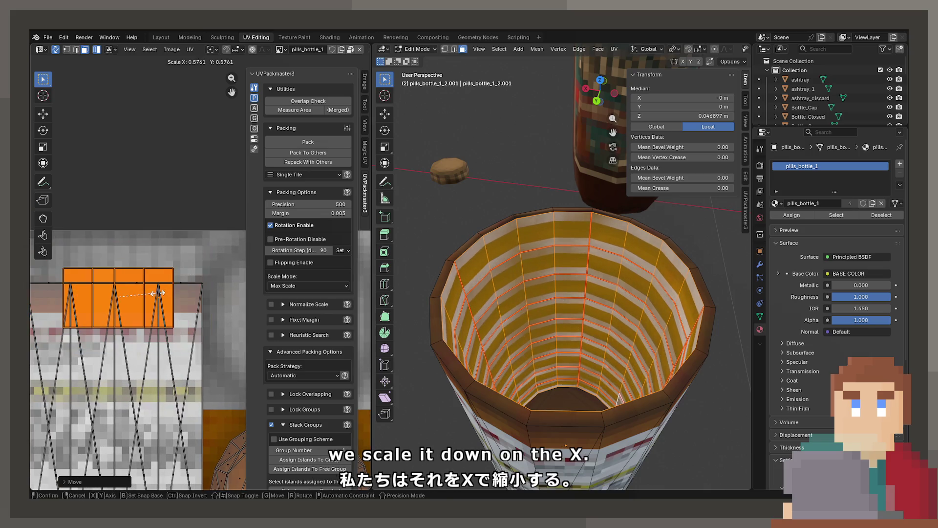
{"action": "key", "text": "y"}
{"action": "left_click", "coordinate": [134, 294]}
{"action": "key", "text": "g"}
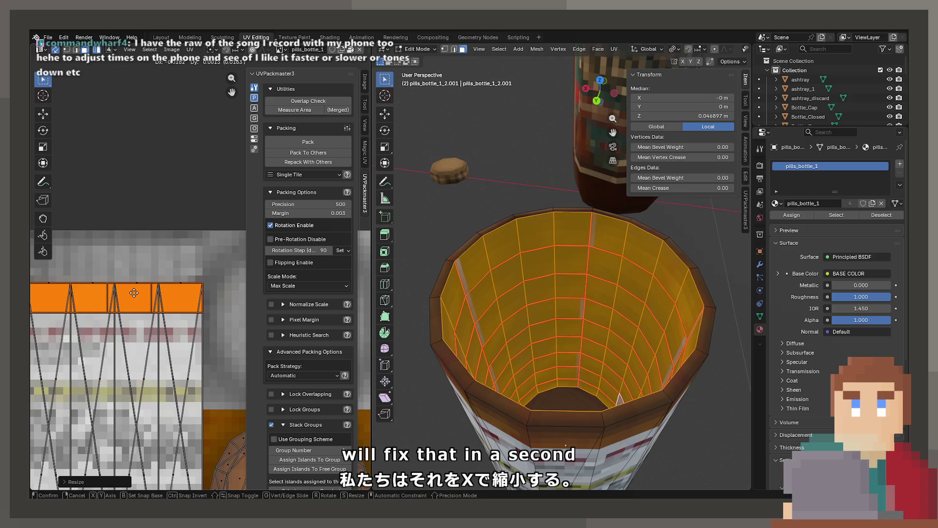
{"action": "left_click", "coordinate": [139, 293]}
{"action": "scroll", "coordinate": [211, 316], "scroll_direction": "up", "scroll_amount": 5}
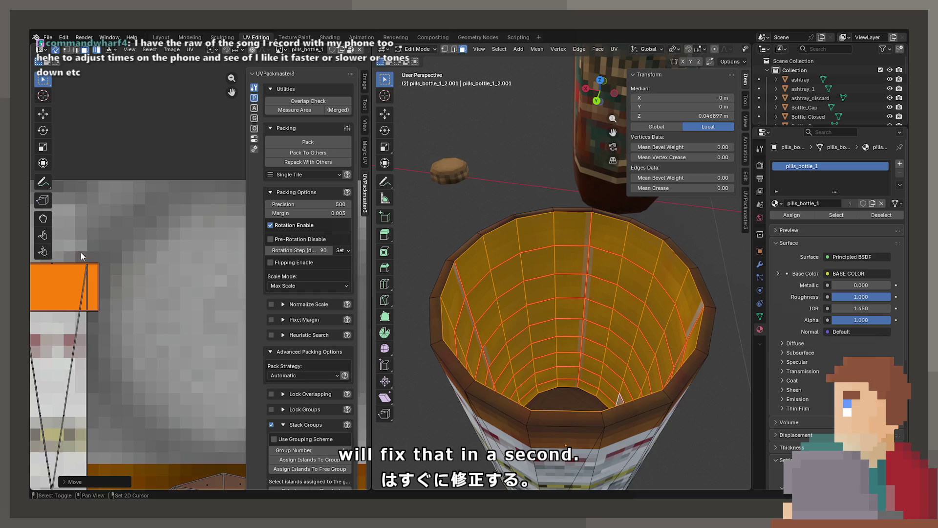
Switch to vertex select and box-select the vertices at the strip's edge.
{"action": "key", "text": "1"}
{"action": "left_click", "coordinate": [80, 290]}
{"action": "key", "text": "b"}
{"action": "left_click_drag", "start_coordinate": [108, 339], "coordinate": [109, 340]}
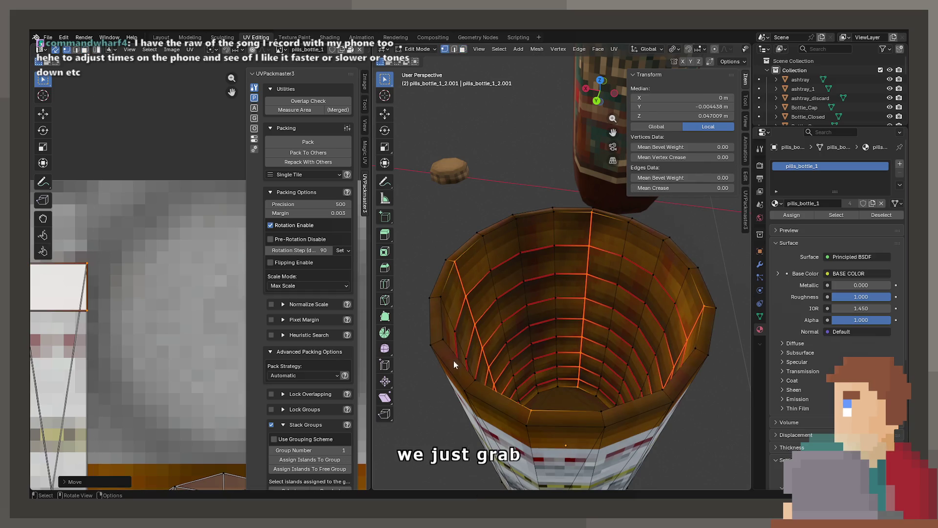
Frame the cup in Object Mode and look down into its interior, then return to Edit Mode.
{"action": "key", "text": "Tab"}
{"action": "key", "text": "KP_Decimal"}
{"action": "scroll", "coordinate": [573, 355], "scroll_direction": "up", "scroll_amount": 5}
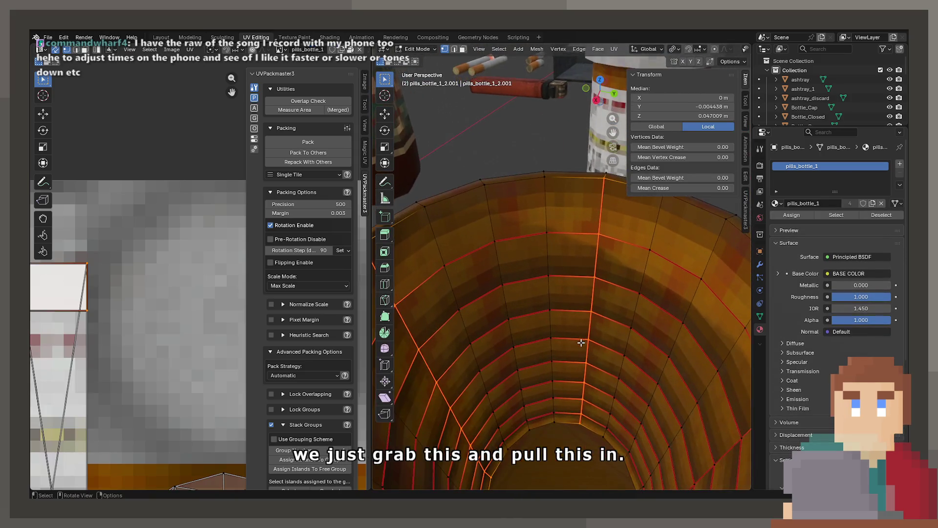
{"action": "mouse_move", "coordinate": [574, 325]}
{"action": "left_mouse_down"}
{"action": "mouse_move", "coordinate": [561, 337]}
{"action": "mouse_move", "coordinate": [567, 370]}
{"action": "left_mouse_up"}
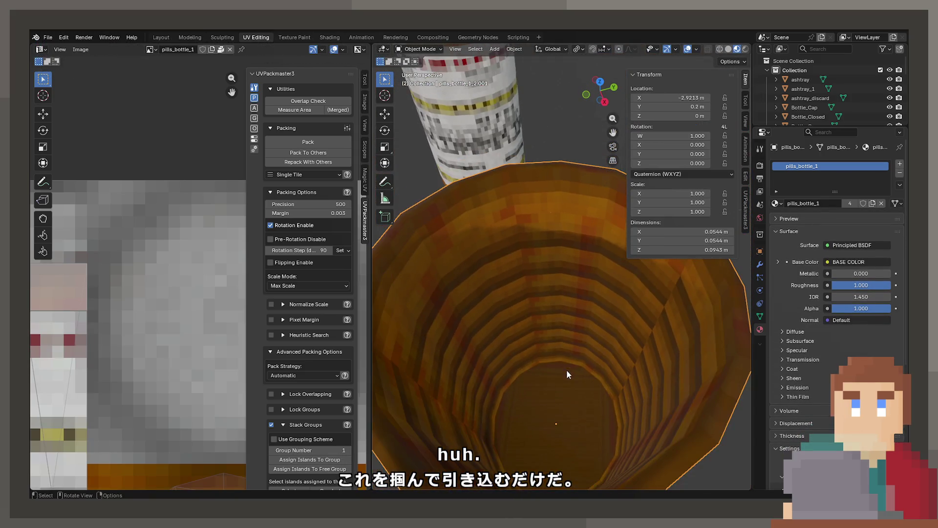
{"action": "key", "text": "Tab"}
{"action": "scroll", "coordinate": [182, 350], "scroll_direction": "down", "scroll_amount": 2}
{"action": "scroll", "coordinate": [127, 295], "scroll_direction": "up", "scroll_amount": 2}
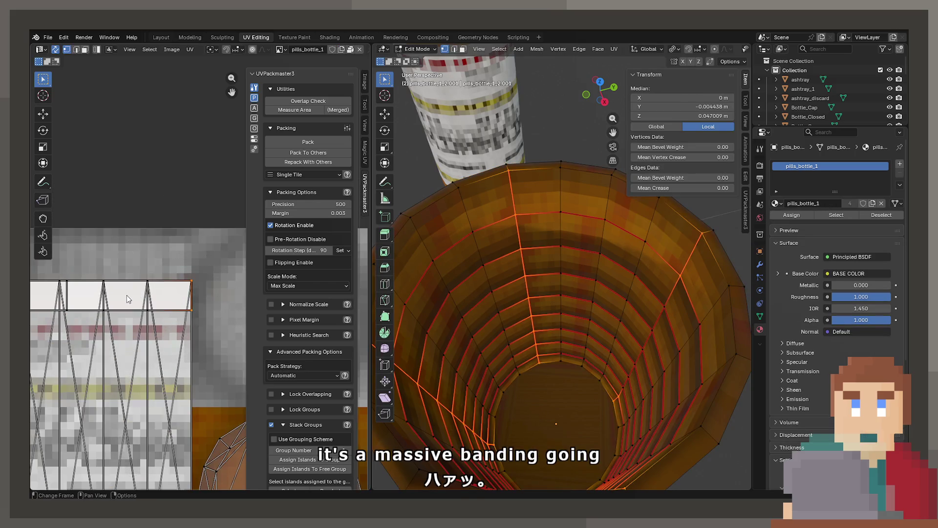
Move a column of UV vertices onto its neighbouring column.
{"action": "left_click", "coordinate": [127, 295]}
{"action": "left_click", "coordinate": [85, 49]}
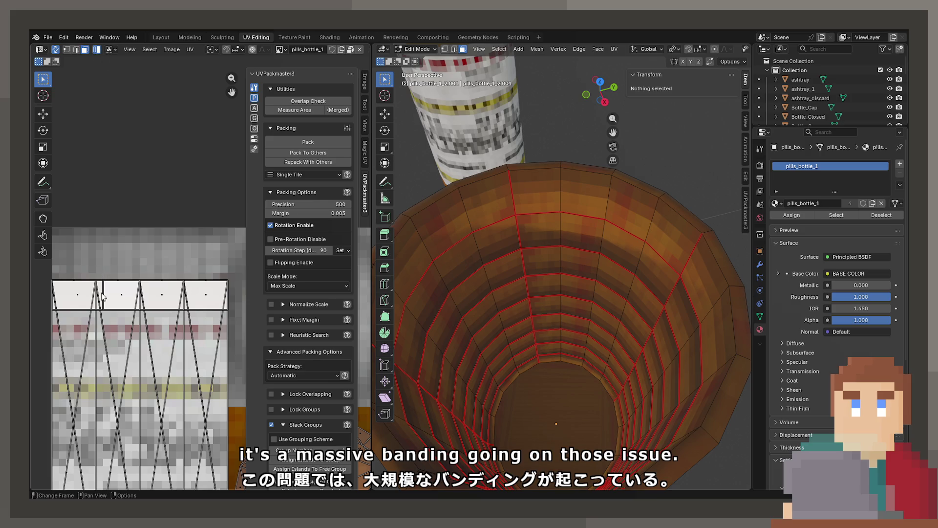
{"action": "scroll", "coordinate": [102, 296], "scroll_direction": "up", "scroll_amount": 2}
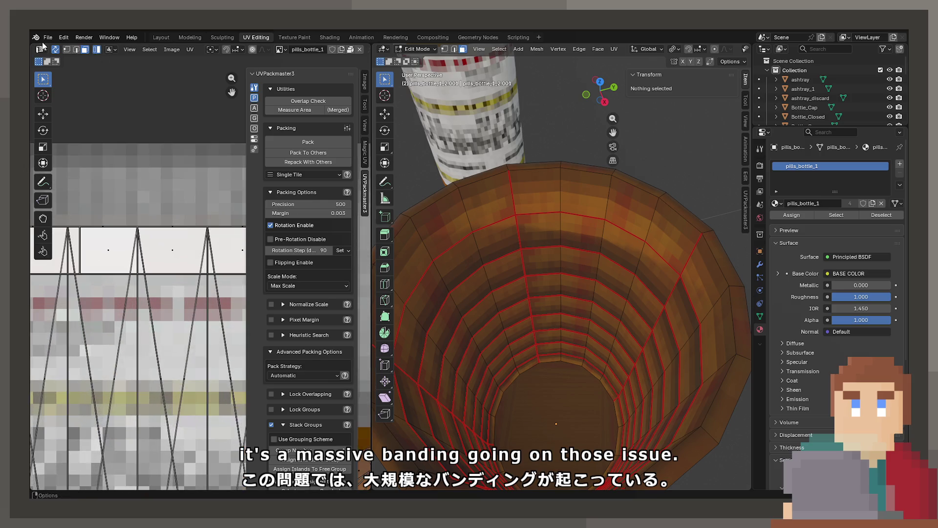
{"action": "key", "text": "a"}
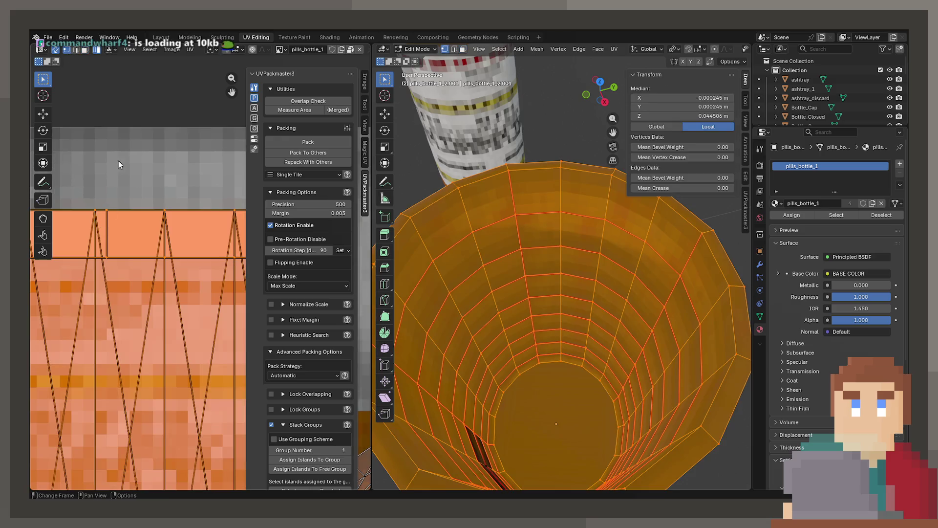
{"action": "key", "text": "alt+a"}
{"action": "key", "text": "b"}
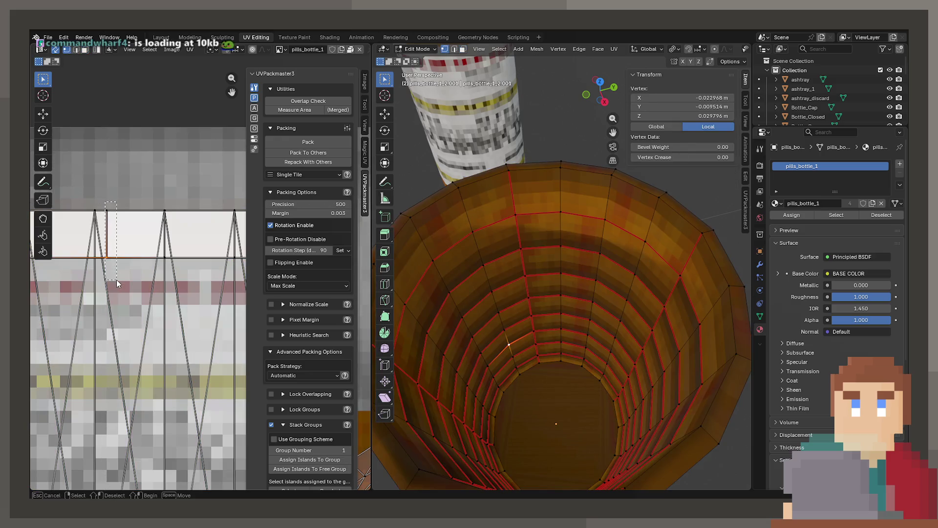
{"action": "left_click_drag", "start_coordinate": [116, 279], "coordinate": [117, 280]}
{"action": "key", "text": "g"}
{"action": "left_click", "coordinate": [108, 272]}
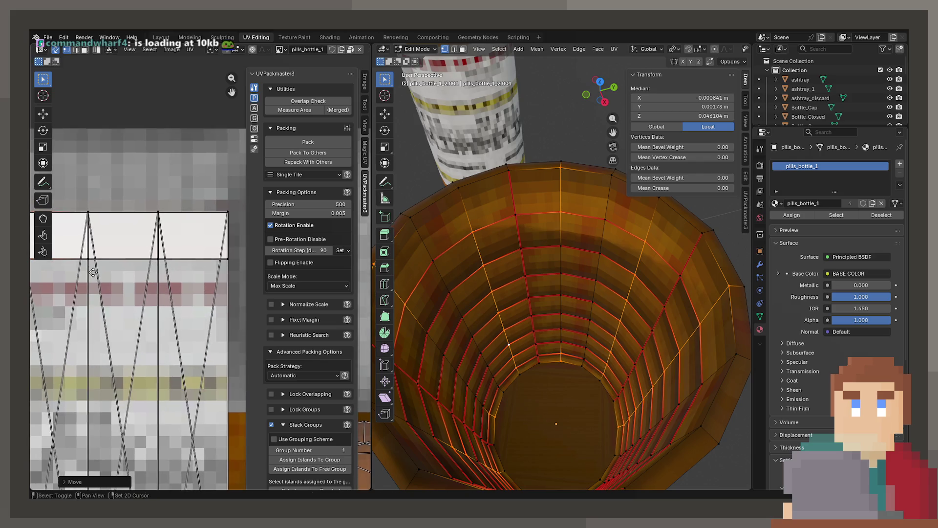
{"action": "scroll", "coordinate": [98, 185], "scroll_direction": "down", "scroll_amount": 2}
In island select mode, box-select the bottle's top-rim UV islands while orbiting to check them.
{"action": "left_click", "coordinate": [86, 50]}
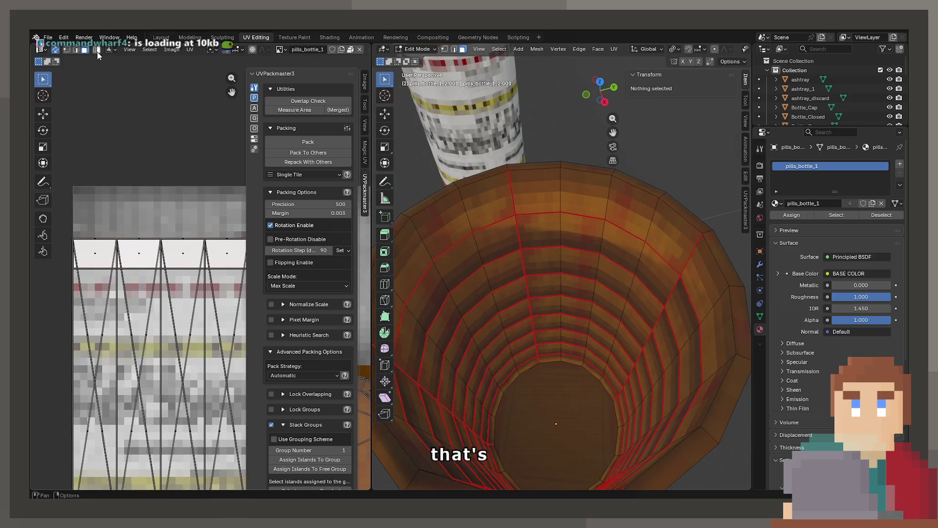
{"action": "left_click", "coordinate": [97, 51]}
{"action": "key", "text": "b"}
{"action": "left_click_drag", "start_coordinate": [82, 245], "coordinate": [222, 263]}
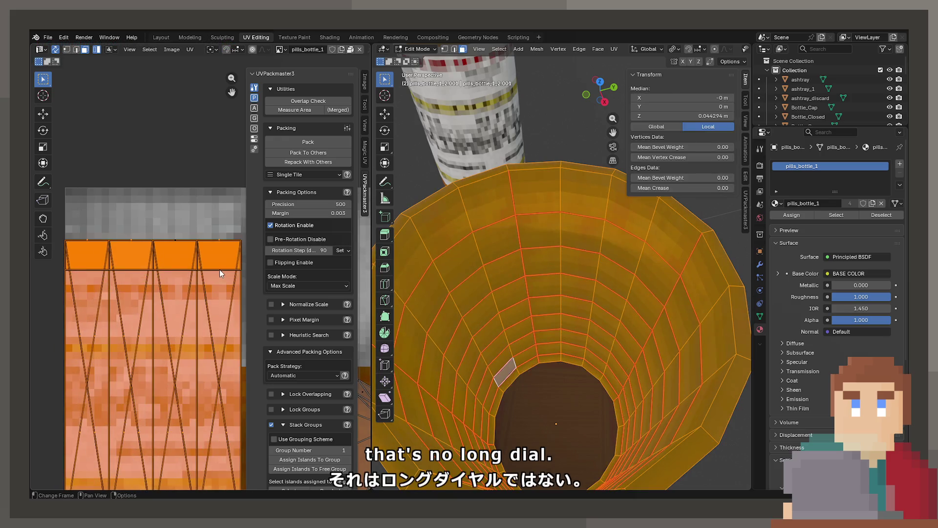
{"action": "left_click", "coordinate": [179, 201]}
{"action": "left_click", "coordinate": [177, 241]}
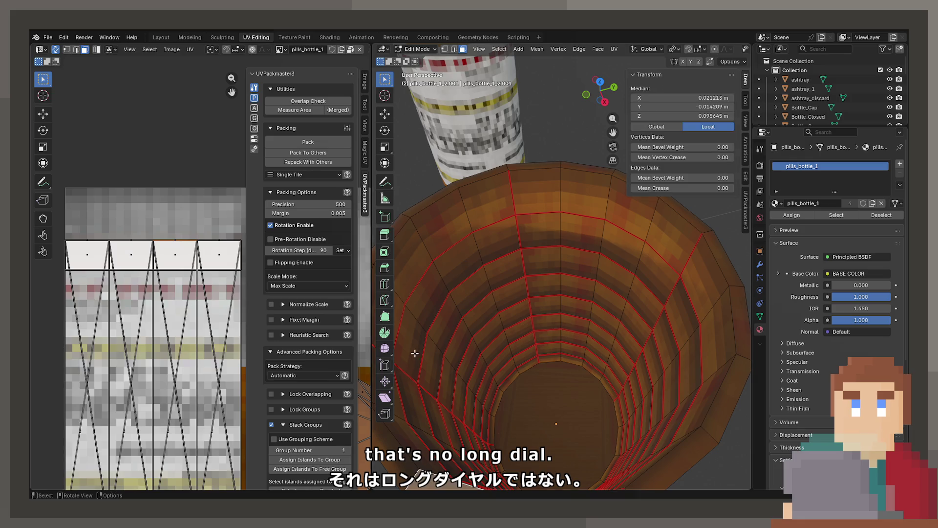
{"action": "left_click_drag", "start_coordinate": [415, 353], "coordinate": [402, 372]}
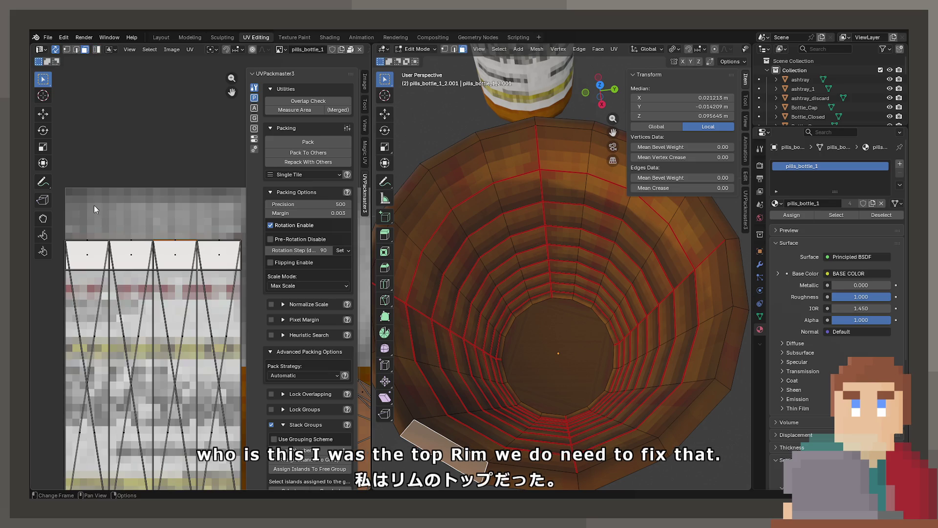
{"action": "left_click", "coordinate": [83, 253]}
{"action": "left_click_drag", "start_coordinate": [238, 261], "coordinate": [238, 261]}
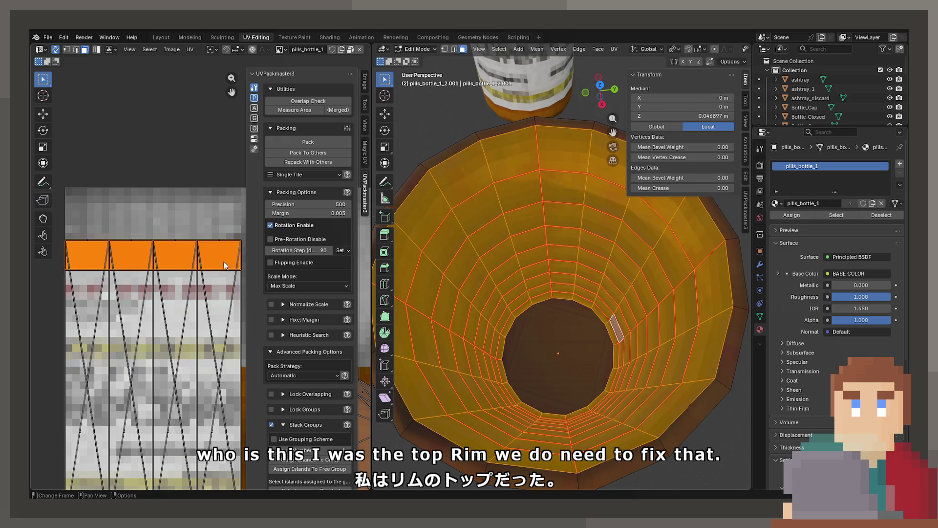
{"action": "scroll", "coordinate": [175, 255], "scroll_direction": "down", "scroll_amount": 3}
Undo the last change and move the rim UVs down to the bottom of the label strip.
{"action": "left_click", "coordinate": [167, 388]}
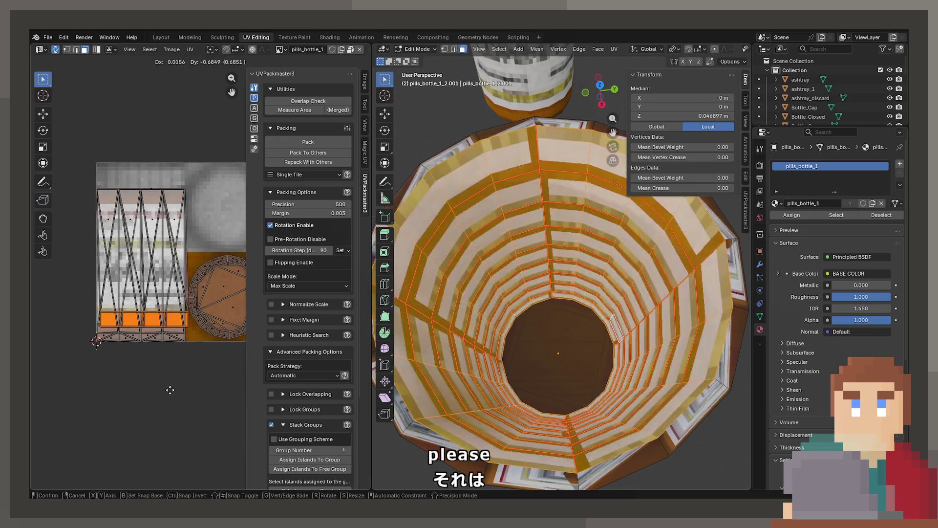
{"action": "key", "text": "ctrl+z"}
{"action": "left_click", "coordinate": [191, 50]}
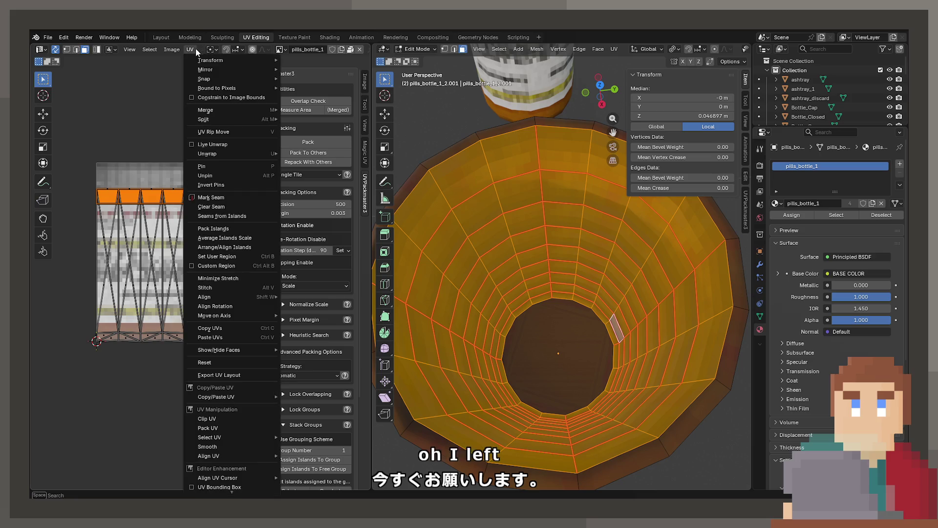
{"action": "mouse_move", "coordinate": [219, 119]}
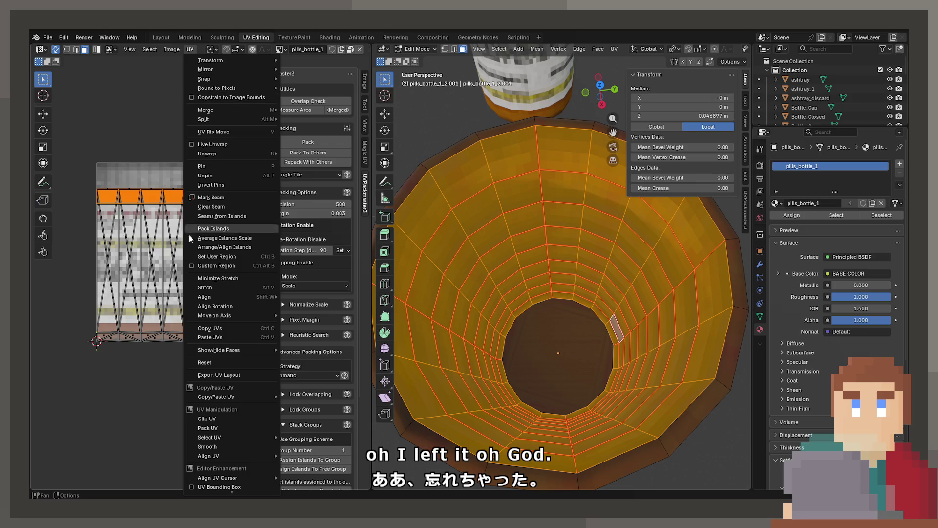
{"action": "mouse_move", "coordinate": [207, 296]}
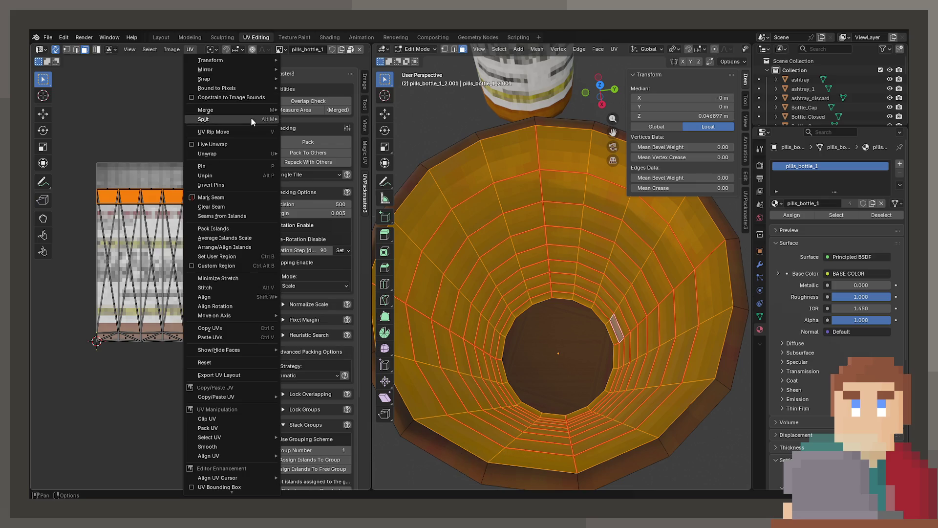
{"action": "key", "text": "Escape"}
{"action": "key", "text": "g"}
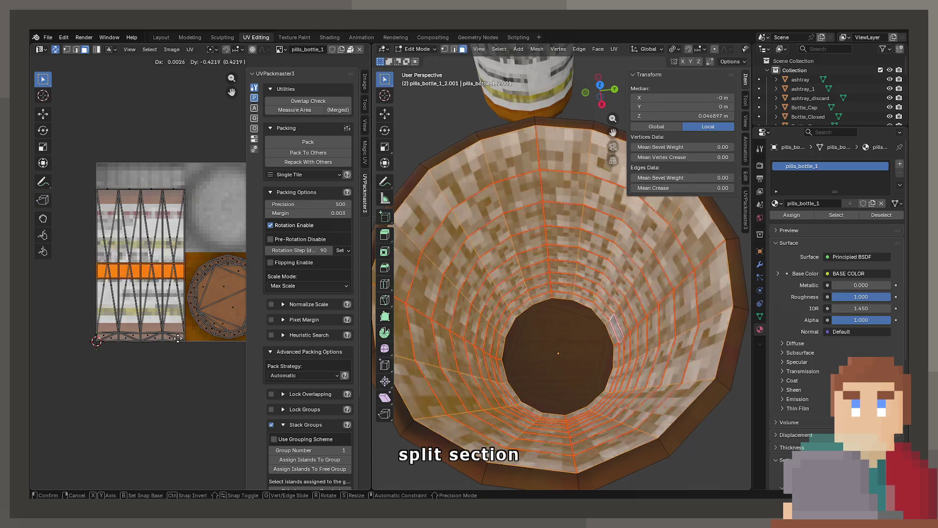
{"action": "left_click", "coordinate": [176, 400]}
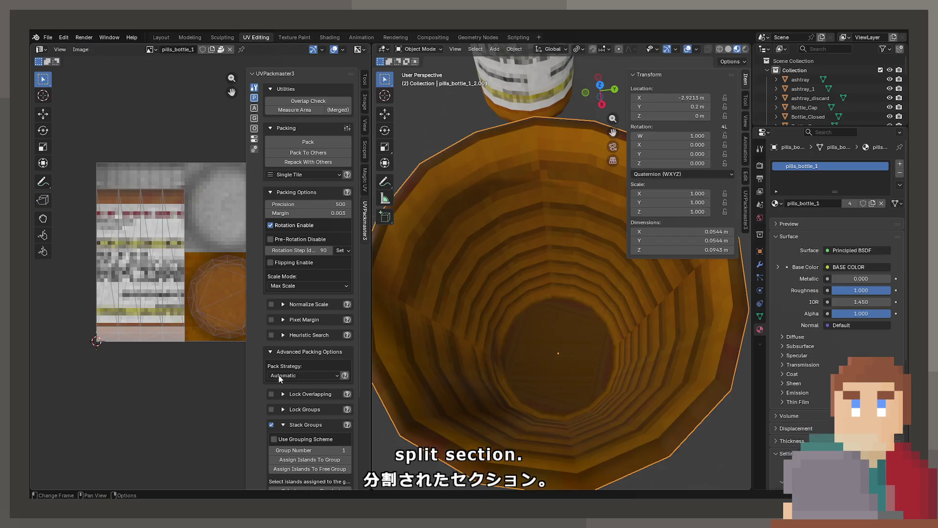
Squash the rim UVs along one axis and return to Object Mode to check the result.
{"action": "scroll", "coordinate": [218, 345], "scroll_direction": "up", "scroll_amount": 4}
{"action": "key", "text": "s"}
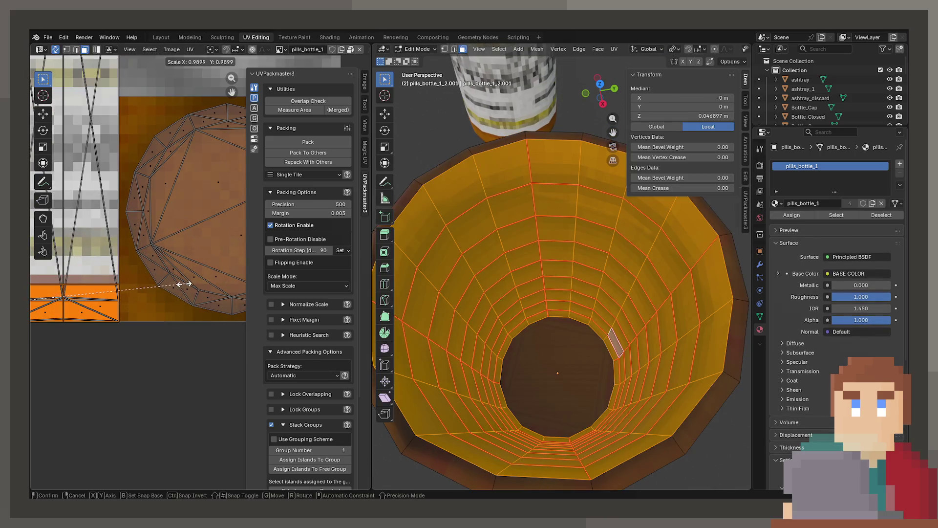
{"action": "key", "text": "x"}
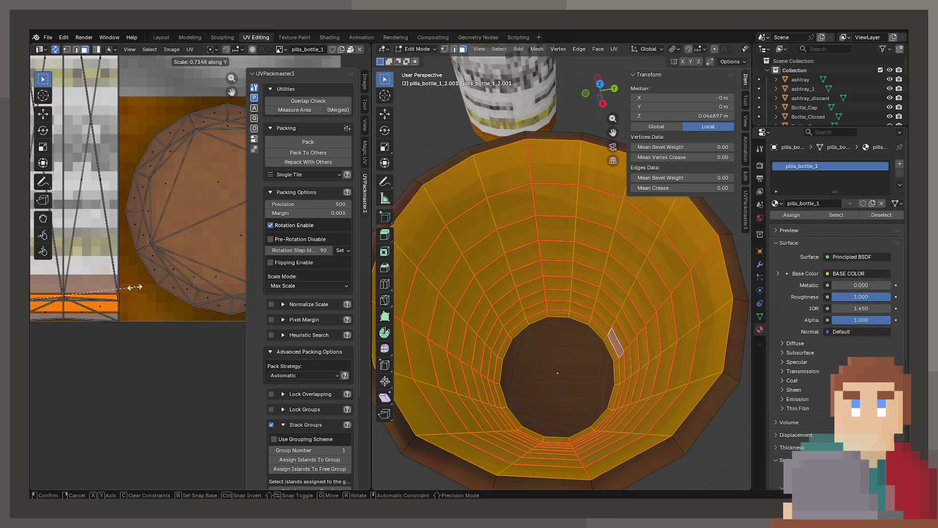
{"action": "left_click", "coordinate": [133, 286]}
{"action": "key", "text": "Tab"}
{"action": "scroll", "coordinate": [503, 320], "scroll_direction": "up", "scroll_amount": 1}
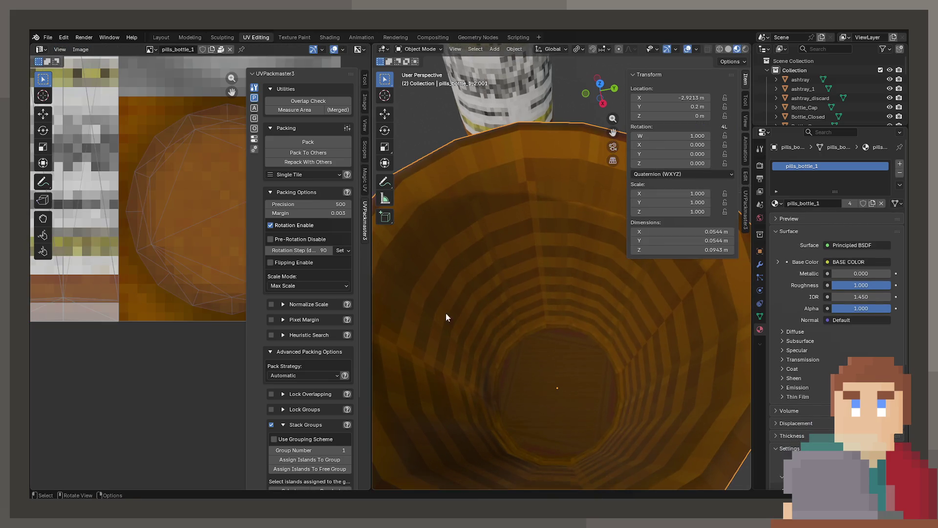
{"action": "scroll", "coordinate": [153, 325], "scroll_direction": "down", "scroll_amount": 3}
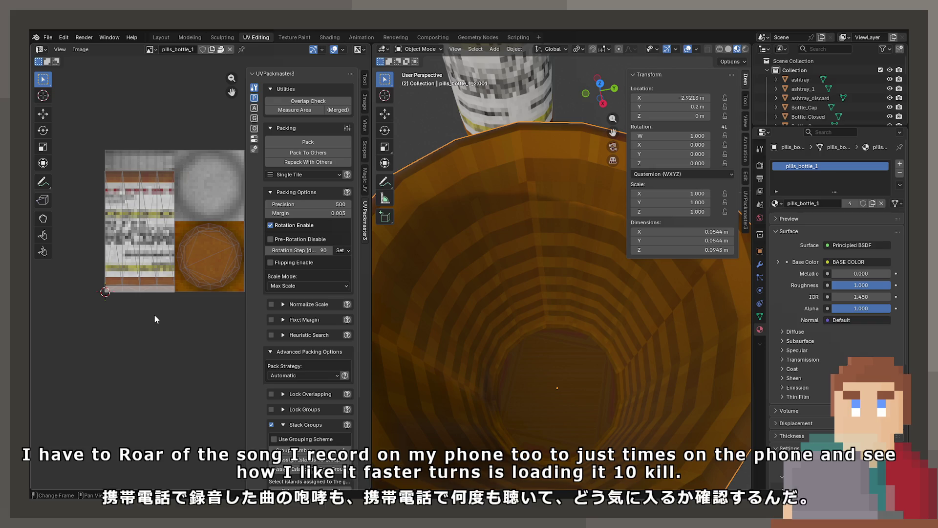
{"action": "scroll", "coordinate": [166, 291], "scroll_direction": "up", "scroll_amount": 3}
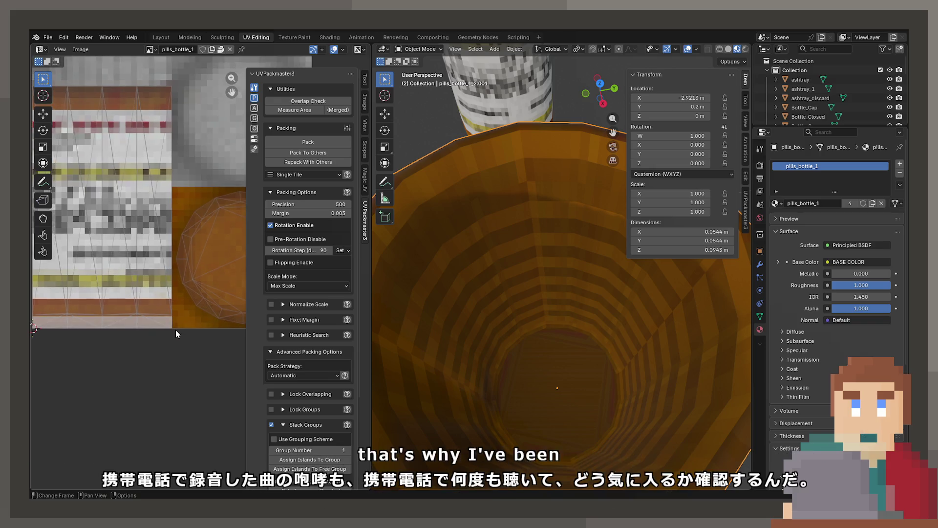
Nudge the UVs slightly, then toggle between Object and Edit Mode, ending in Edit Mode on the cup mesh.
{"action": "key", "text": "Tab"}
{"action": "key", "text": "g"}
{"action": "left_click", "coordinate": [169, 320]}
{"action": "key", "text": "Tab"}
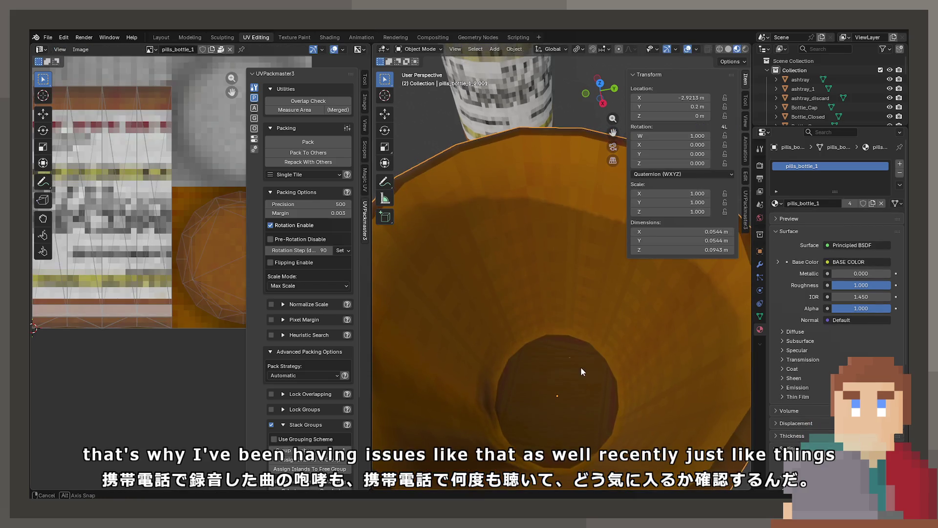
{"action": "scroll", "coordinate": [579, 368], "scroll_direction": "down", "scroll_amount": 3}
{"action": "scroll", "coordinate": [567, 378], "scroll_direction": "up", "scroll_amount": 3}
{"action": "key", "text": "Tab"}
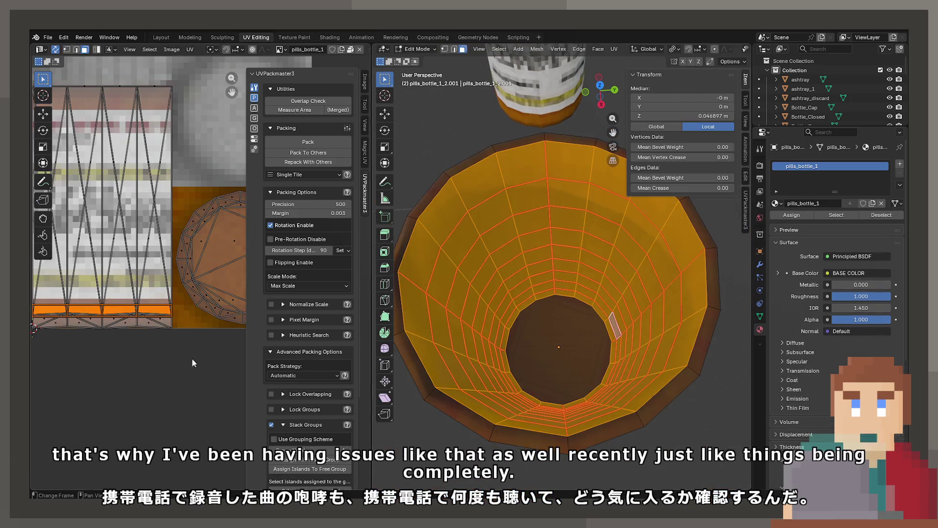
{"action": "scroll", "coordinate": [116, 345], "scroll_direction": "up", "scroll_amount": 2}
{"action": "key", "text": "Tab"}
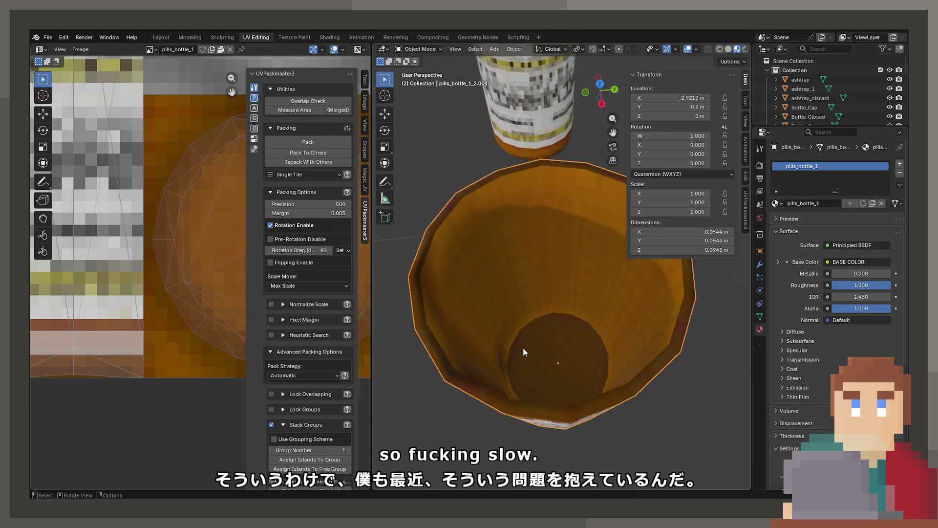
{"action": "key", "text": "Tab"}
{"action": "scroll", "coordinate": [472, 339], "scroll_direction": "up", "scroll_amount": 2}
Select the rim face loop, split its UVs from the rest, and unwrap it angle-based.
{"action": "left_click", "coordinate": [531, 444], "text": "alt"}
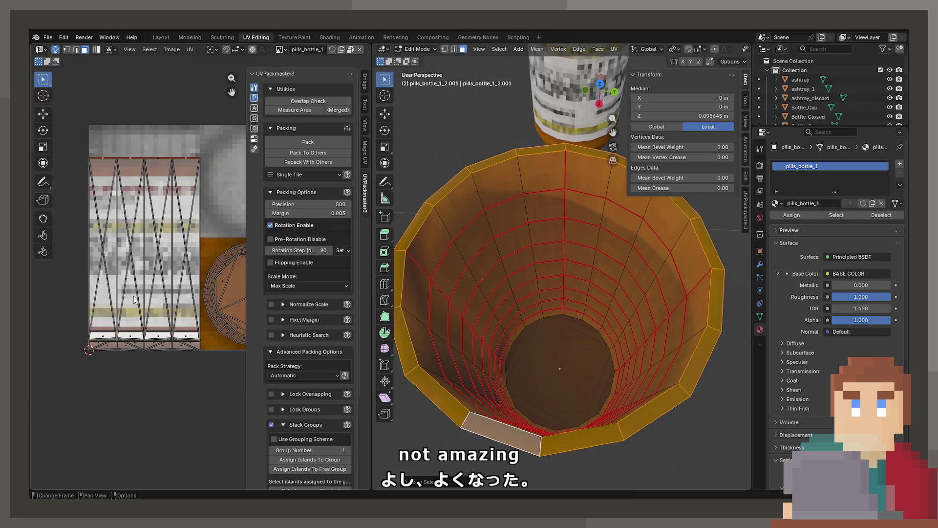
{"action": "key", "text": "u"}
{"action": "left_click", "coordinate": [146, 253]}
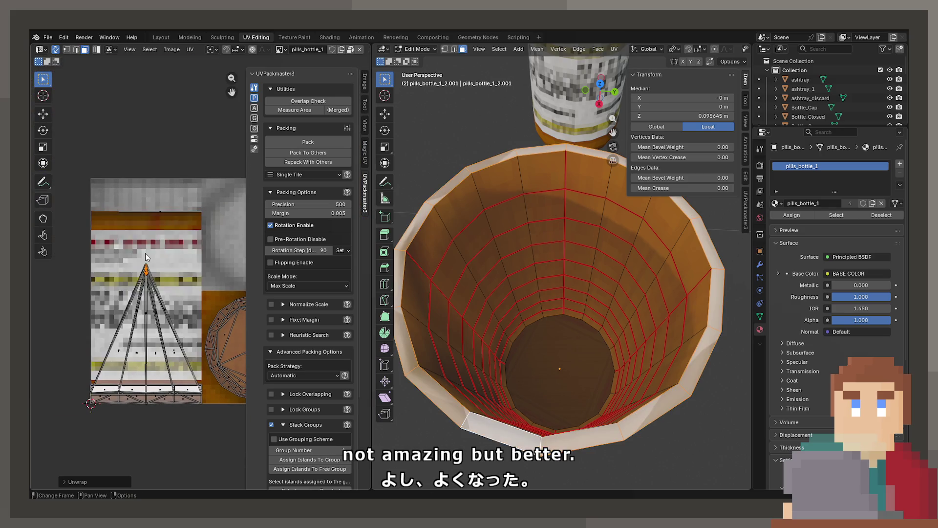
{"action": "scroll", "coordinate": [151, 263], "scroll_direction": "down", "scroll_amount": 3}
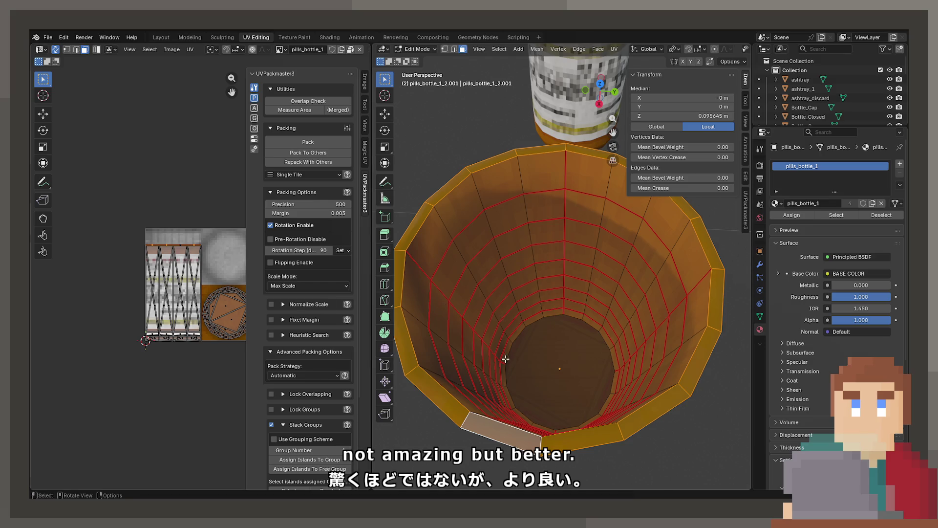
{"action": "left_click_drag", "start_coordinate": [506, 360], "coordinate": [519, 294]}
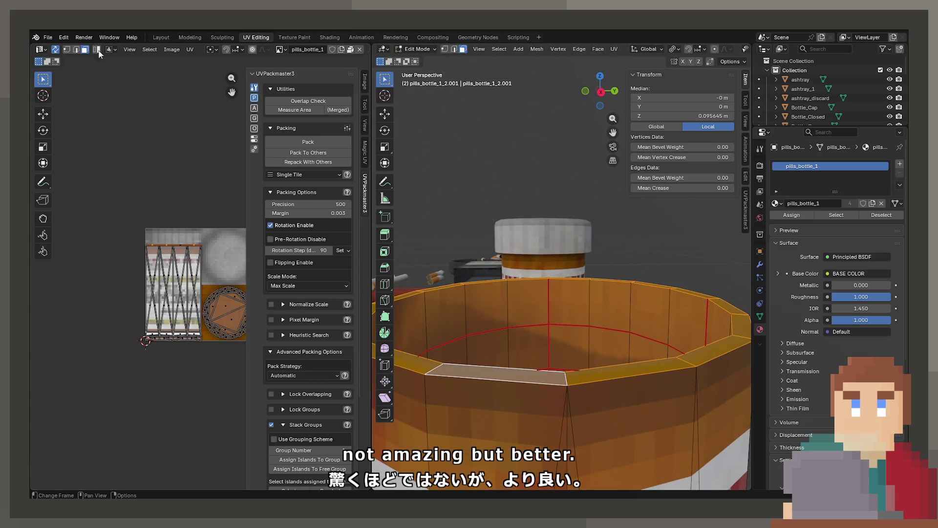
{"action": "left_click", "coordinate": [190, 49]}
{"action": "left_click", "coordinate": [304, 119]}
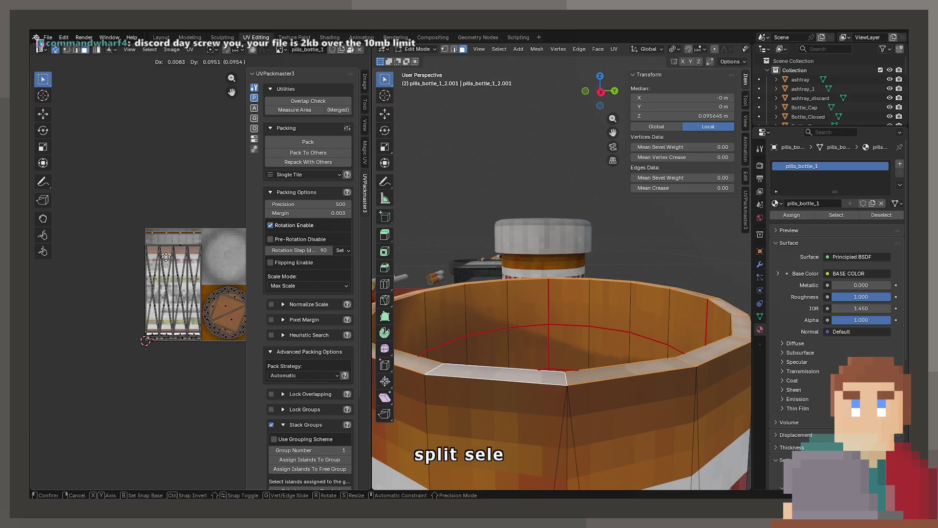
{"action": "key", "text": "u"}
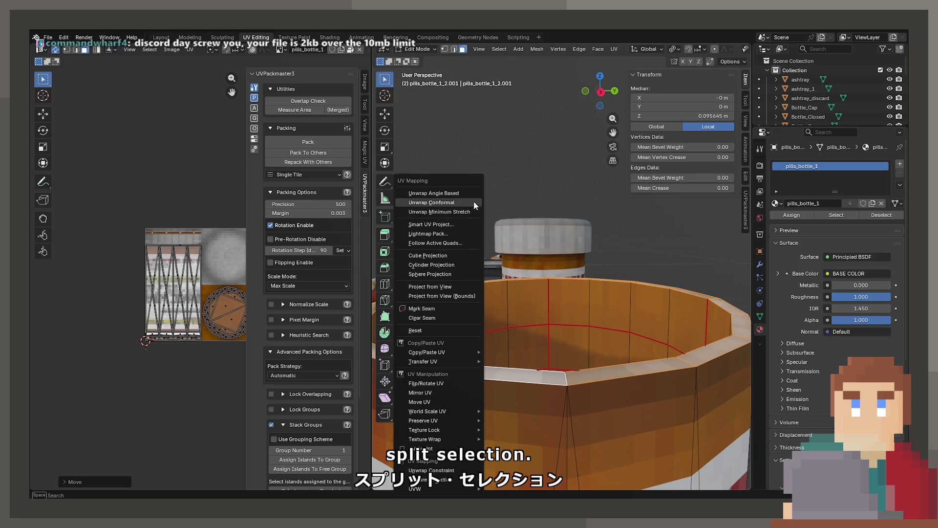
{"action": "left_click", "coordinate": [472, 194]}
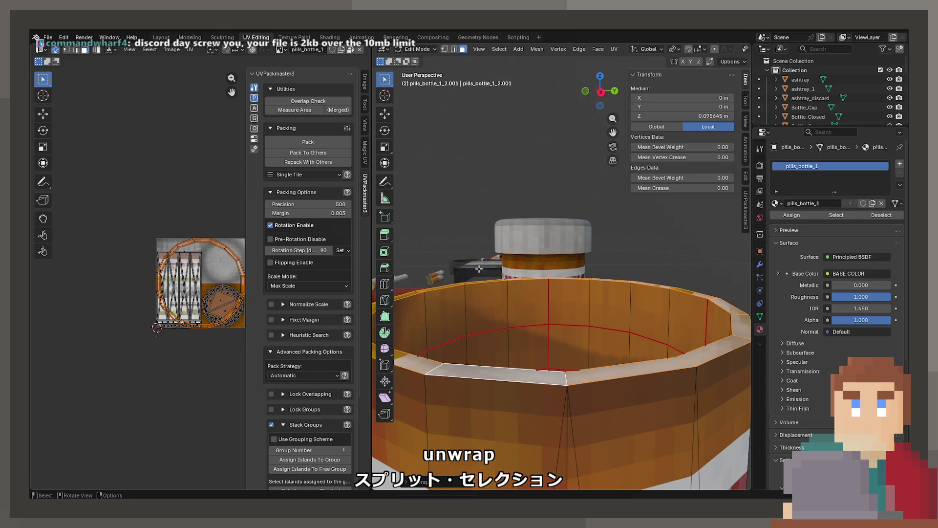
Re-project the rim faces with Follow Active Quads, then Cylinder Projection, then Sphere Projection.
{"action": "left_click_drag", "start_coordinate": [479, 268], "coordinate": [478, 293]}
{"action": "key", "text": "u"}
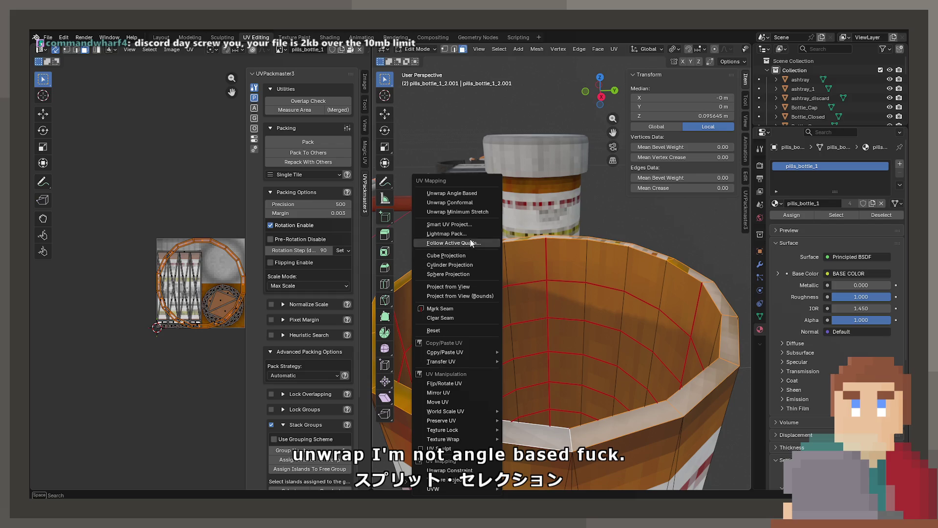
{"action": "left_click", "coordinate": [471, 243]}
{"action": "key", "text": "u"}
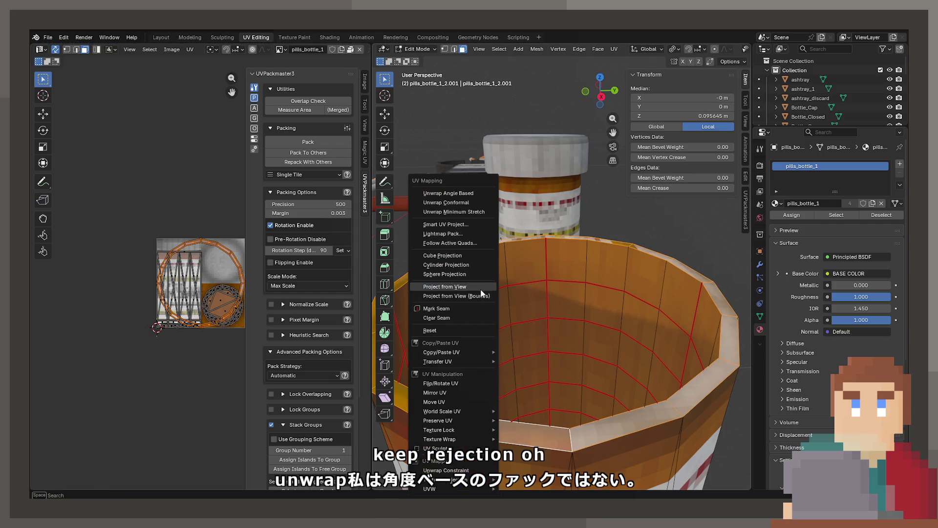
{"action": "left_click", "coordinate": [470, 264]}
{"action": "scroll", "coordinate": [226, 302], "scroll_direction": "up", "scroll_amount": 6}
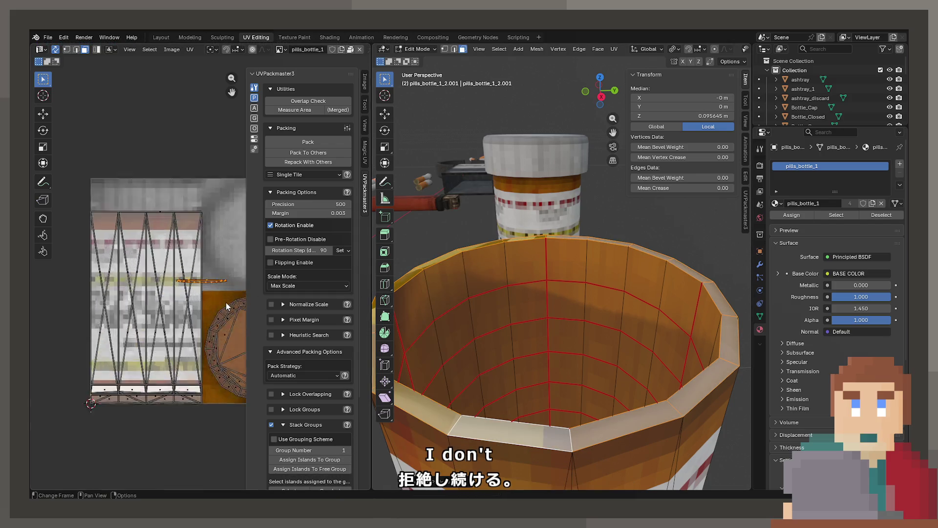
{"action": "key", "text": "u"}
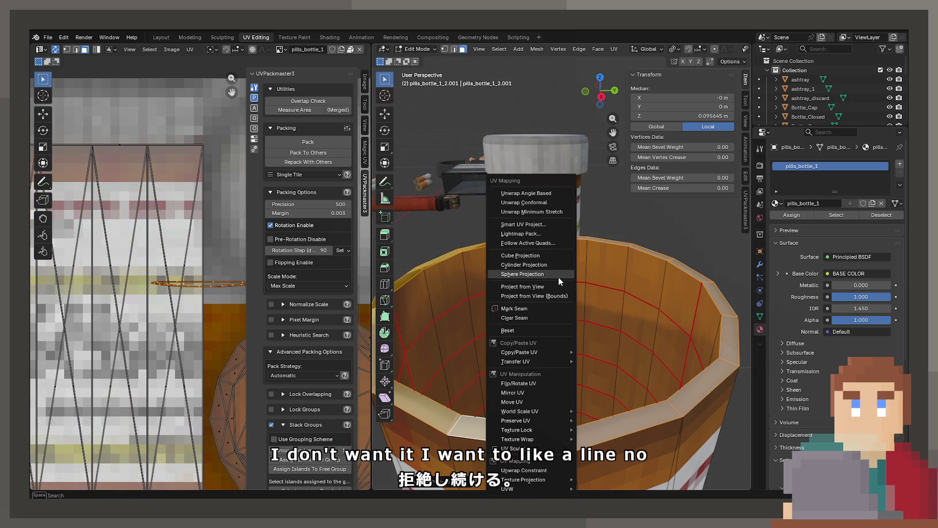
{"action": "left_click", "coordinate": [558, 276]}
In edge select mode, mark one edge on the bottle's left rim as a seam.
{"action": "key", "text": "2"}
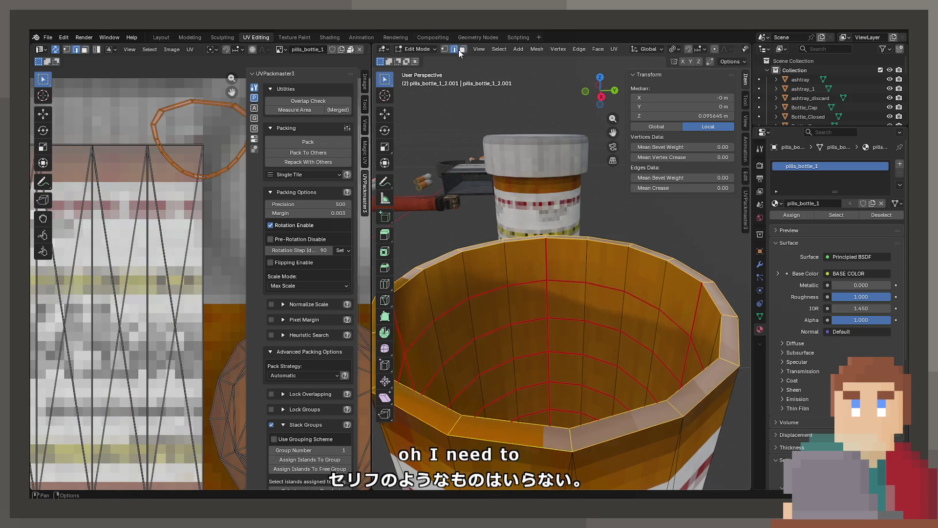
{"action": "left_click_drag", "start_coordinate": [488, 293], "coordinate": [499, 312]}
{"action": "left_click", "coordinate": [414, 286]}
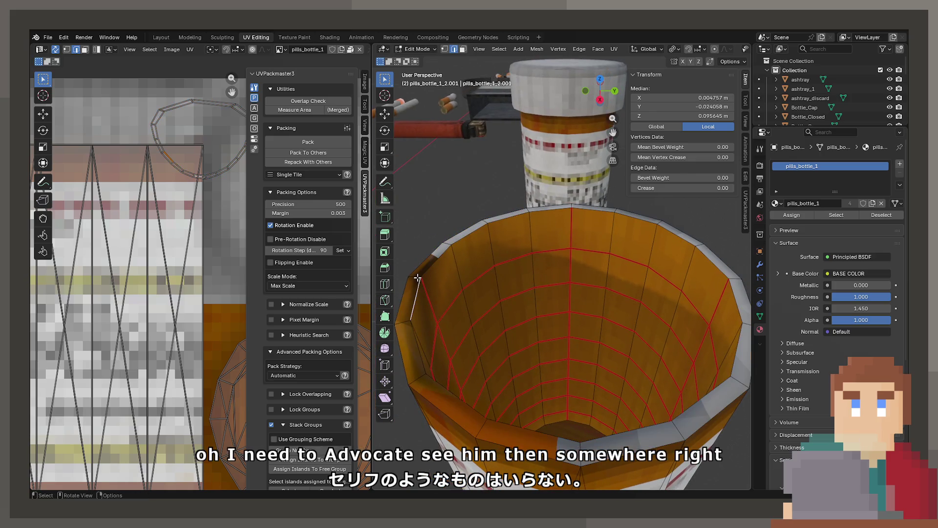
{"action": "key", "text": "F3"}
{"action": "left_click", "coordinate": [447, 295]}
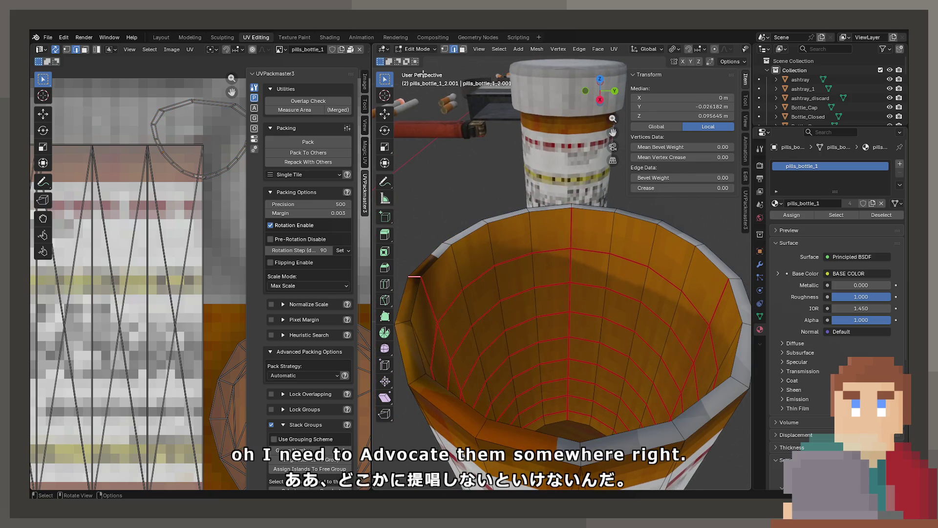
Select more rim edges at the top of the bottle and mark them as seams.
{"action": "key", "text": "3"}
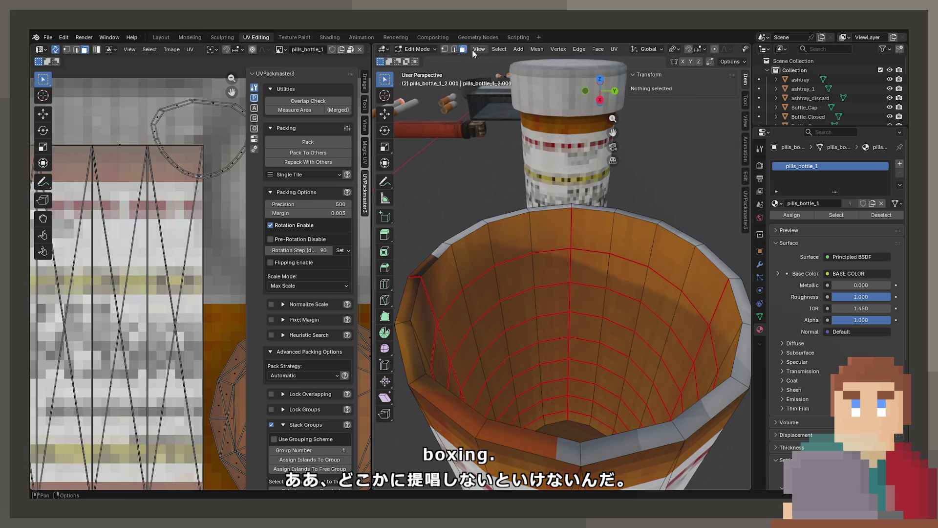
{"action": "left_click", "coordinate": [455, 48]}
{"action": "left_click", "coordinate": [575, 206]}
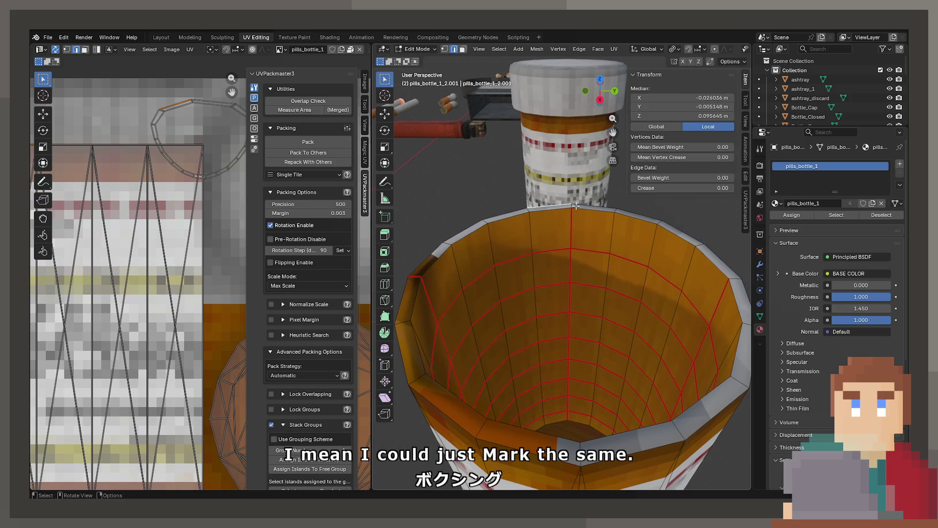
{"action": "left_click", "coordinate": [586, 208], "text": "shift"}
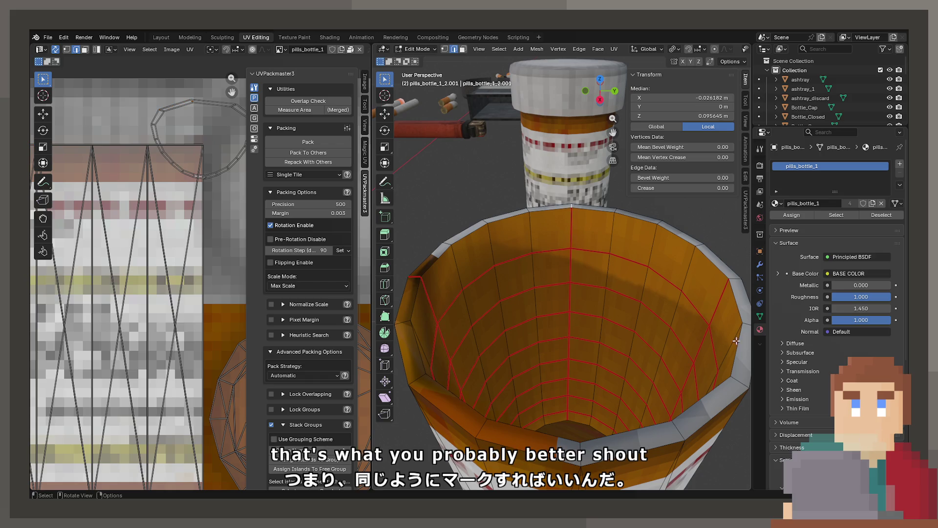
{"action": "left_click", "coordinate": [735, 277], "text": "shift"}
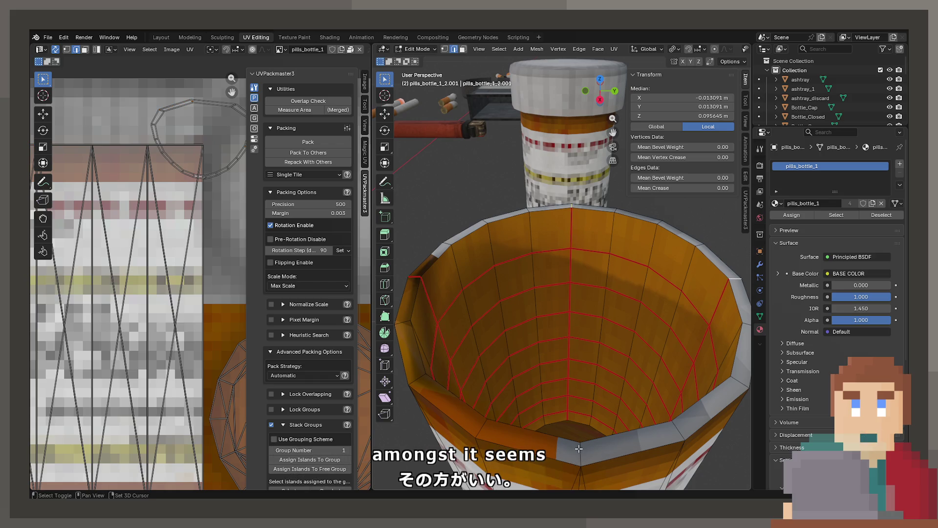
{"action": "key", "text": "F3"}
{"action": "key", "text": "Return"}
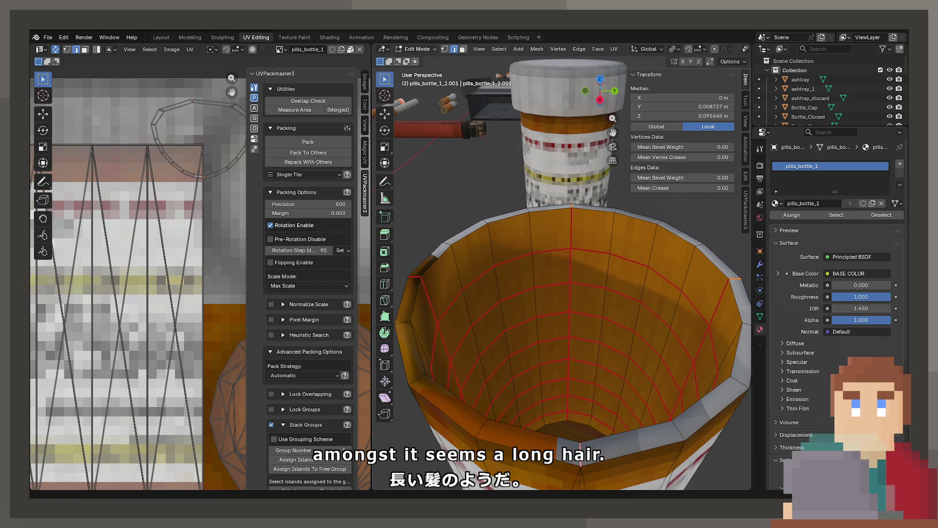
In face select mode, select the loop of faces around the rim.
{"action": "left_click", "coordinate": [463, 49]}
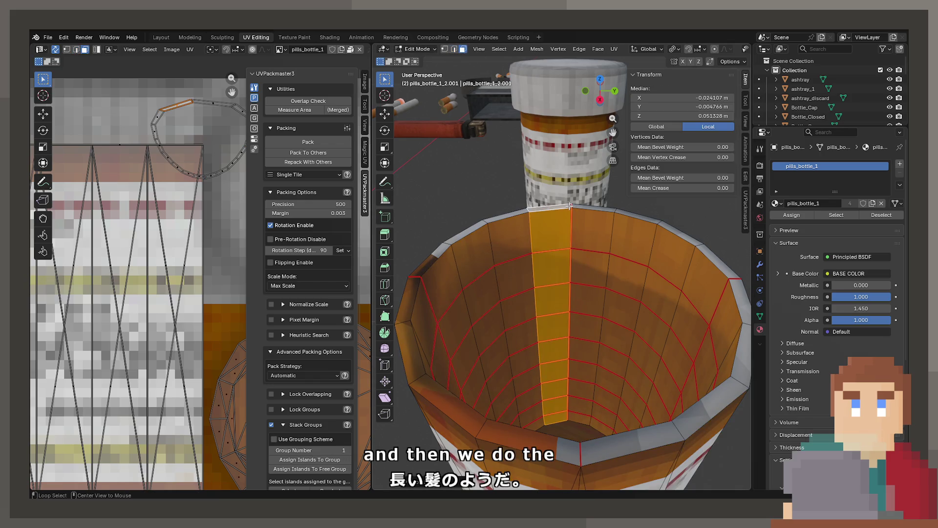
{"action": "left_click", "coordinate": [571, 207], "text": "alt"}
{"action": "left_click", "coordinate": [566, 211], "text": "alt"}
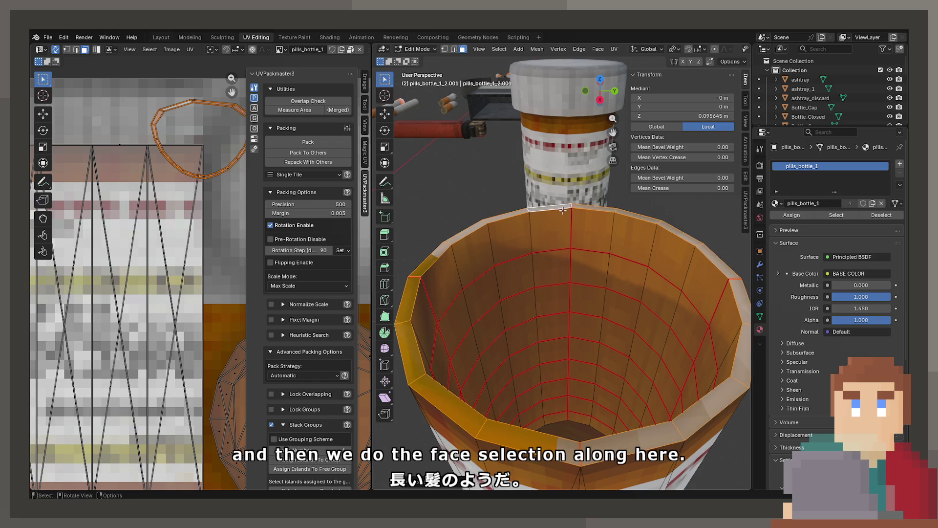
{"action": "key", "text": "F3"}
{"action": "key", "text": "Return"}
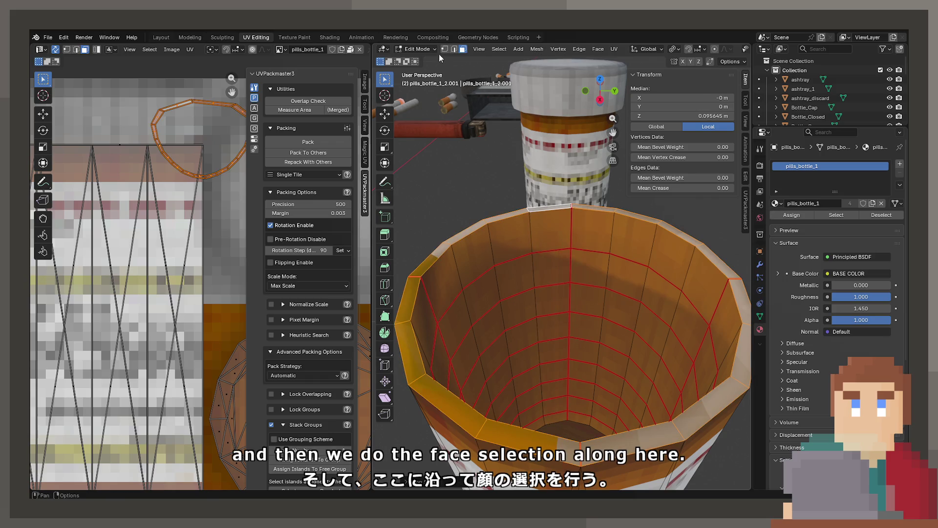
Unwrap the selected rim faces, then re-unwrap them with the angle-based method.
{"action": "key", "text": "u"}
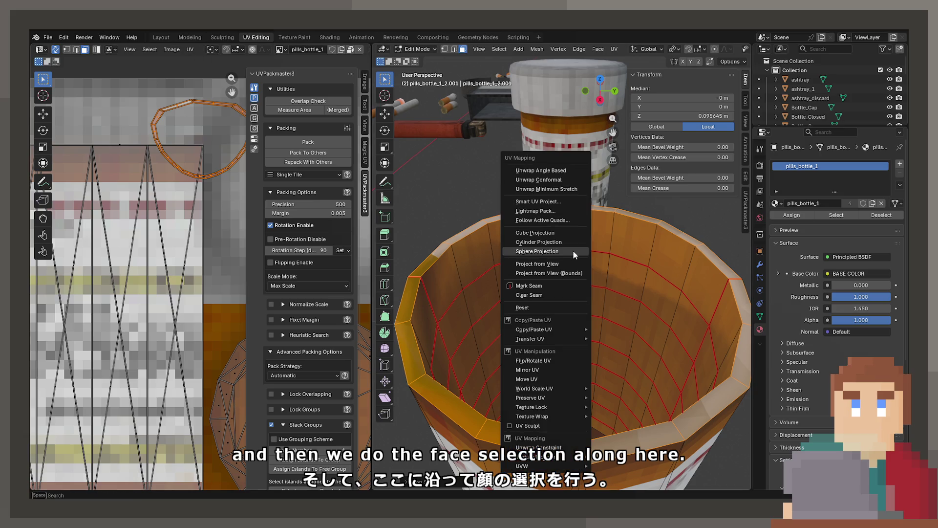
{"action": "left_click", "coordinate": [562, 172]}
{"action": "scroll", "coordinate": [201, 265], "scroll_direction": "down", "scroll_amount": 2}
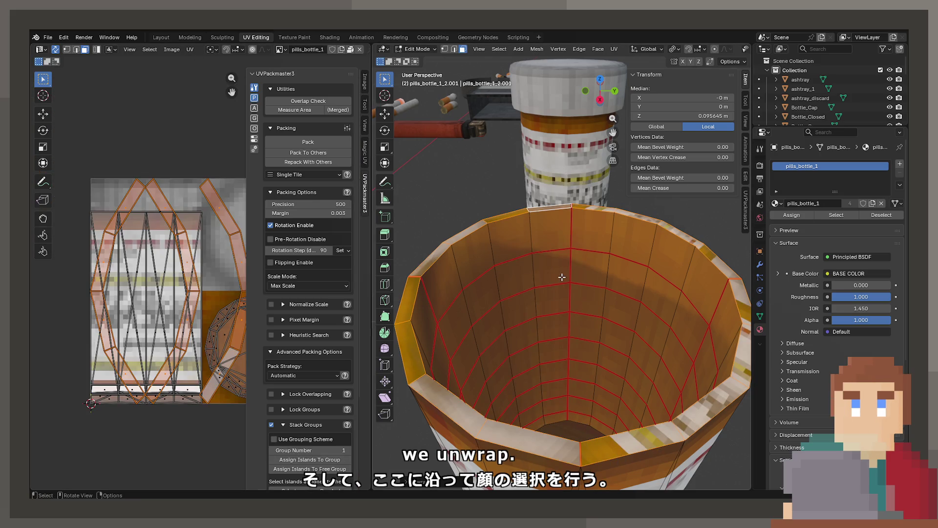
{"action": "key", "text": "u"}
{"action": "left_click", "coordinate": [559, 257]}
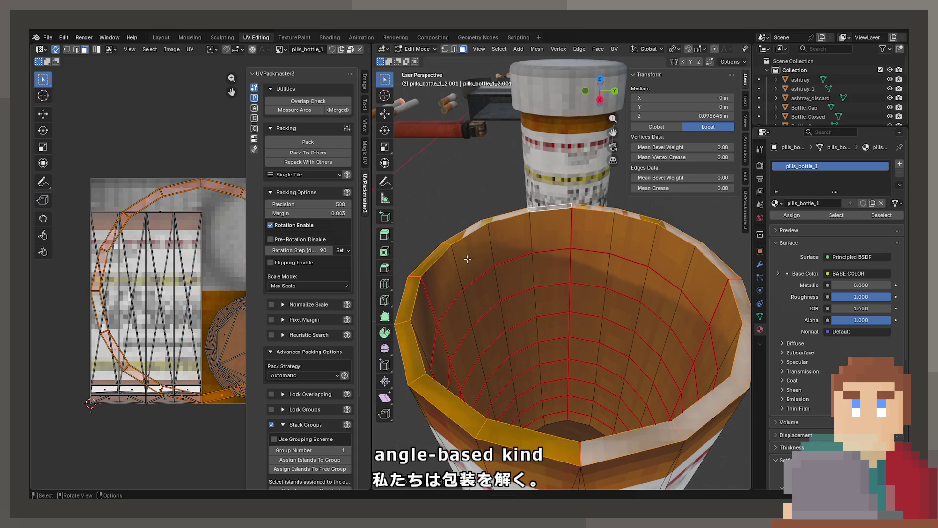
Apply Smart UV Project, then Lightmap Pack the rim into square islands, and select one island.
{"action": "key", "text": "u"}
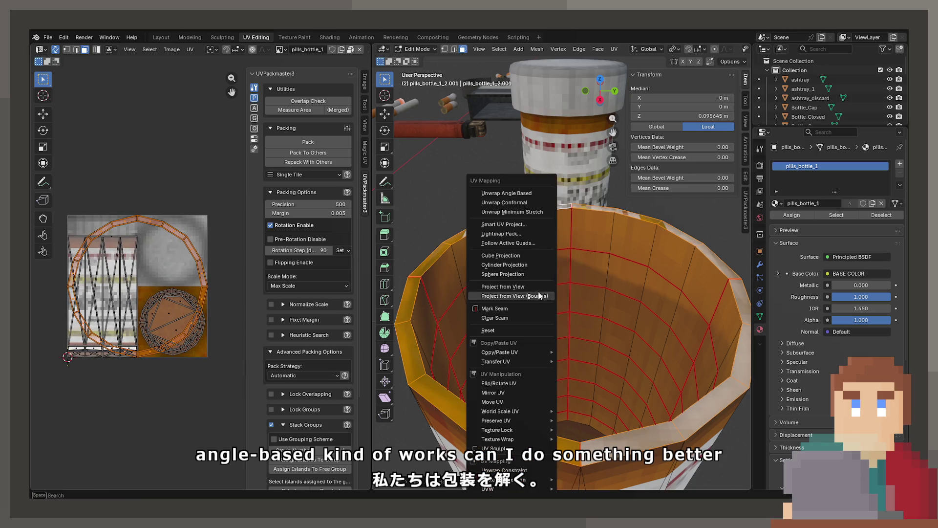
{"action": "left_click", "coordinate": [518, 224]}
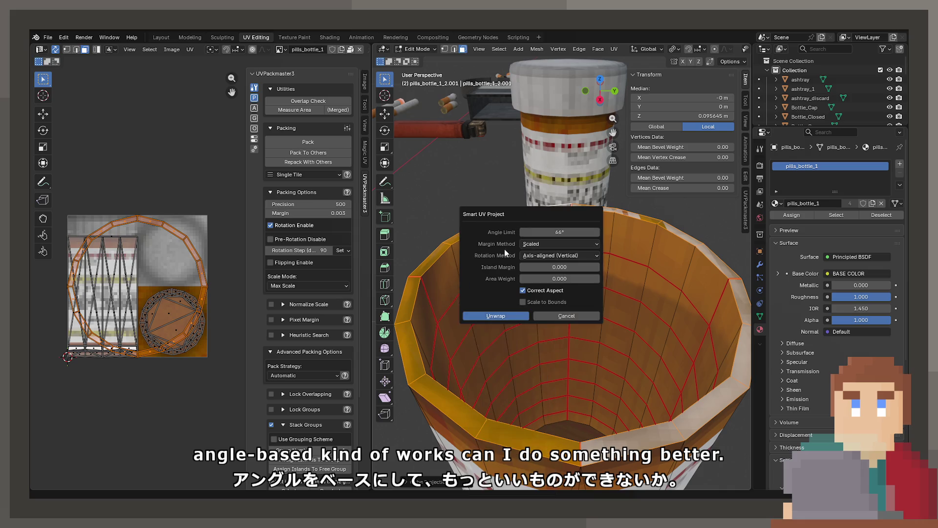
{"action": "left_click", "coordinate": [529, 316]}
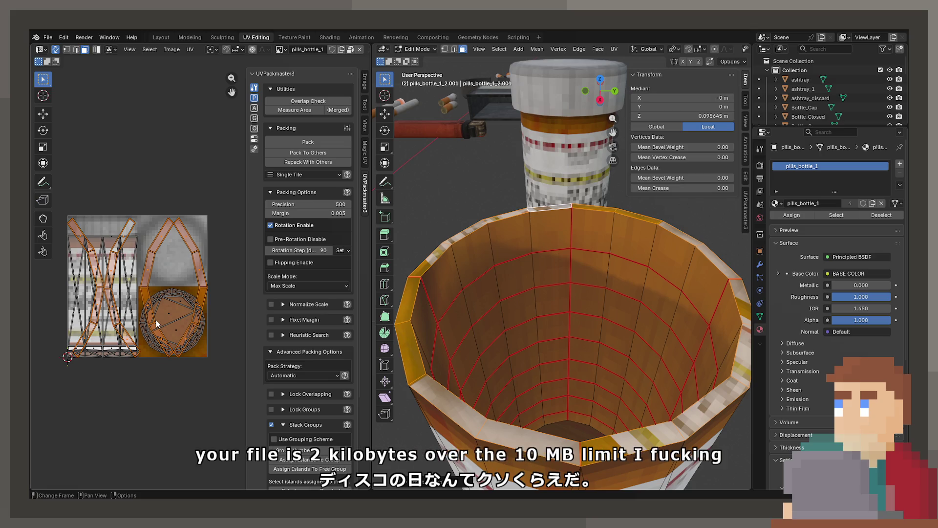
{"action": "key", "text": "u"}
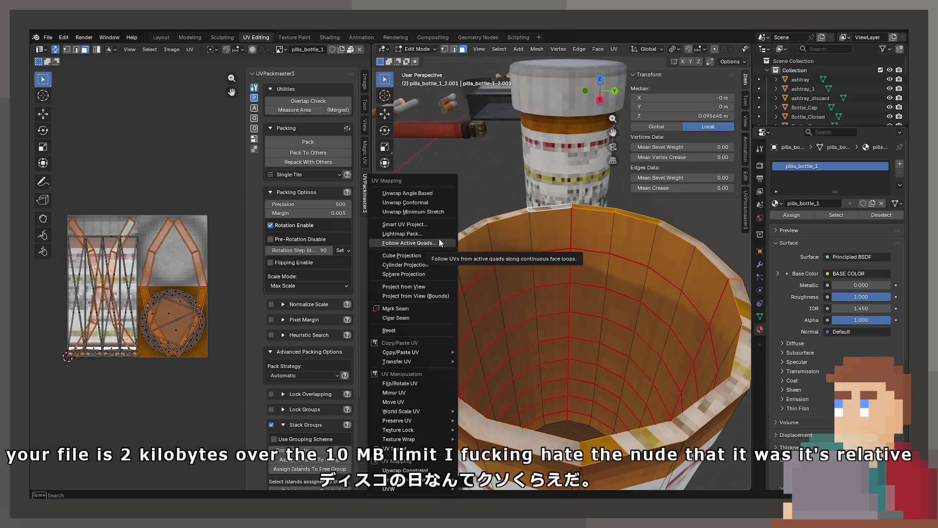
{"action": "left_click", "coordinate": [439, 240]}
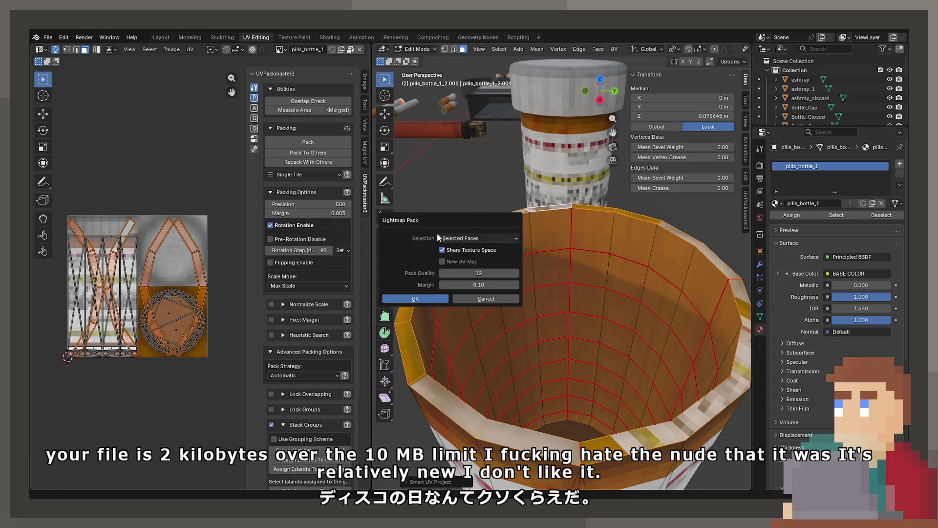
{"action": "left_click", "coordinate": [464, 298]}
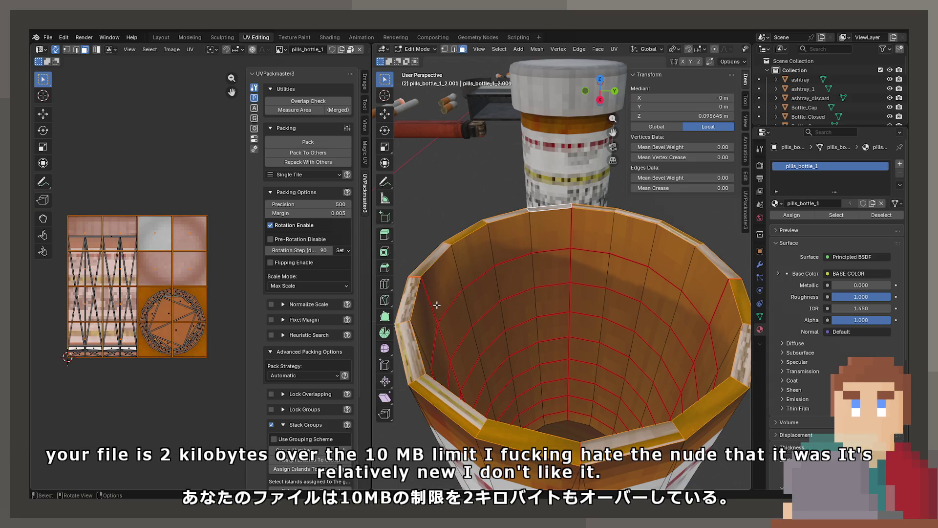
{"action": "left_click", "coordinate": [152, 248]}
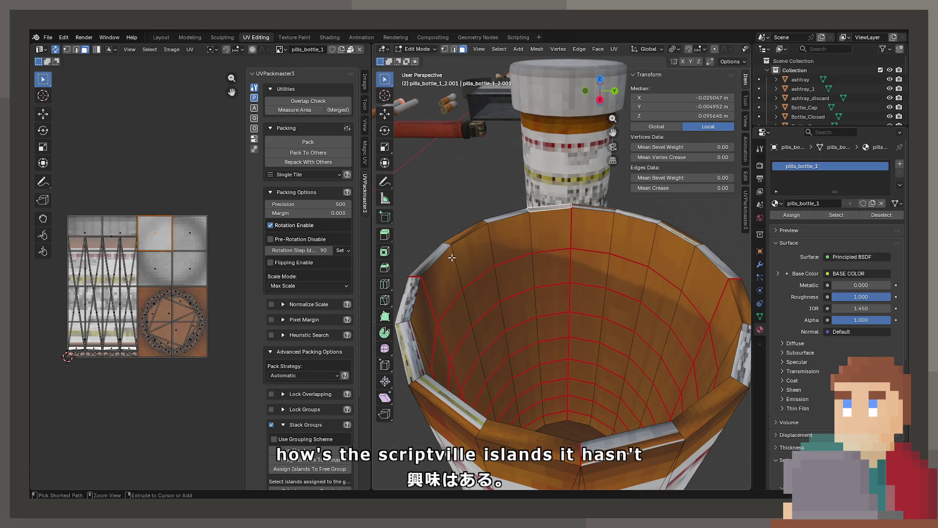
Select the linked bottle mesh, pick the left column of UV islands, then the rim face loop.
{"action": "key", "text": "ctrl+l"}
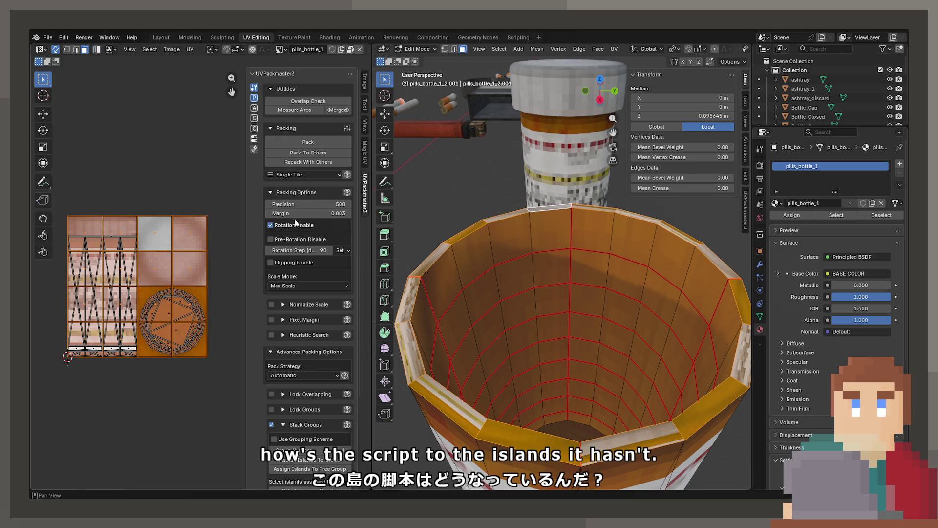
{"action": "left_click", "coordinate": [77, 244]}
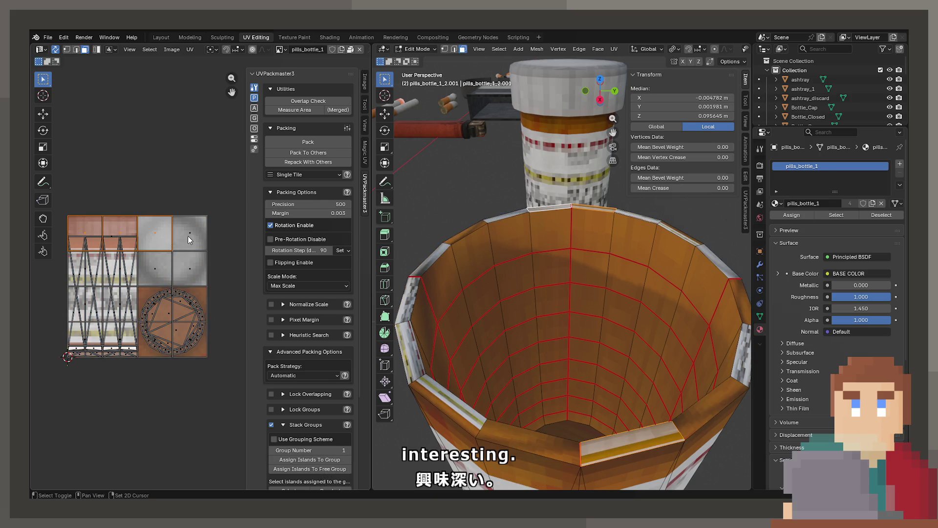
{"action": "left_click", "coordinate": [88, 312]}
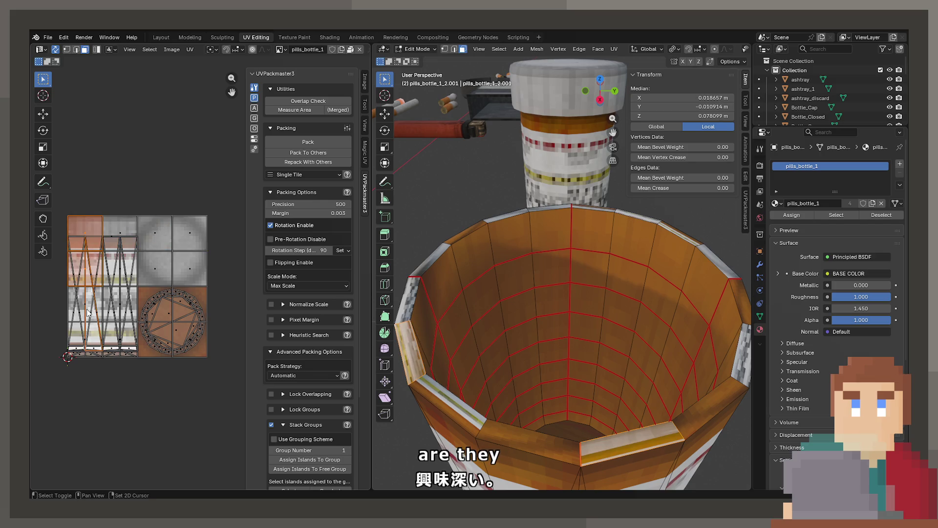
{"action": "left_click", "coordinate": [85, 323]}
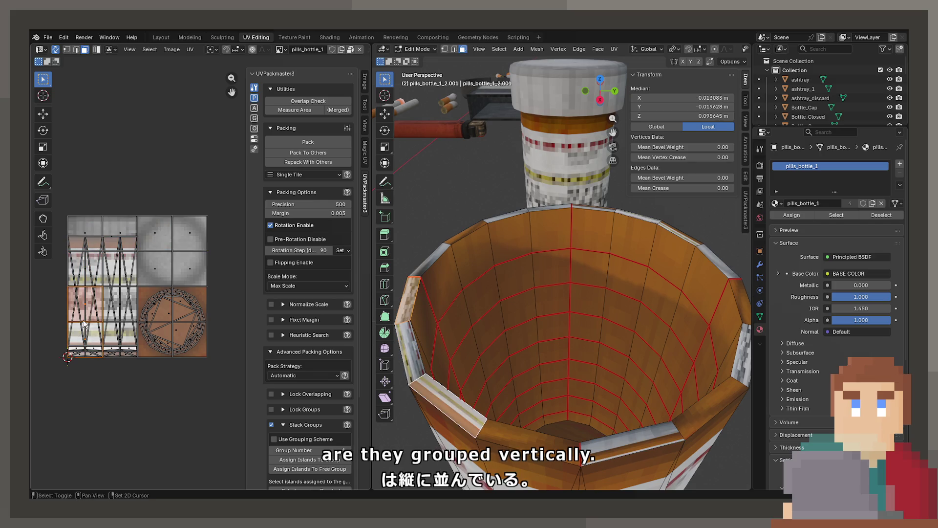
{"action": "left_click", "coordinate": [84, 266], "text": "shift"}
{"action": "left_click", "coordinate": [84, 233], "text": "shift"}
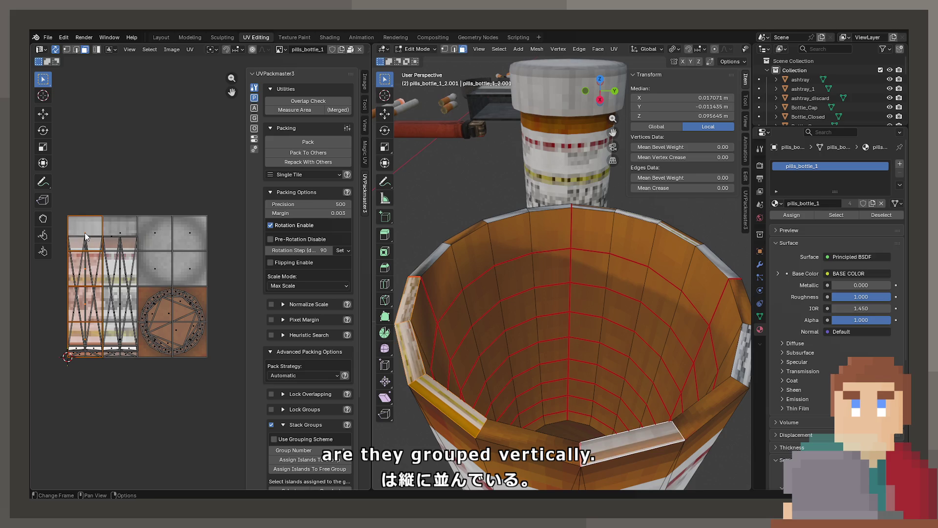
{"action": "left_click", "coordinate": [480, 431], "text": "alt"}
Unwrap the rim faces with Follow Active Quads and confirm the dialog.
{"action": "right_click", "coordinate": [509, 340]}
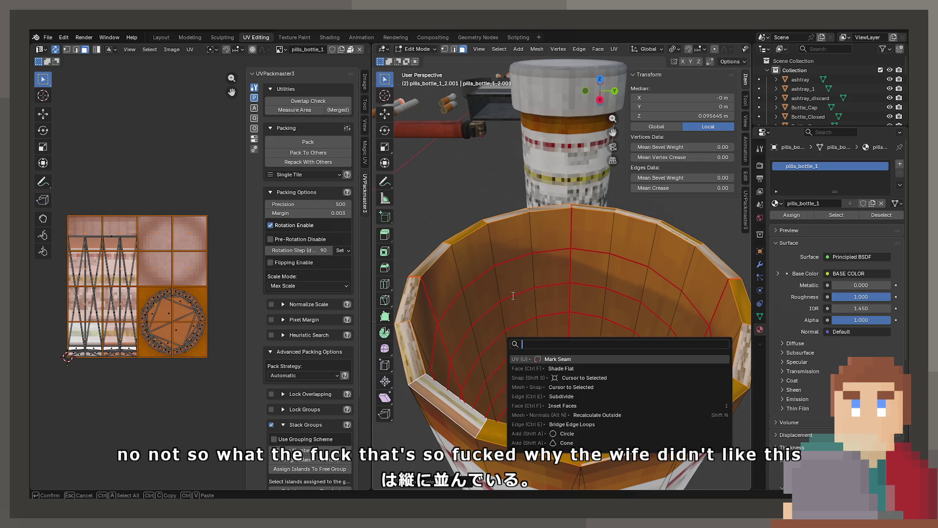
{"action": "key", "text": "u"}
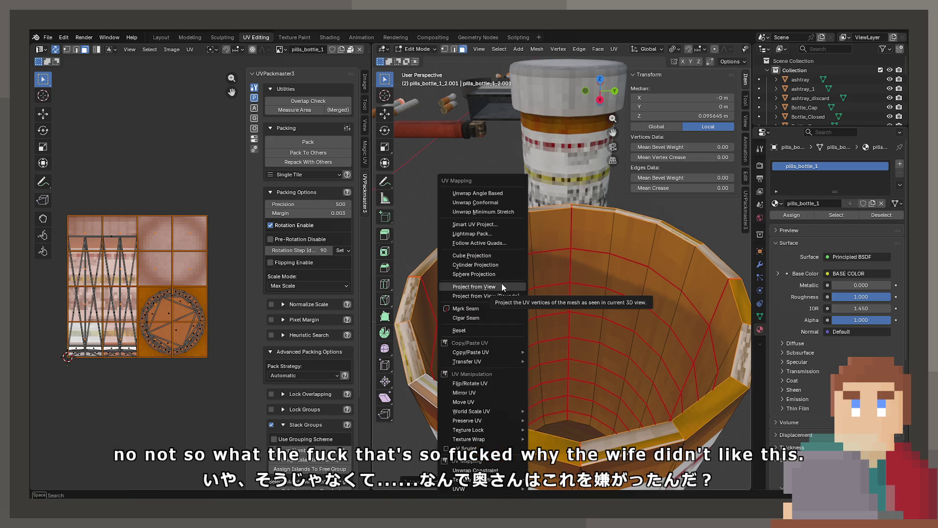
{"action": "left_click", "coordinate": [500, 242]}
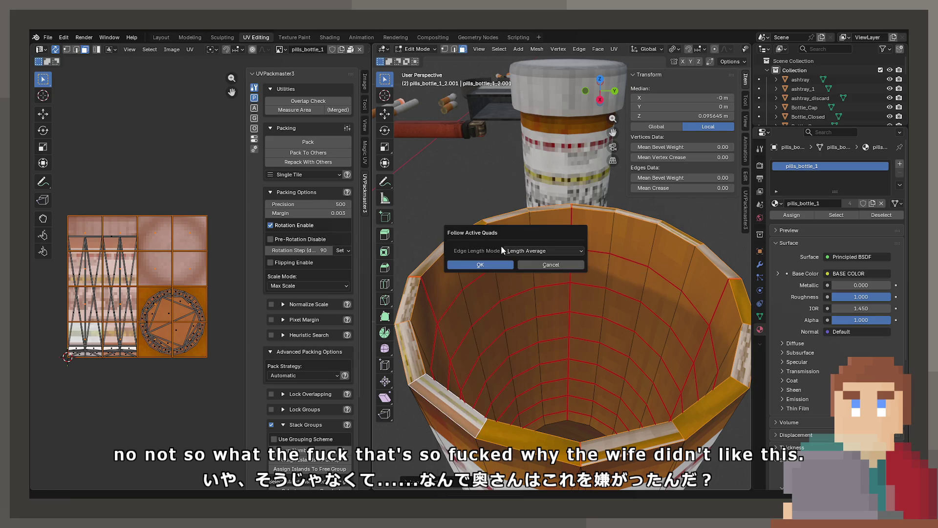
{"action": "left_click", "coordinate": [507, 264]}
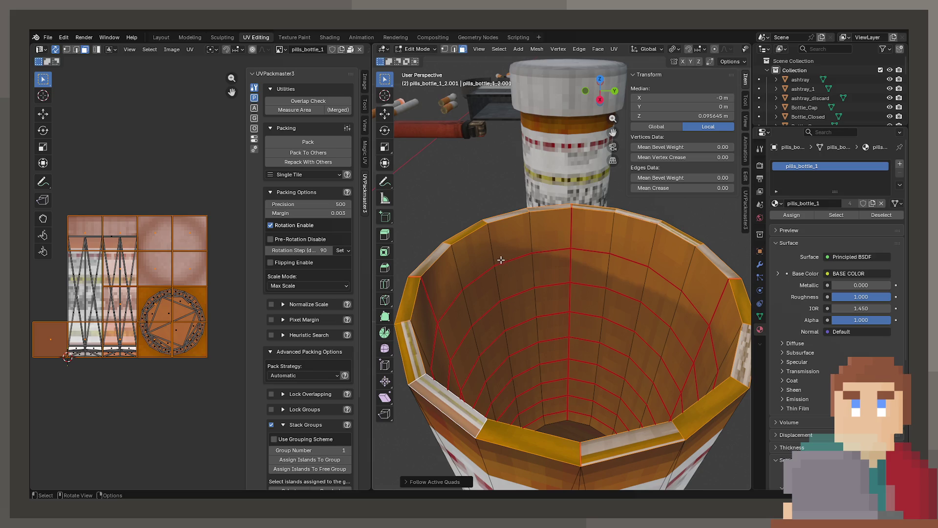
Unwrap the rim faces, adjust the island margin, and switch the method to Minimum Stretch.
{"action": "key", "text": "u"}
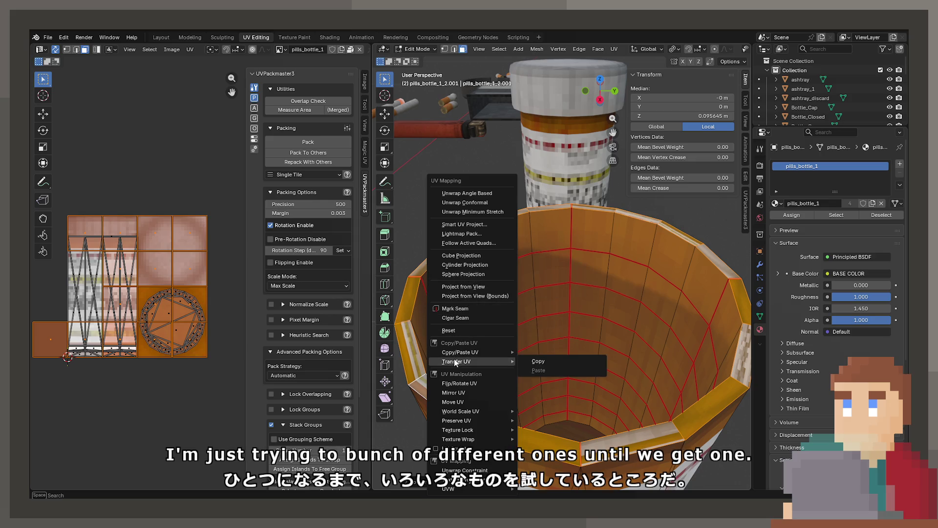
{"action": "left_click", "coordinate": [447, 195]}
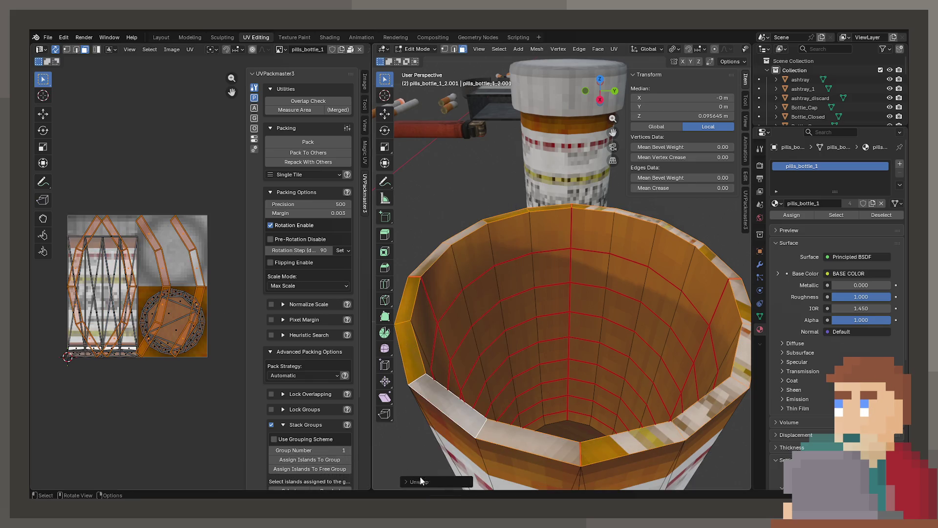
{"action": "left_click", "coordinate": [420, 477]}
{"action": "left_click_drag", "start_coordinate": [489, 479], "coordinate": [514, 479]}
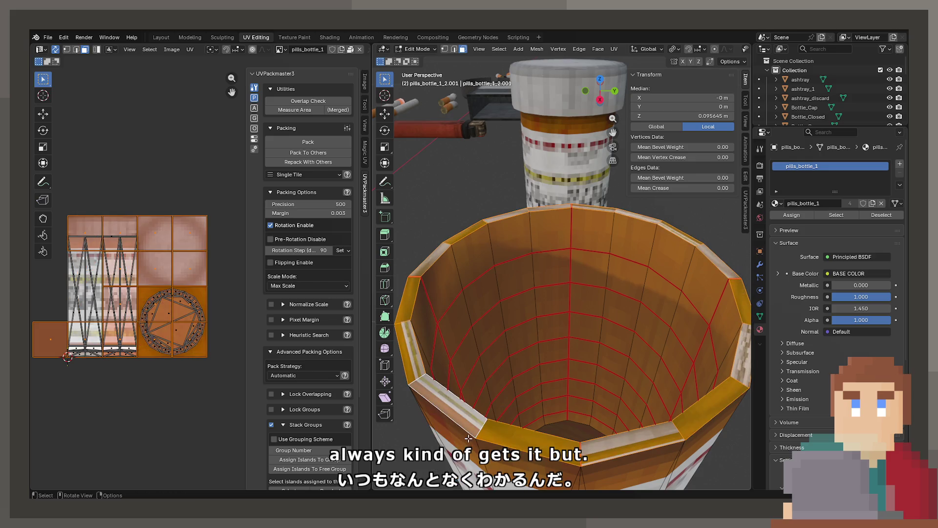
{"action": "key", "text": "u"}
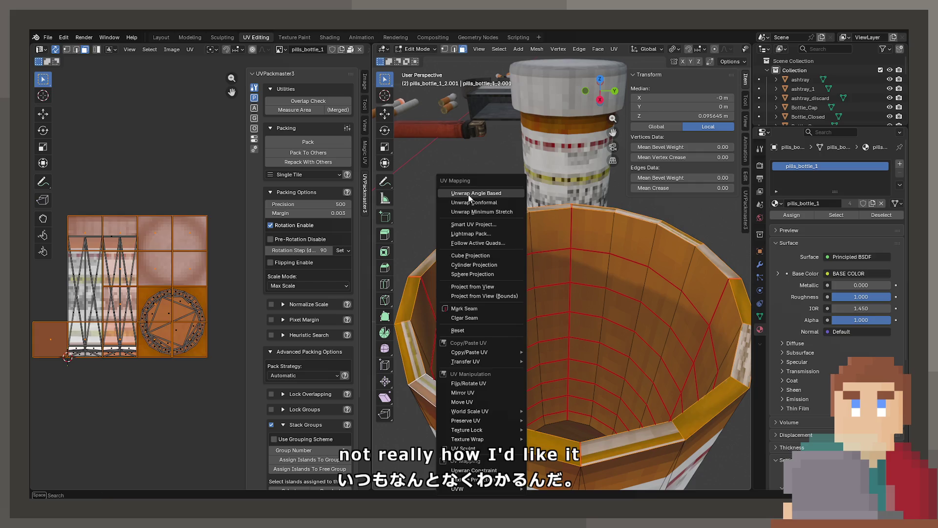
{"action": "left_click", "coordinate": [468, 194]}
{"action": "left_click", "coordinate": [472, 428]}
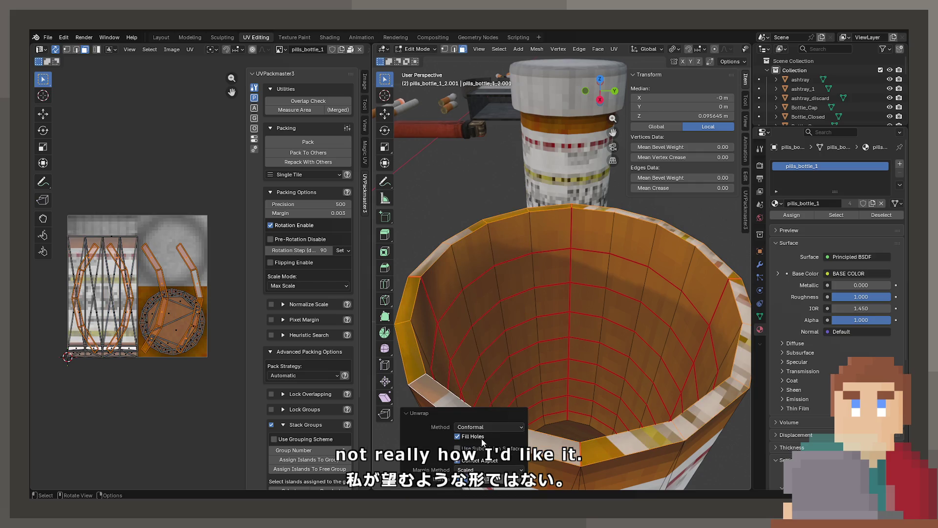
{"action": "left_click", "coordinate": [494, 458]}
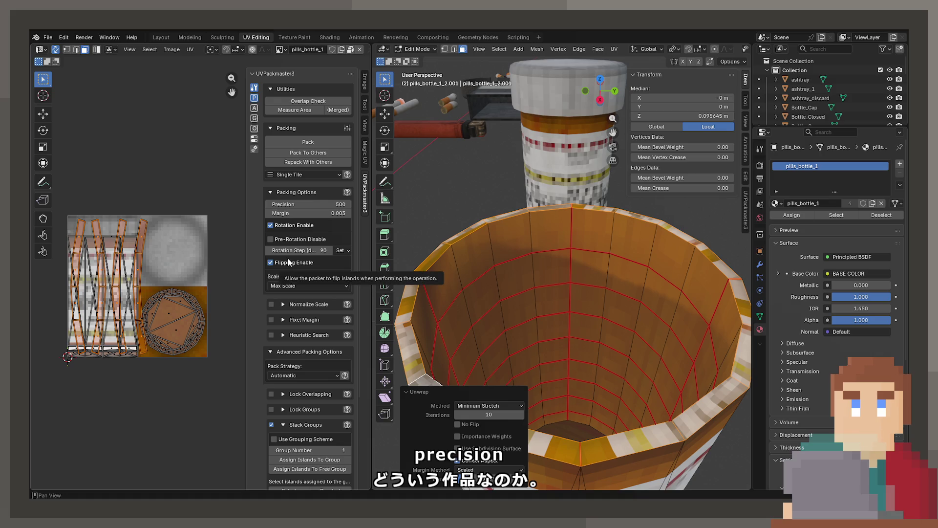
Pack with UVPackmaster3, assign the islands to one group, and repack for a 0.049 packed area.
{"action": "left_click", "coordinate": [295, 140]}
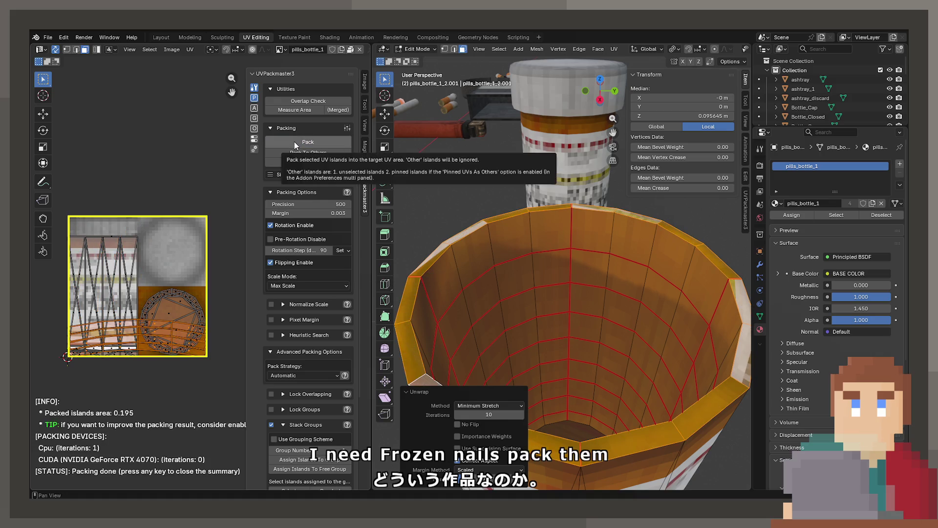
{"action": "scroll", "coordinate": [299, 360], "scroll_direction": "down", "scroll_amount": 3}
{"action": "scroll", "coordinate": [299, 377], "scroll_direction": "down", "scroll_amount": 3}
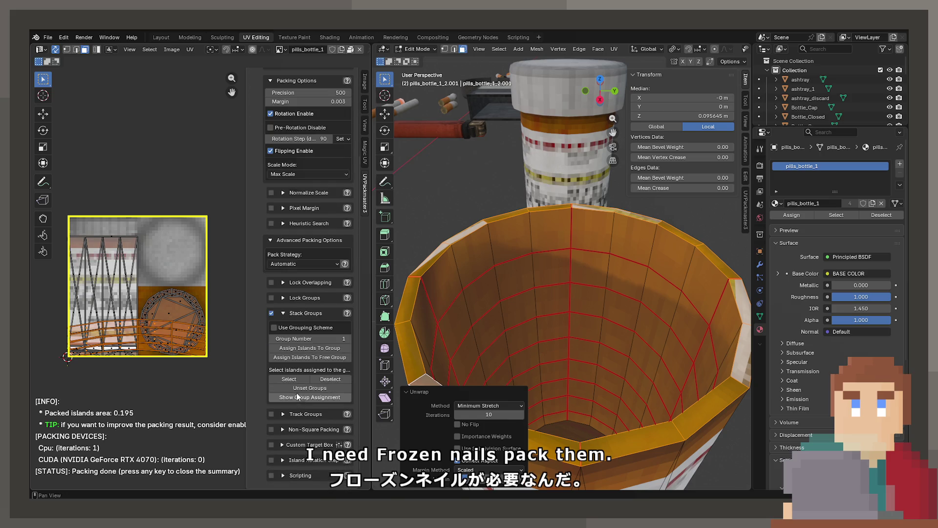
{"action": "left_click", "coordinate": [297, 348]}
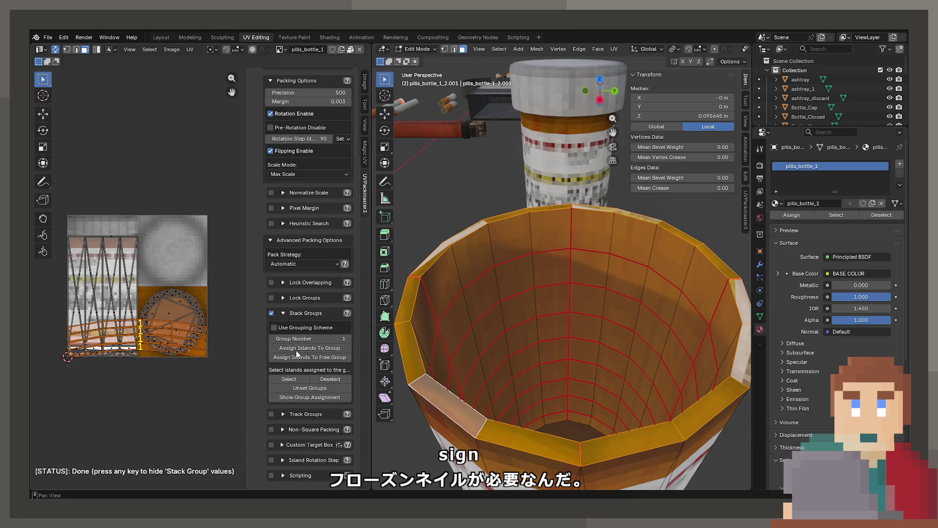
{"action": "scroll", "coordinate": [306, 289], "scroll_direction": "up", "scroll_amount": 5}
{"action": "left_click", "coordinate": [303, 123]}
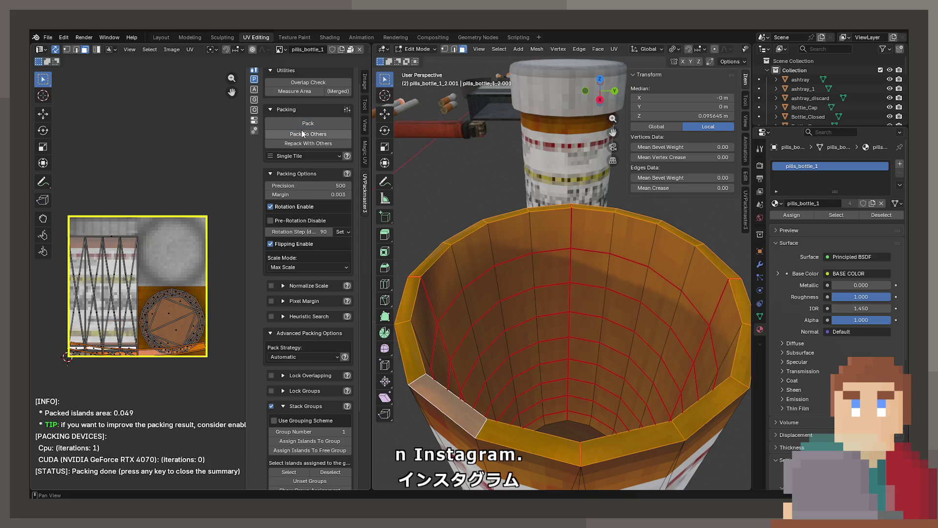
{"action": "key", "text": "g"}
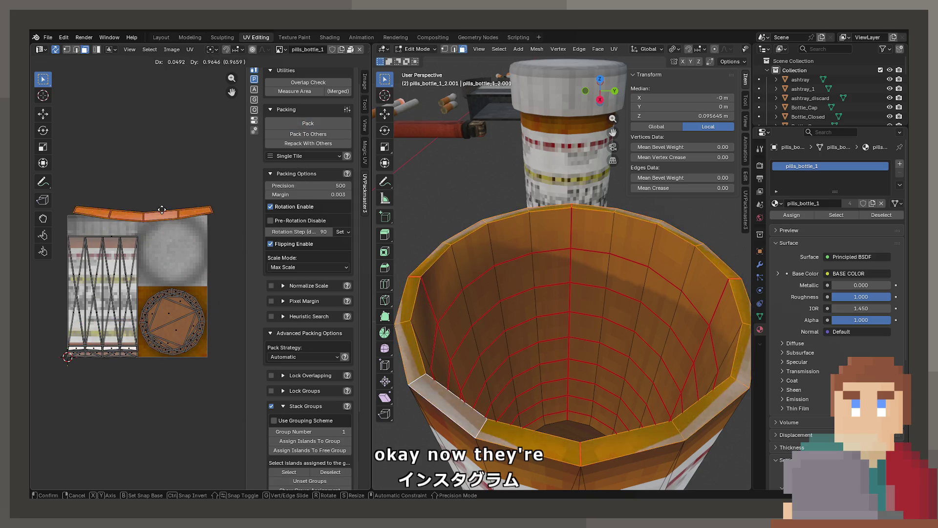
Place the rim strip above the texture tile and select one of its UV vertices.
{"action": "left_click", "coordinate": [164, 195]}
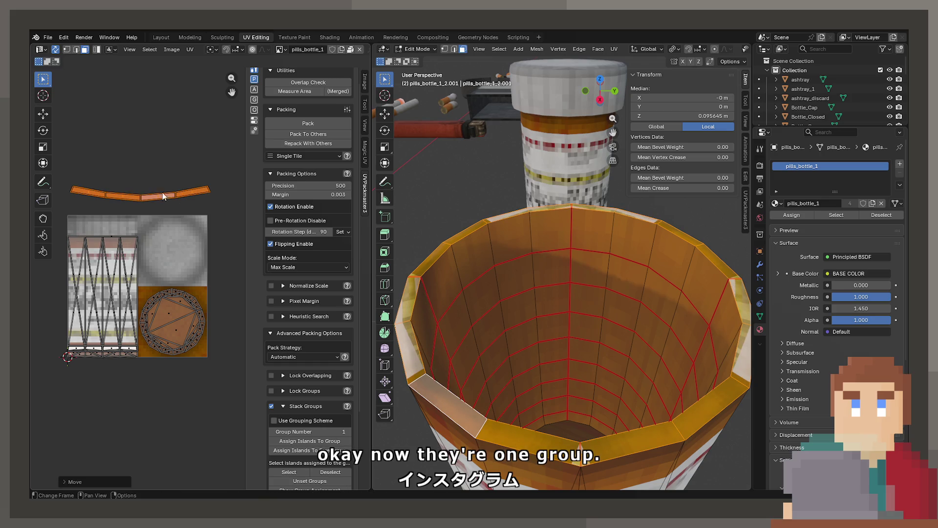
{"action": "key", "text": "y"}
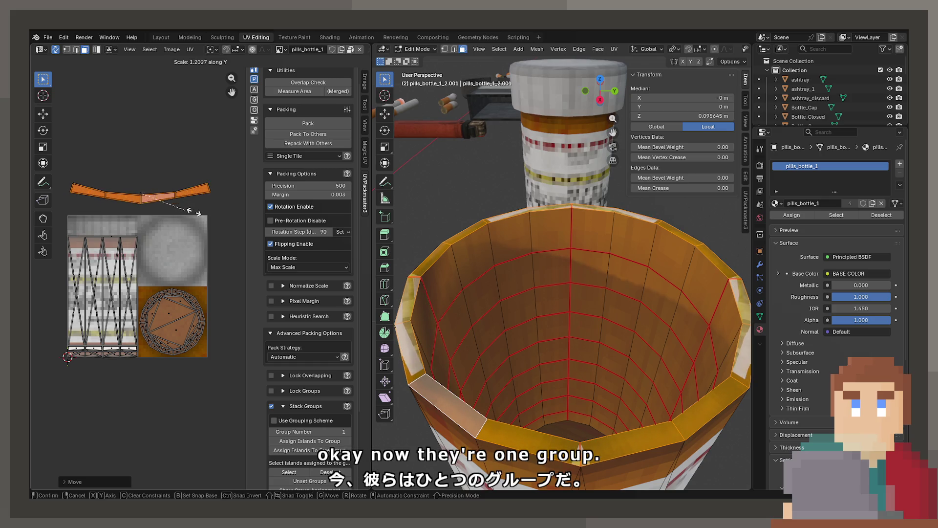
{"action": "key", "text": "Escape"}
{"action": "left_click", "coordinate": [68, 49]}
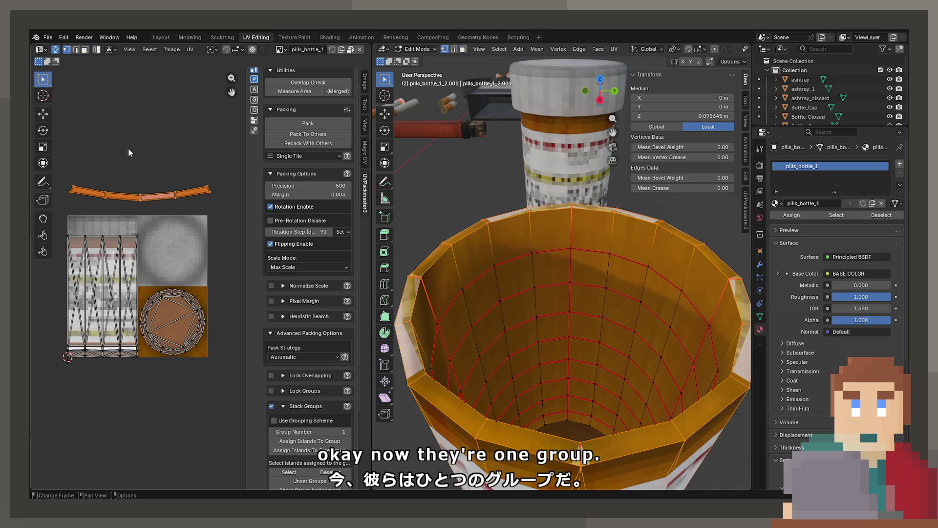
{"action": "left_click", "coordinate": [83, 178]}
{"action": "scroll", "coordinate": [82, 178], "scroll_direction": "up", "scroll_amount": 2}
{"action": "scroll", "coordinate": [82, 177], "scroll_direction": "up", "scroll_amount": 3}
{"action": "scroll", "coordinate": [82, 178], "scroll_direction": "left", "scroll_amount": 4}
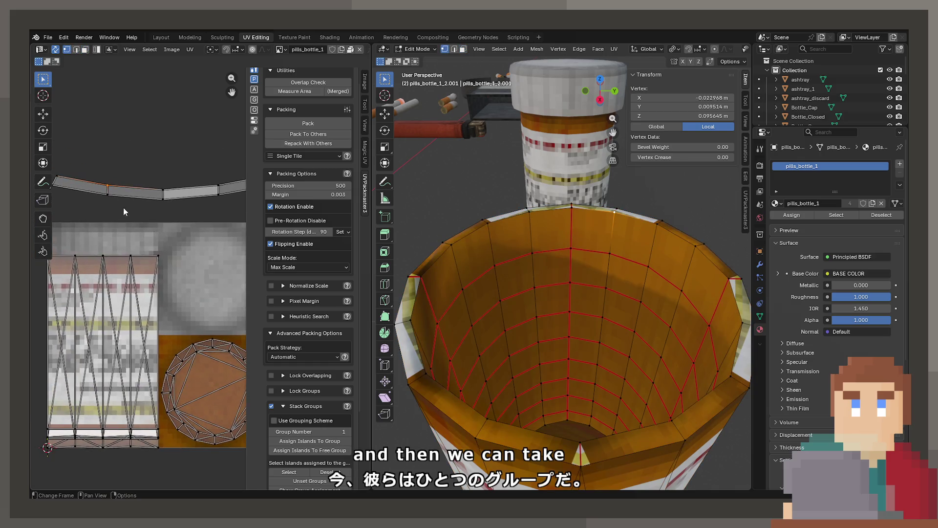
Box-select further strip vertices and align the strip's top edge into a straight line.
{"action": "key", "text": "b"}
{"action": "left_click_drag", "start_coordinate": [84, 190], "coordinate": [128, 195]}
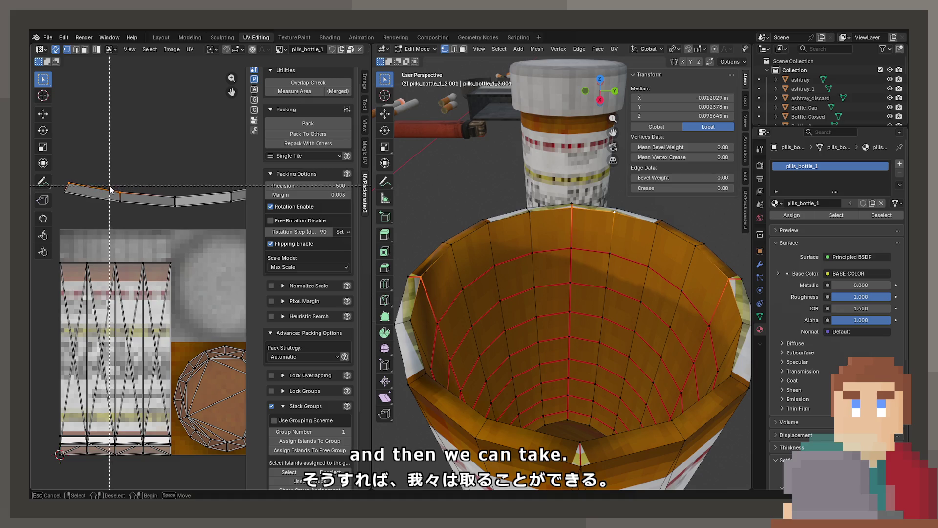
{"action": "scroll", "coordinate": [128, 195], "scroll_direction": "right", "scroll_amount": 4}
{"action": "key", "text": "b"}
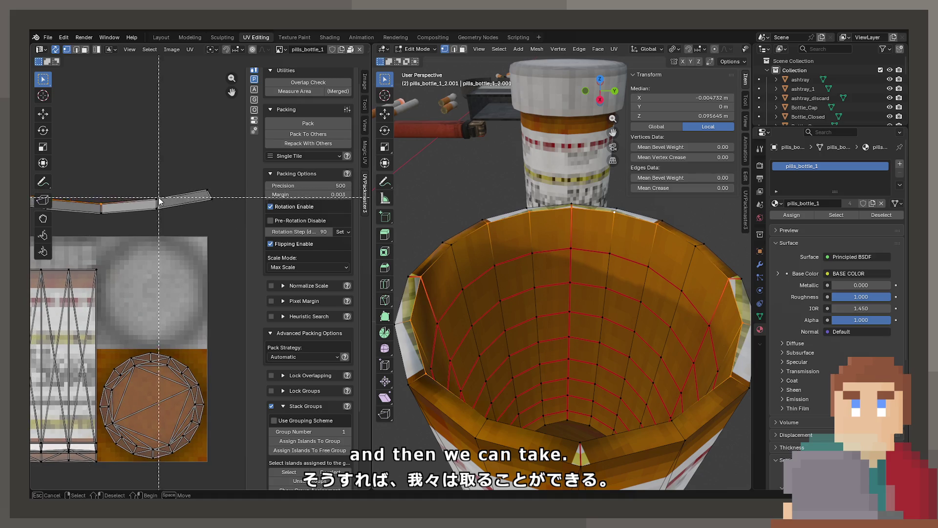
{"action": "key", "text": "b"}
{"action": "mouse_move", "coordinate": [163, 204]}
{"action": "left_mouse_down"}
{"action": "mouse_move", "coordinate": [212, 193]}
{"action": "mouse_move", "coordinate": [150, 224]}
{"action": "left_mouse_up"}
{"action": "left_click", "coordinate": [207, 200]}
Move the strip's right-end and left-end vertices into line to flatten the band.
{"action": "scroll", "coordinate": [150, 225], "scroll_direction": "left", "scroll_amount": 4}
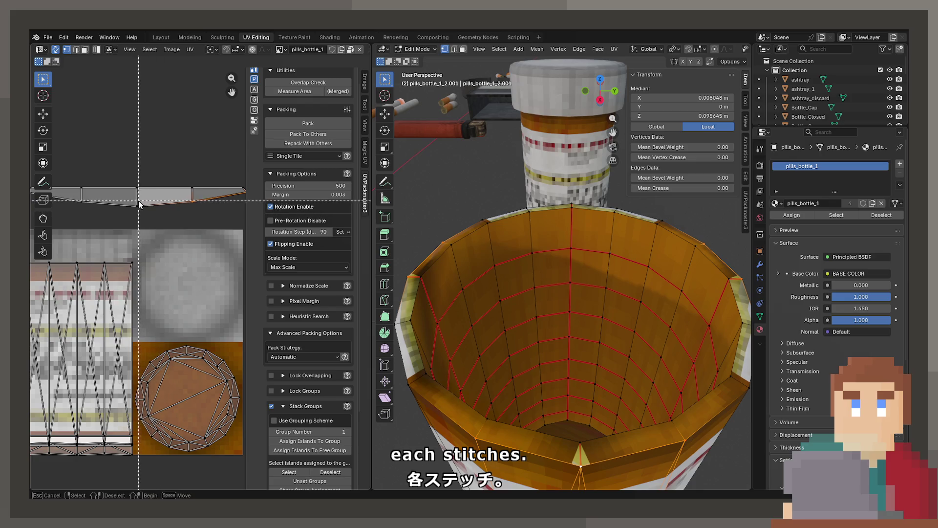
{"action": "scroll", "coordinate": [149, 223], "scroll_direction": "left", "scroll_amount": 3}
{"action": "scroll", "coordinate": [141, 224], "scroll_direction": "up", "scroll_amount": 2}
{"action": "key", "text": "b"}
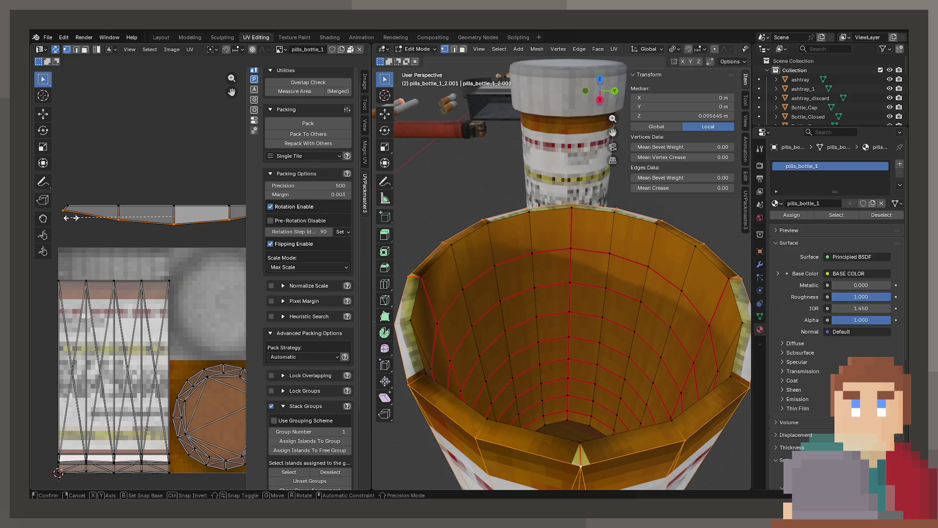
{"action": "scroll", "coordinate": [74, 230], "scroll_direction": "right", "scroll_amount": 5}
{"action": "scroll", "coordinate": [77, 243], "scroll_direction": "up", "scroll_amount": 1}
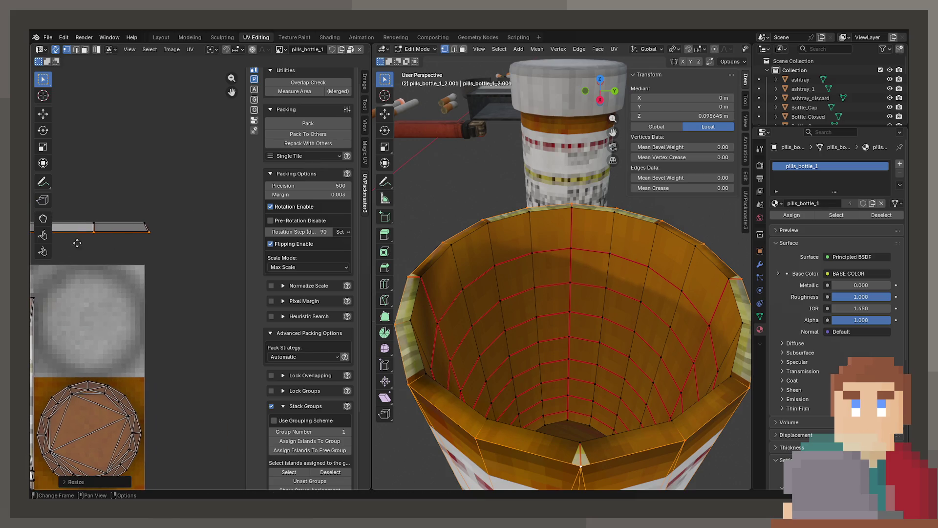
{"action": "left_click", "coordinate": [144, 230]}
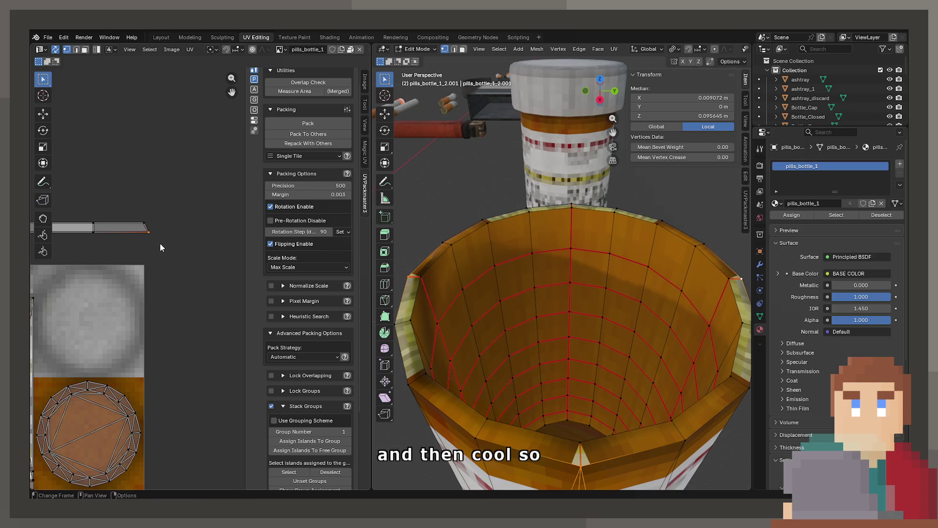
{"action": "key", "text": "g"}
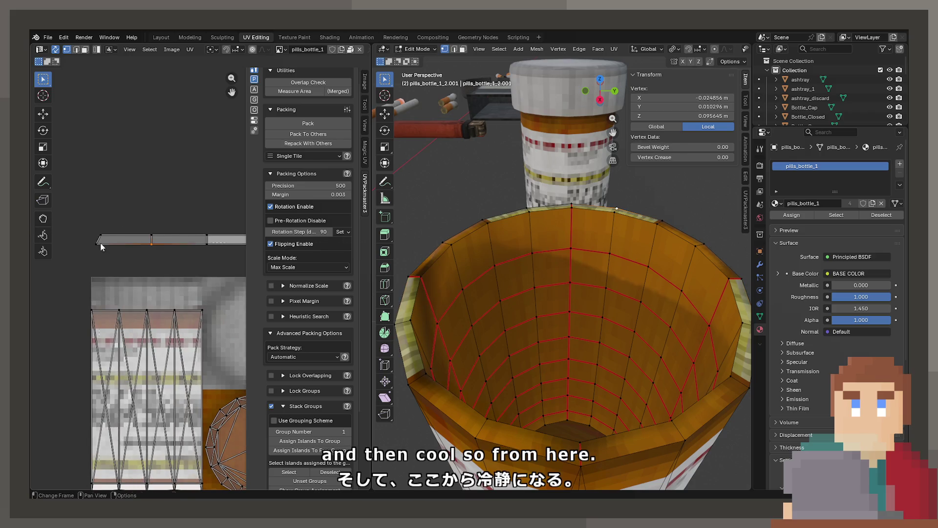
{"action": "left_click_drag", "start_coordinate": [101, 249], "coordinate": [95, 242]}
{"action": "key", "text": "g"}
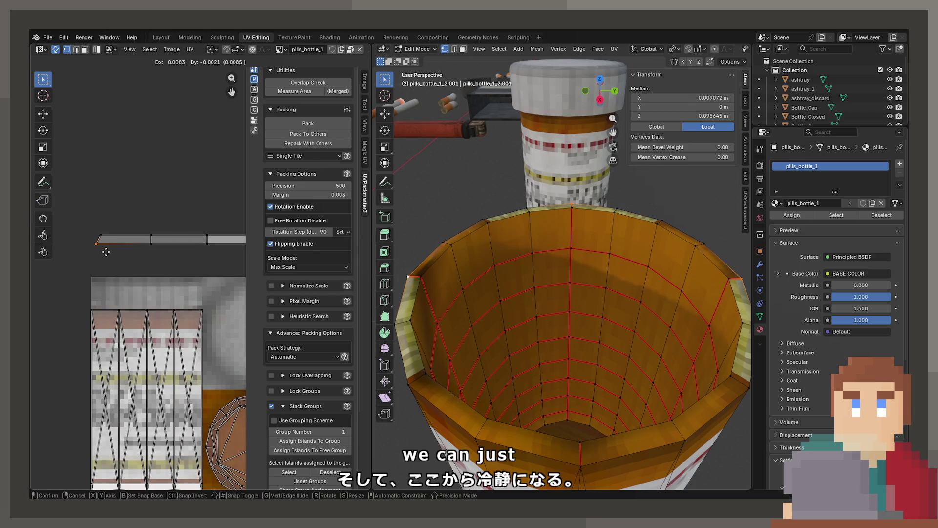
{"action": "scroll", "coordinate": [122, 268], "scroll_direction": "down", "scroll_amount": 5}
Box-select the rim UV strip, move it onto the texture and stretch it along X to the label's width.
{"action": "key", "text": "a"}
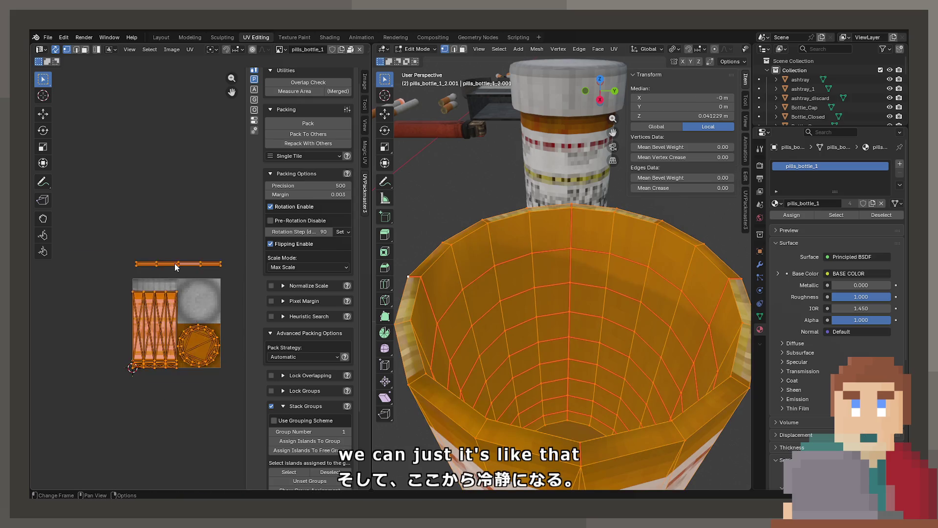
{"action": "left_click", "coordinate": [159, 266]}
{"action": "key", "text": "b"}
{"action": "left_click_drag", "start_coordinate": [210, 267], "coordinate": [210, 269]}
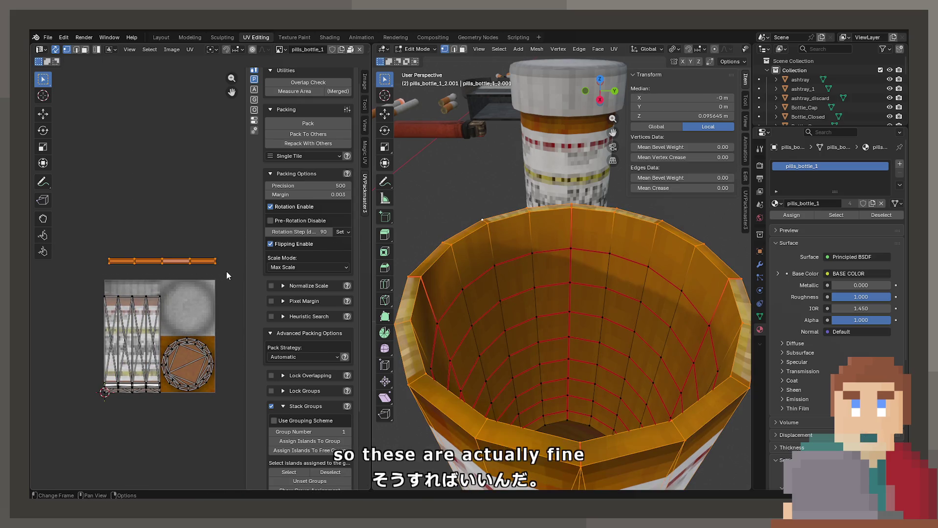
{"action": "key", "text": "g"}
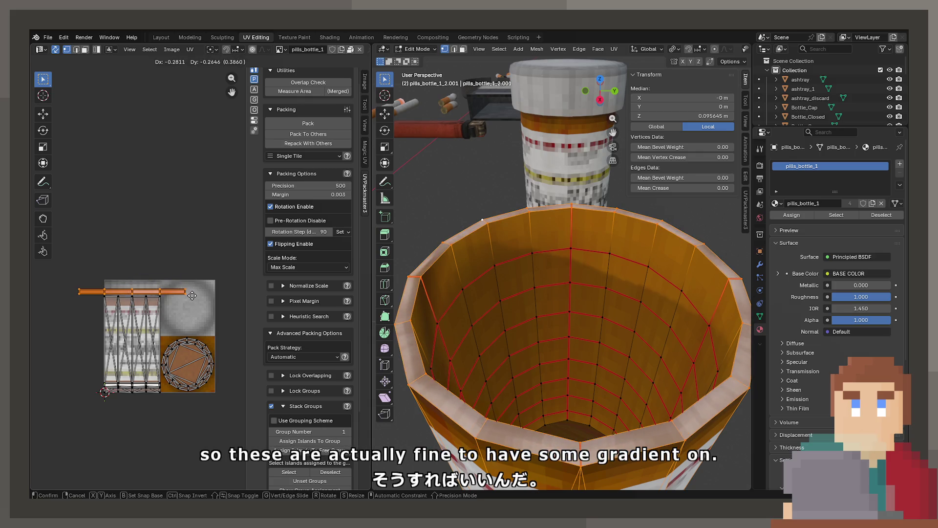
{"action": "left_click", "coordinate": [208, 280]}
{"action": "scroll", "coordinate": [208, 280], "scroll_direction": "up", "scroll_amount": 3}
{"action": "key", "text": "s"}
{"action": "key", "text": "x"}
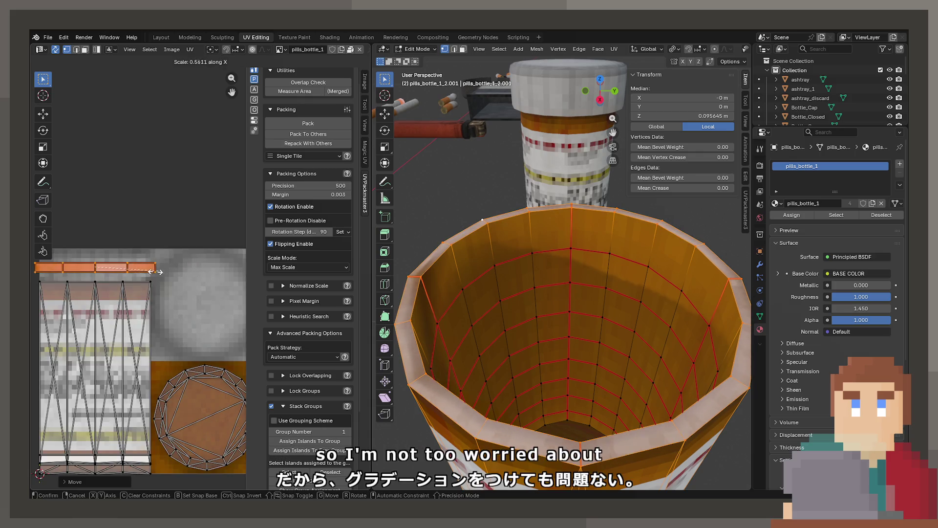
{"action": "left_click", "coordinate": [151, 272]}
Move the top UV strip onto the orange band, checking the result on the bottle in object mode.
{"action": "key", "text": "g"}
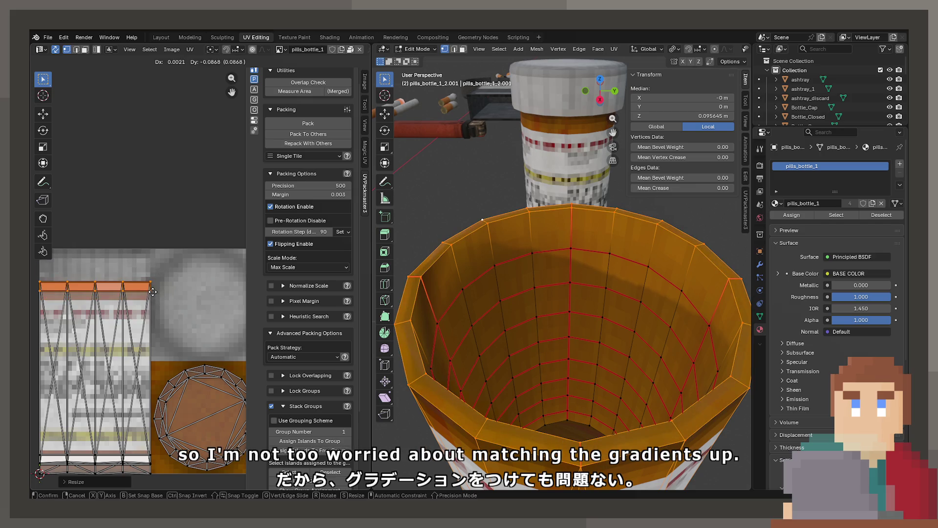
{"action": "left_click_drag", "start_coordinate": [455, 314], "coordinate": [451, 330]}
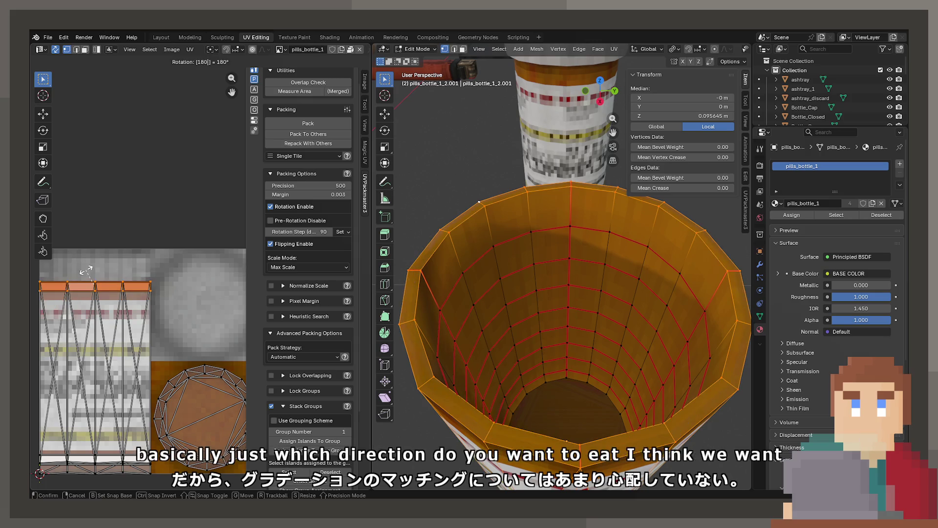
{"action": "key", "text": "Tab"}
{"action": "scroll", "coordinate": [464, 324], "scroll_direction": "down", "scroll_amount": 3}
{"action": "key", "text": "Tab"}
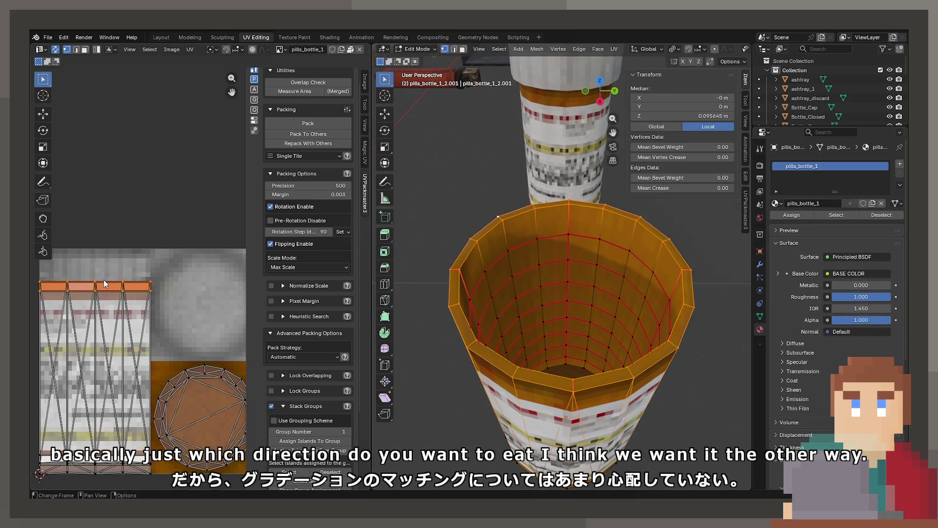
{"action": "left_click", "coordinate": [104, 280]}
{"action": "key", "text": "g"}
{"action": "left_click", "coordinate": [101, 285]}
{"action": "key", "text": "Tab"}
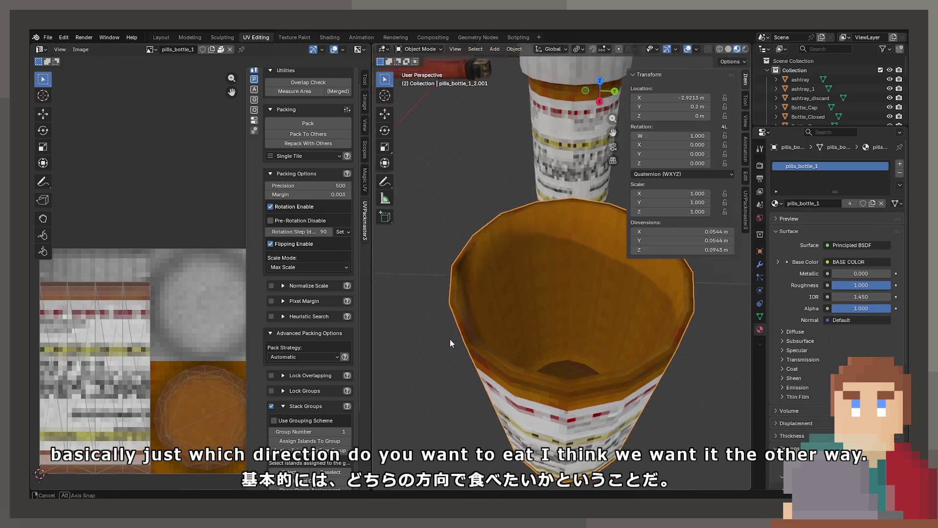
{"action": "mouse_move", "coordinate": [450, 338]}
{"action": "left_mouse_down"}
{"action": "mouse_move", "coordinate": [438, 344]}
{"action": "mouse_move", "coordinate": [577, 404]}
{"action": "mouse_move", "coordinate": [573, 363]}
{"action": "left_mouse_up"}
{"action": "scroll", "coordinate": [573, 363], "scroll_direction": "up", "scroll_amount": 5}
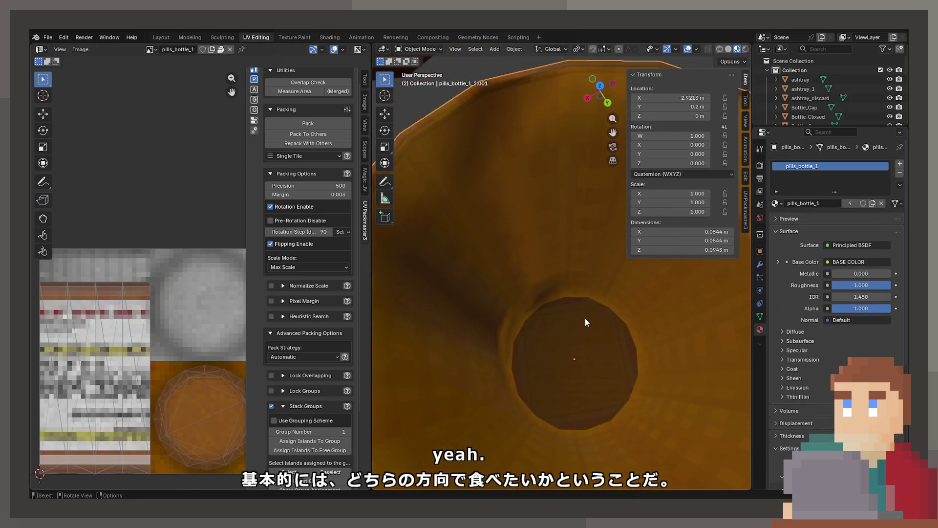
{"action": "key", "text": "Tab"}
Select the bottle's inner base face and unwrap it angle-based.
{"action": "left_click", "coordinate": [462, 49]}
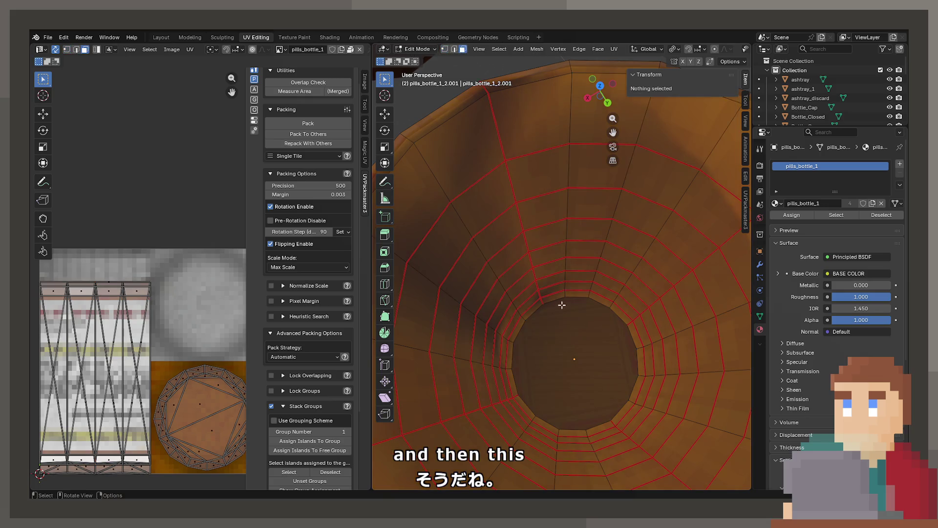
{"action": "left_click", "coordinate": [570, 321]}
{"action": "key", "text": "u"}
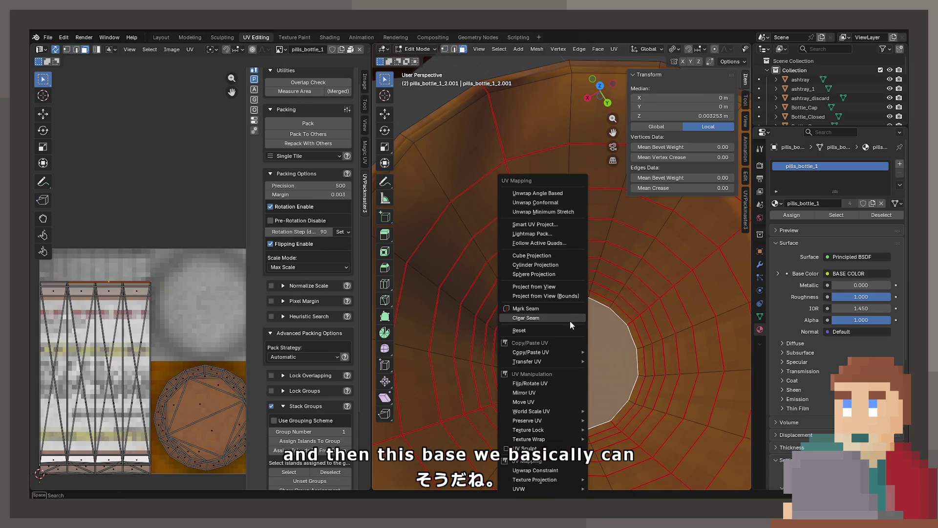
{"action": "left_click", "coordinate": [538, 193]}
Move and scale the base UV island down onto the round orange disc.
{"action": "key", "text": "g"}
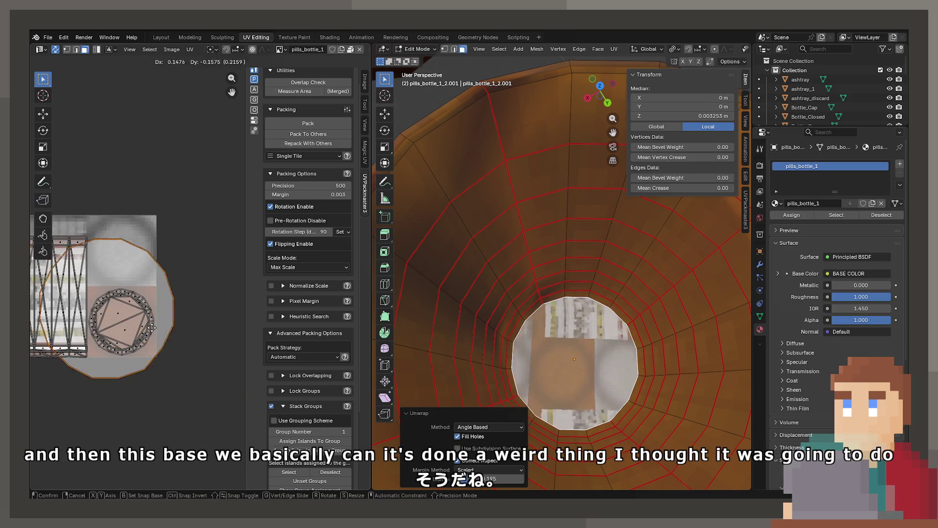
{"action": "key", "text": "s"}
{"action": "left_click", "coordinate": [147, 330]}
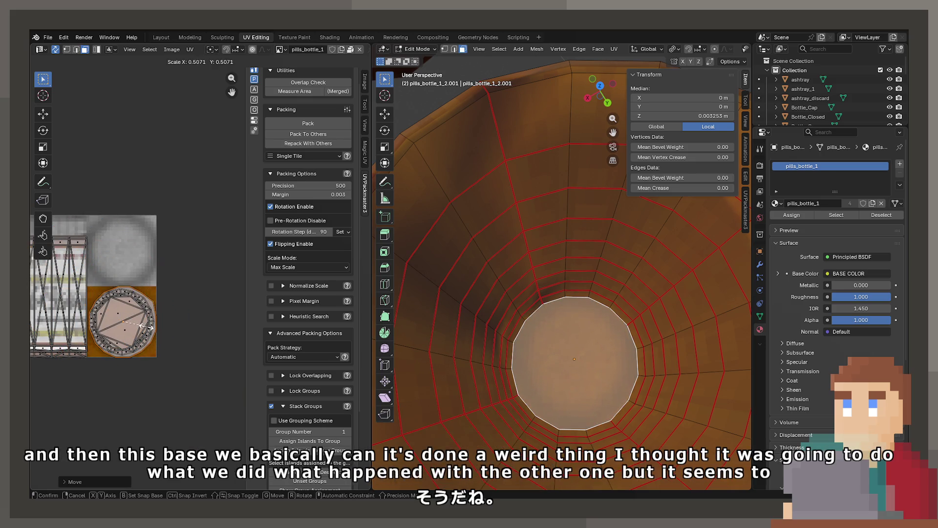
{"action": "key", "text": "g"}
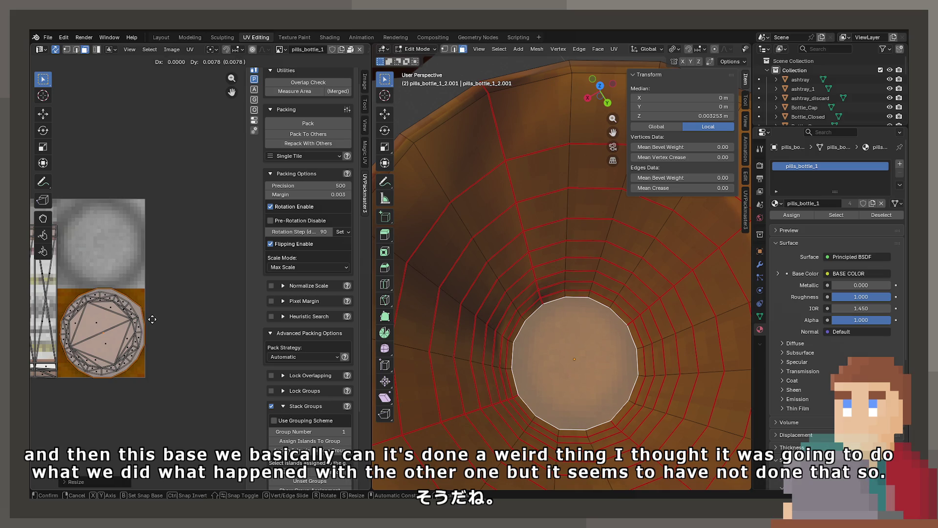
{"action": "key", "text": "s"}
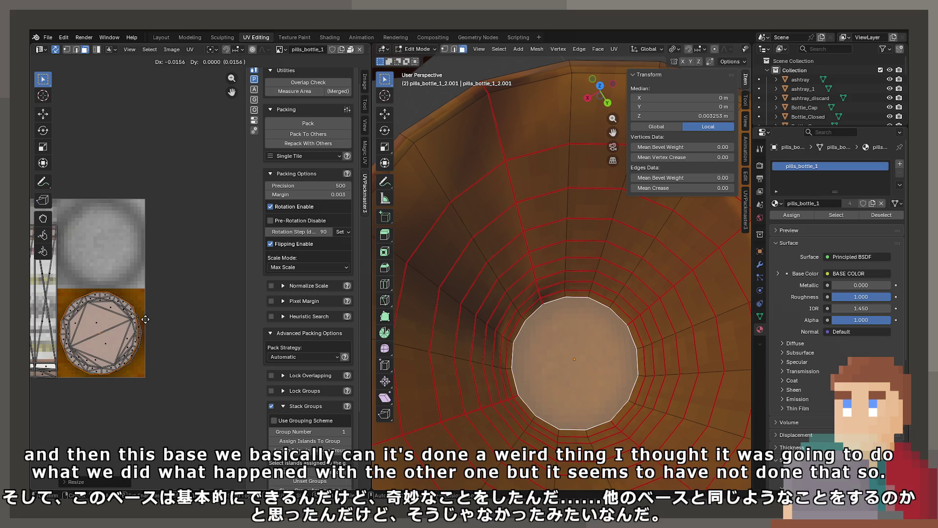
{"action": "left_click", "coordinate": [145, 319]}
{"action": "key", "text": "Tab"}
{"action": "key", "text": "Tab"}
{"action": "scroll", "coordinate": [156, 349], "scroll_direction": "up", "scroll_amount": 2}
{"action": "key", "text": "s"}
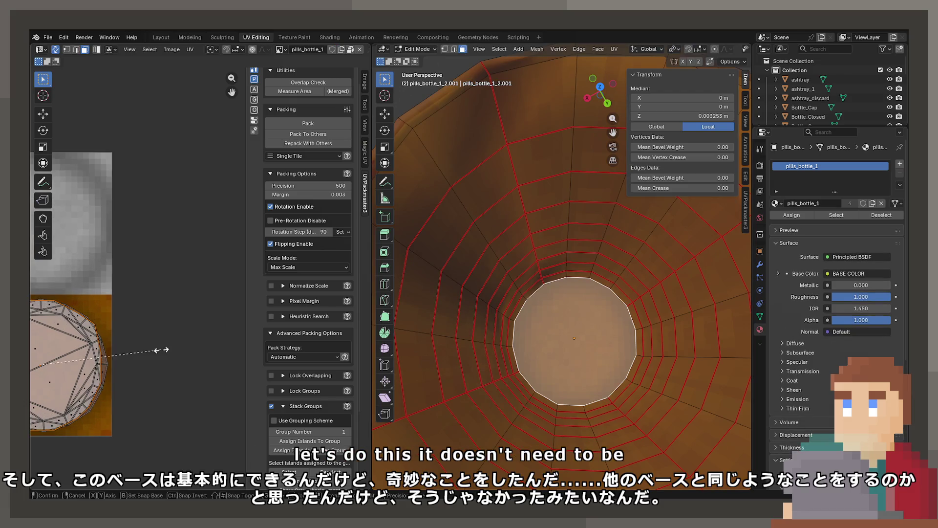
{"action": "left_click", "coordinate": [149, 348]}
{"action": "key", "text": "Tab"}
Switch to the Layout workspace with Material Preview shading.
{"action": "scroll", "coordinate": [574, 354], "scroll_direction": "down", "scroll_amount": 3}
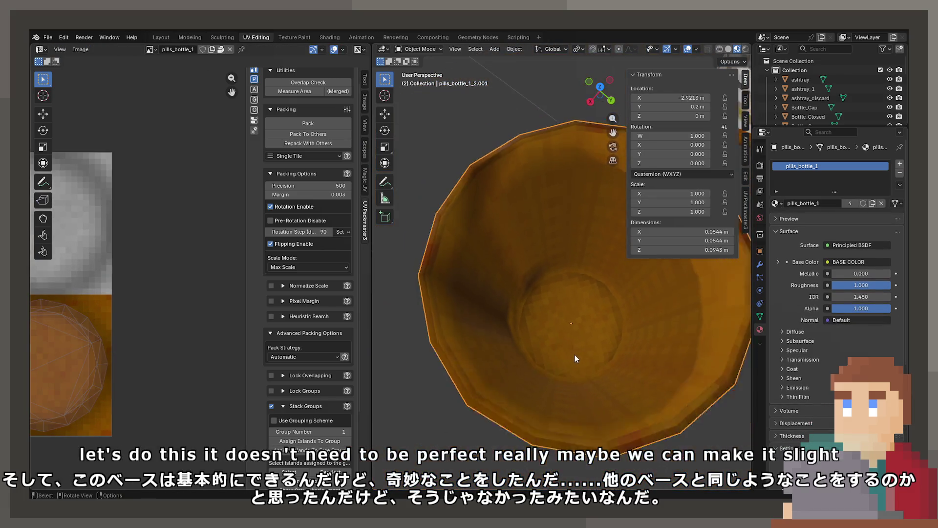
{"action": "scroll", "coordinate": [574, 354], "scroll_direction": "down", "scroll_amount": 3}
{"action": "mouse_move", "coordinate": [574, 354]}
{"action": "left_mouse_down"}
{"action": "mouse_move", "coordinate": [597, 315]}
{"action": "mouse_move", "coordinate": [562, 294]}
{"action": "mouse_move", "coordinate": [545, 298]}
{"action": "mouse_move", "coordinate": [588, 346]}
{"action": "mouse_move", "coordinate": [586, 379]}
{"action": "mouse_move", "coordinate": [588, 367]}
{"action": "left_mouse_up"}
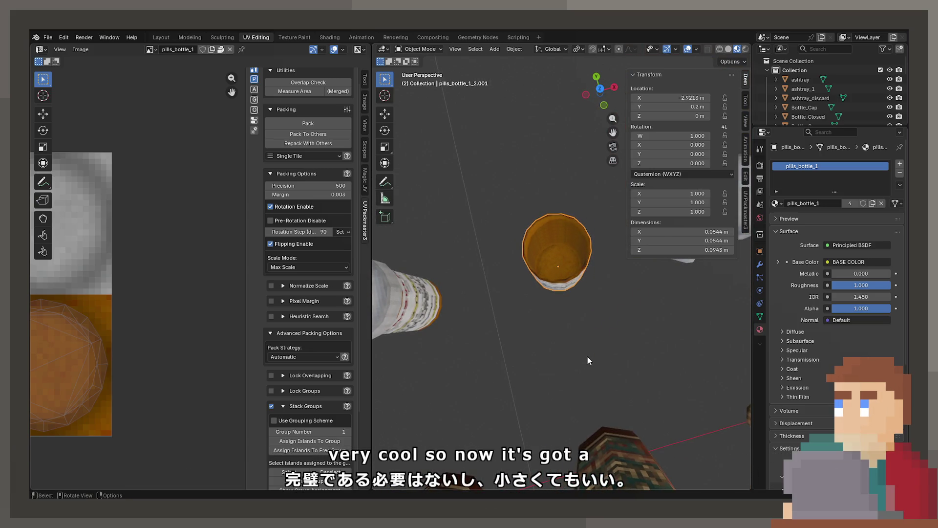
{"action": "left_click", "coordinate": [161, 37]}
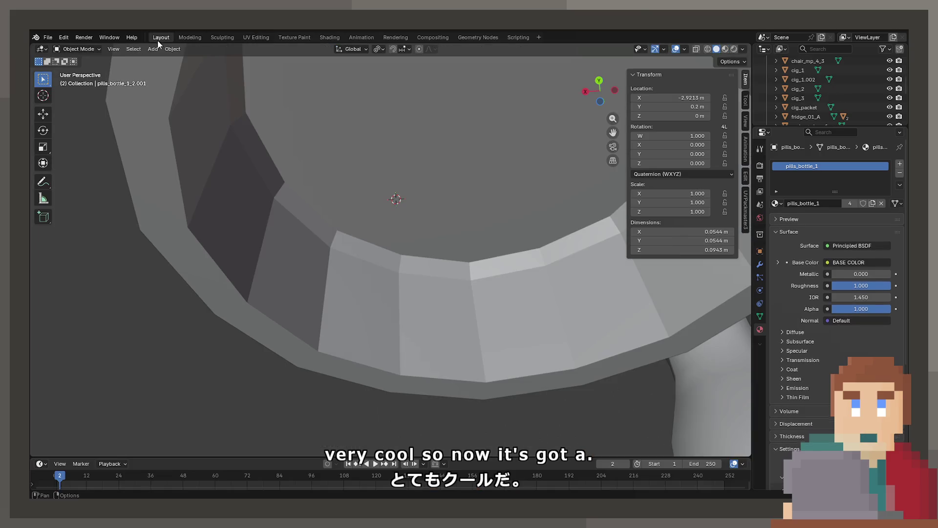
{"action": "left_click", "coordinate": [344, 291]}
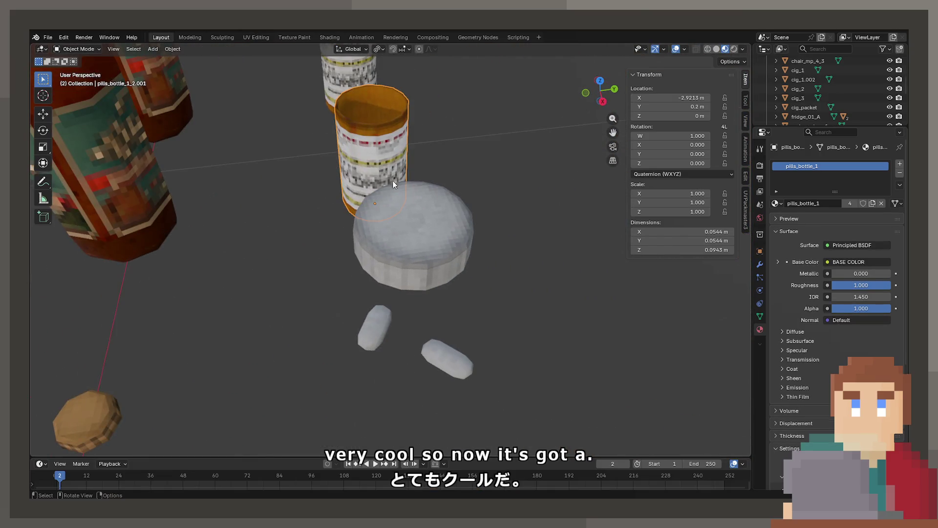
Select the bottle lid pills_bottle_1.002 and frame it in Edit Mode.
{"action": "mouse_move", "coordinate": [342, 177]}
{"action": "left_mouse_down"}
{"action": "mouse_move", "coordinate": [392, 218]}
{"action": "mouse_move", "coordinate": [424, 183]}
{"action": "left_mouse_up"}
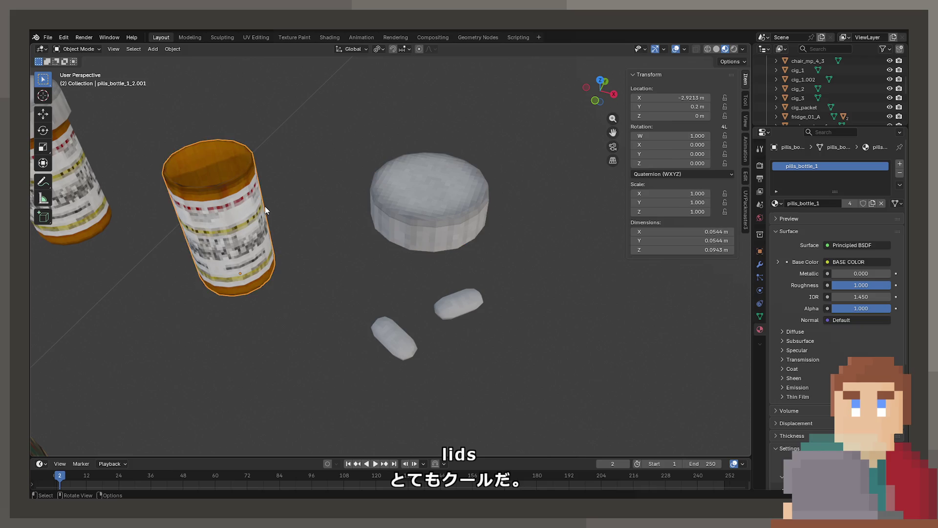
{"action": "key", "text": "Tab"}
{"action": "key", "text": "Tab"}
{"action": "left_click", "coordinate": [429, 220]}
{"action": "key", "text": "Tab"}
{"action": "key", "text": "KP_Decimal"}
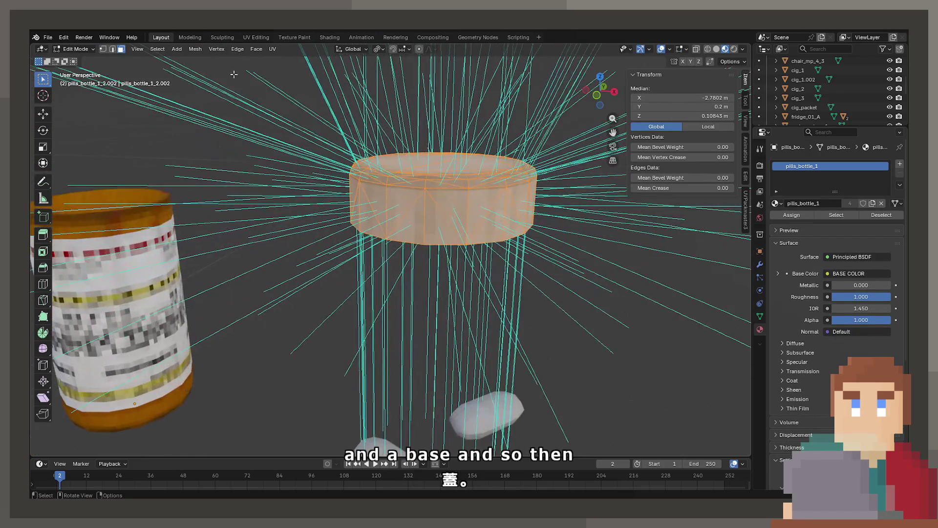
Turn off face normal display in the mesh overlays.
{"action": "left_click", "coordinate": [430, 234], "text": "alt"}
{"action": "mouse_move", "coordinate": [430, 234]}
{"action": "left_mouse_down"}
{"action": "mouse_move", "coordinate": [459, 236]}
{"action": "mouse_move", "coordinate": [394, 254]}
{"action": "left_mouse_up"}
{"action": "scroll", "coordinate": [394, 254], "scroll_direction": "up", "scroll_amount": 5}
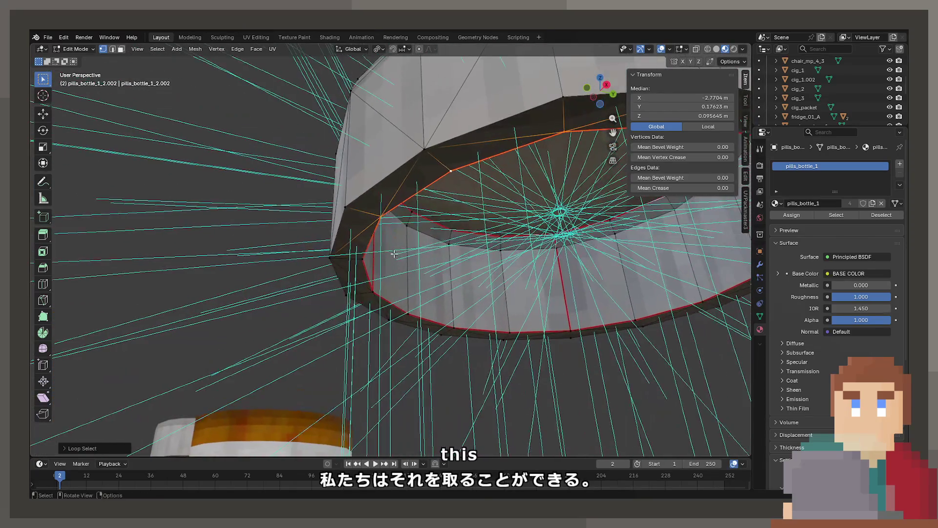
{"action": "left_click", "coordinate": [683, 50]}
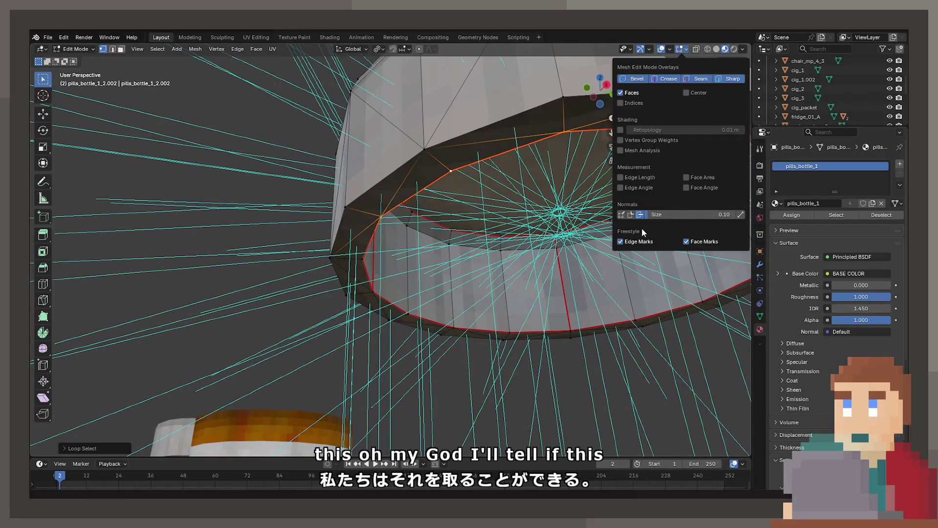
{"action": "left_click", "coordinate": [640, 215]}
Select the lid's inner rim band of faces.
{"action": "key", "text": "n"}
{"action": "scroll", "coordinate": [580, 244], "scroll_direction": "down", "scroll_amount": 3}
{"action": "left_click_drag", "start_coordinate": [581, 245], "coordinate": [453, 236]}
{"action": "scroll", "coordinate": [399, 250], "scroll_direction": "down", "scroll_amount": 2}
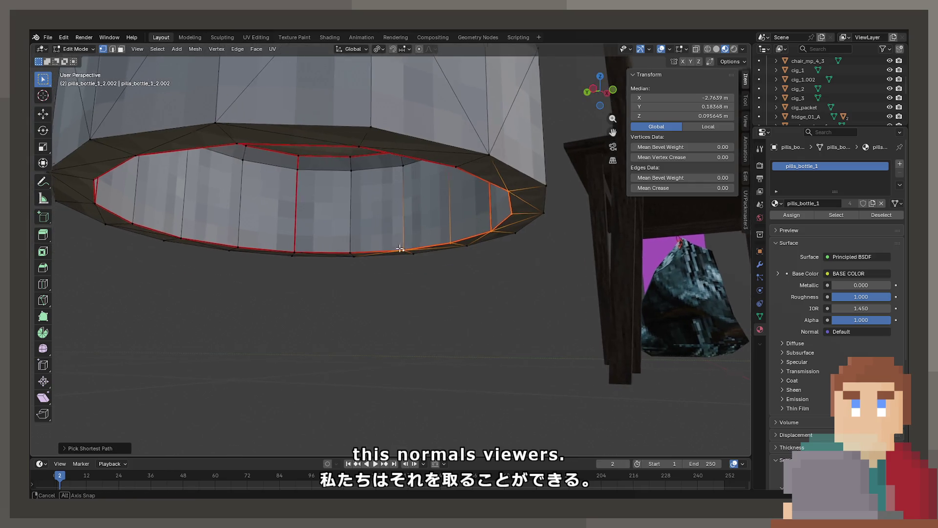
{"action": "mouse_move", "coordinate": [399, 251]}
{"action": "left_mouse_down"}
{"action": "mouse_move", "coordinate": [346, 209]}
{"action": "mouse_move", "coordinate": [342, 229]}
{"action": "mouse_move", "coordinate": [270, 271]}
{"action": "mouse_move", "coordinate": [382, 236]}
{"action": "left_mouse_up"}
{"action": "key", "text": "Tab"}
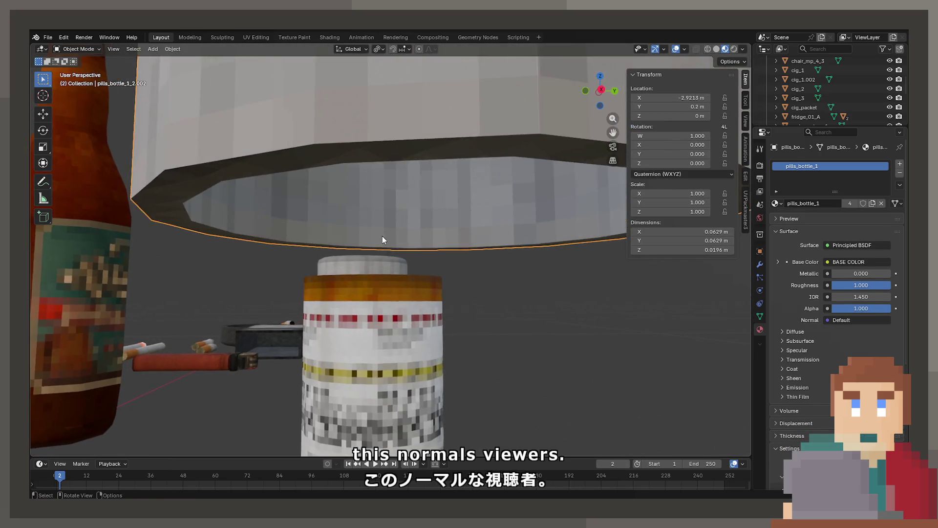
{"action": "key", "text": "Tab"}
{"action": "scroll", "coordinate": [382, 236], "scroll_direction": "up", "scroll_amount": 5}
{"action": "mouse_move", "coordinate": [364, 178]}
{"action": "left_mouse_down"}
{"action": "mouse_move", "coordinate": [268, 174]}
{"action": "mouse_move", "coordinate": [436, 229]}
{"action": "mouse_move", "coordinate": [391, 266]}
{"action": "left_mouse_up"}
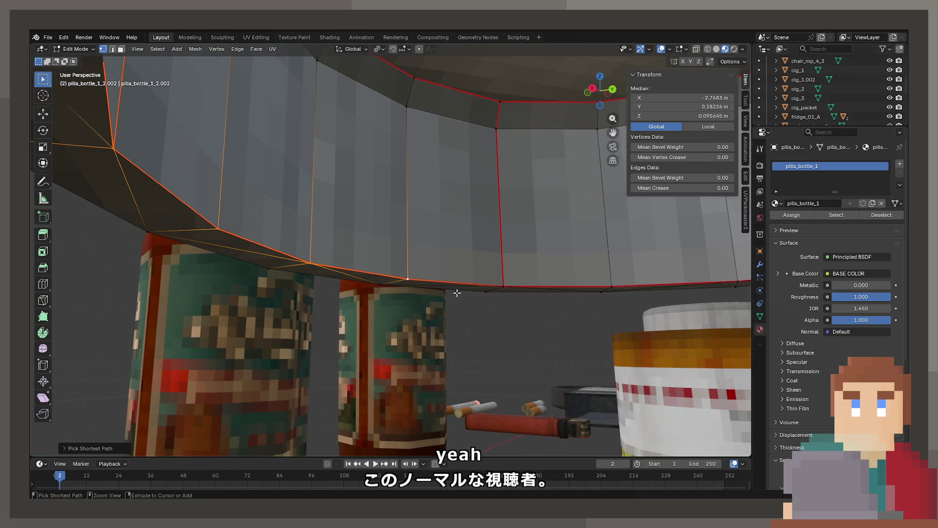
{"action": "mouse_move", "coordinate": [613, 284]}
{"action": "left_mouse_down"}
{"action": "mouse_move", "coordinate": [643, 287]}
{"action": "mouse_move", "coordinate": [456, 286]}
{"action": "mouse_move", "coordinate": [506, 291]}
{"action": "left_mouse_up"}
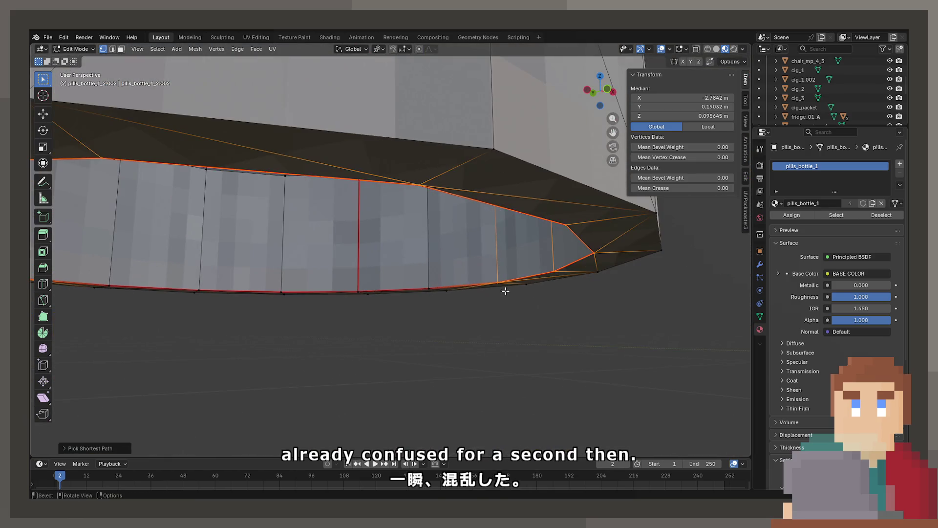
{"action": "left_click", "coordinate": [430, 287], "text": "ctrl"}
Snap the 3D cursor to the selected inner rim with Cursor to Selected.
{"action": "key", "text": "F3"}
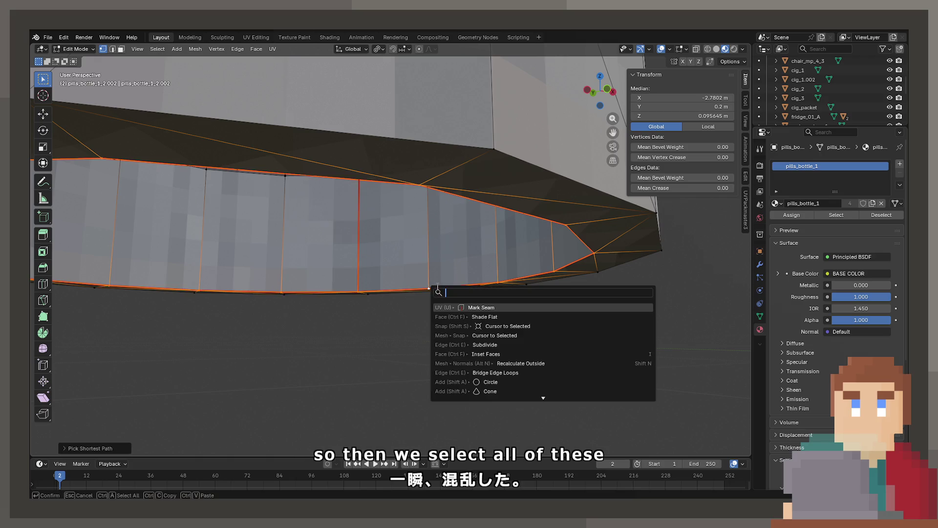
{"action": "type", "text": "cursor to sele"}
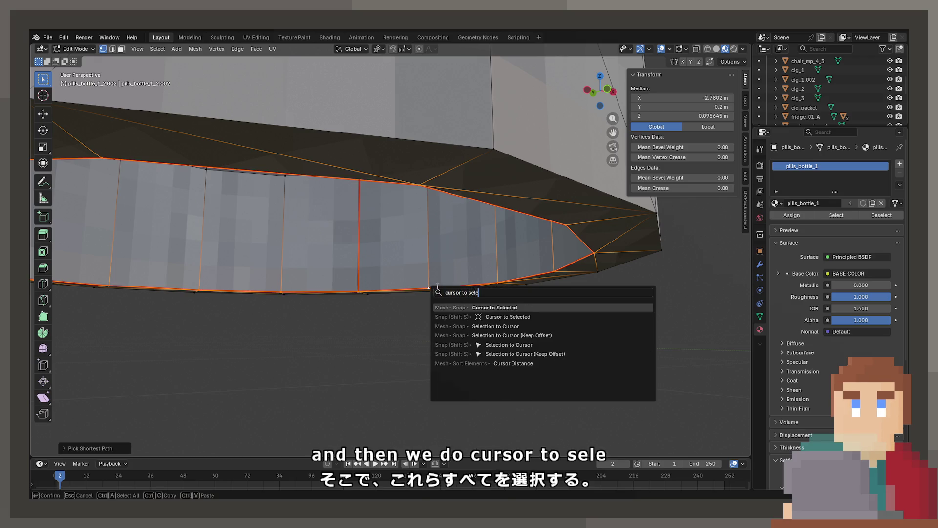
{"action": "key", "text": "Return"}
Move the lid's origin to the 3D cursor and set its Z location to 0 m.
{"action": "key", "text": "Tab"}
{"action": "key", "text": "KP_Decimal"}
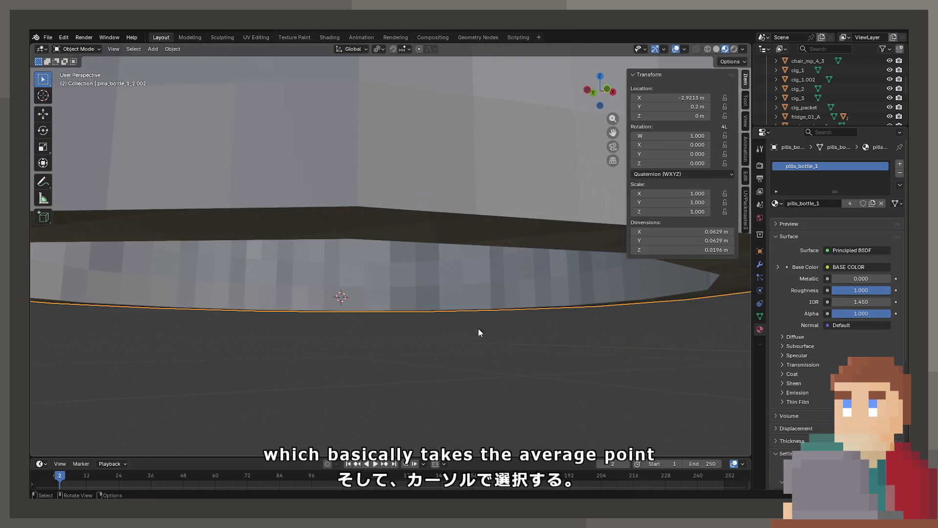
{"action": "key", "text": "F3"}
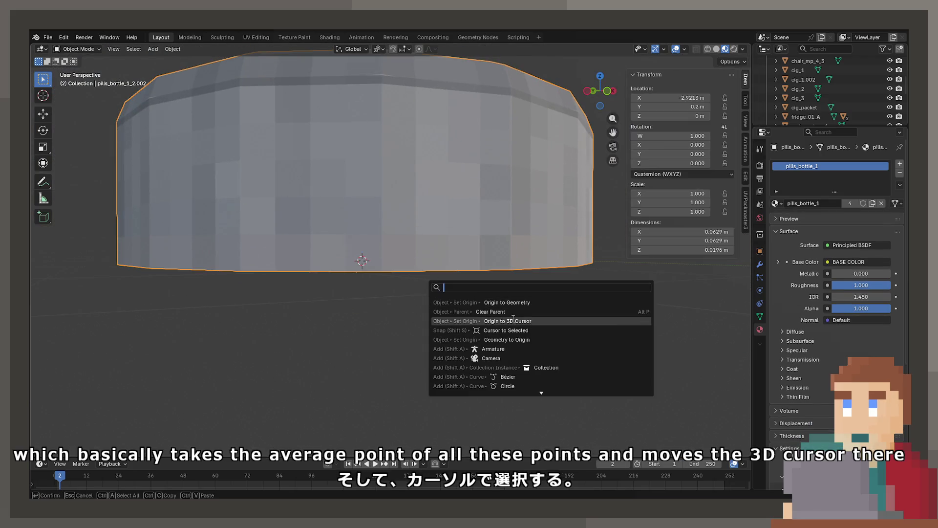
{"action": "left_click", "coordinate": [506, 316]}
{"action": "left_click_drag", "start_coordinate": [506, 315], "coordinate": [456, 271]}
{"action": "scroll", "coordinate": [457, 271], "scroll_direction": "down", "scroll_amount": 5}
{"action": "left_click", "coordinate": [682, 118]}
{"action": "type", "text": "0"}
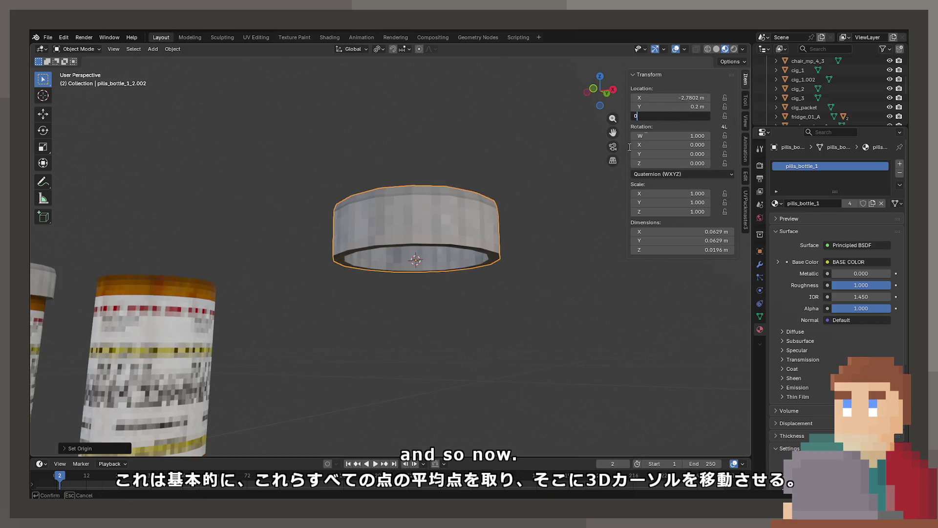
{"action": "key", "text": "Return"}
Nudge the cap slightly along the X axis.
{"action": "mouse_move", "coordinate": [629, 146]}
{"action": "left_mouse_down"}
{"action": "mouse_move", "coordinate": [553, 321]}
{"action": "mouse_move", "coordinate": [513, 303]}
{"action": "left_mouse_up"}
{"action": "key", "text": "g"}
{"action": "key", "text": "x"}
{"action": "left_click", "coordinate": [326, 228]}
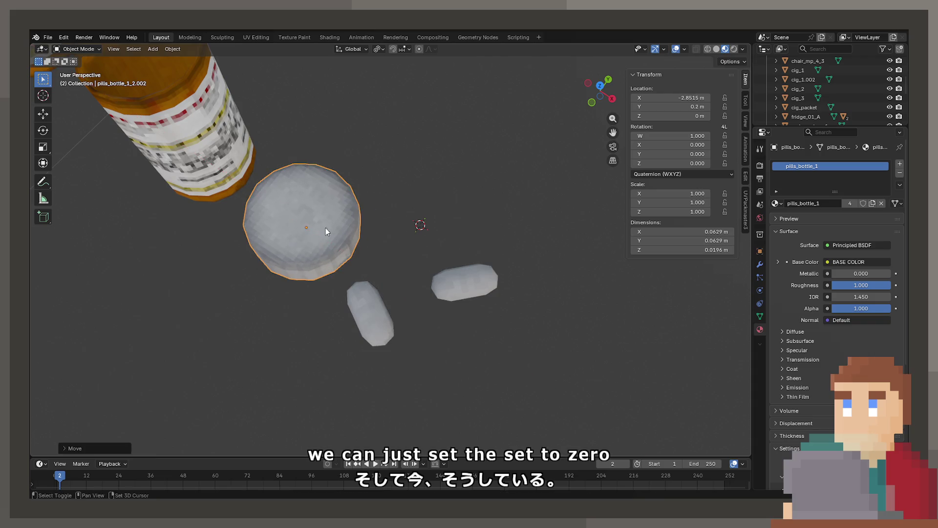
Select the two-pill object pills_1 and enter Edit Mode.
{"action": "left_click_drag", "start_coordinate": [325, 228], "coordinate": [471, 209]}
{"action": "left_click", "coordinate": [391, 187]}
{"action": "mouse_move", "coordinate": [392, 188]}
{"action": "left_mouse_down"}
{"action": "mouse_move", "coordinate": [401, 208]}
{"action": "mouse_move", "coordinate": [400, 274]}
{"action": "mouse_move", "coordinate": [365, 212]}
{"action": "mouse_move", "coordinate": [488, 279]}
{"action": "mouse_move", "coordinate": [326, 222]}
{"action": "left_mouse_up"}
{"action": "left_click", "coordinate": [488, 278]}
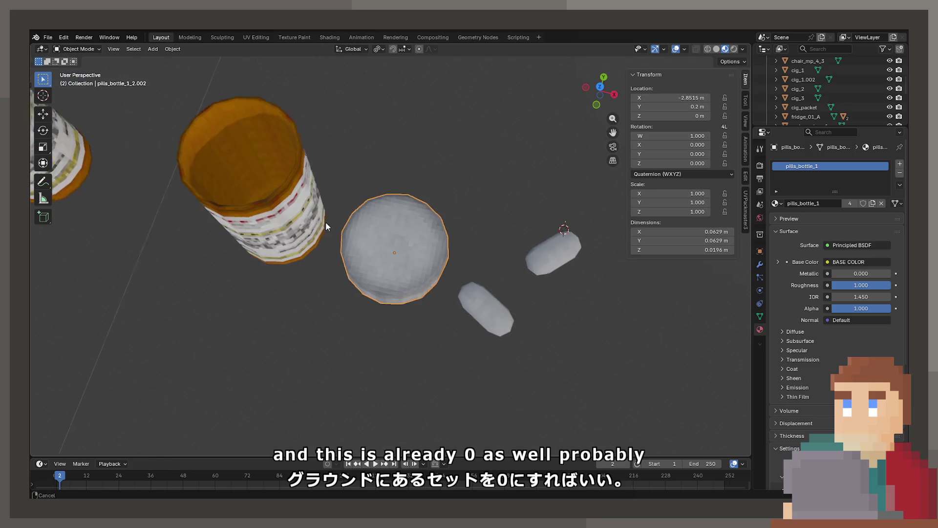
{"action": "left_click", "coordinate": [482, 301]}
{"action": "key", "text": "Tab"}
{"action": "scroll", "coordinate": [480, 330], "scroll_direction": "up", "scroll_amount": 3}
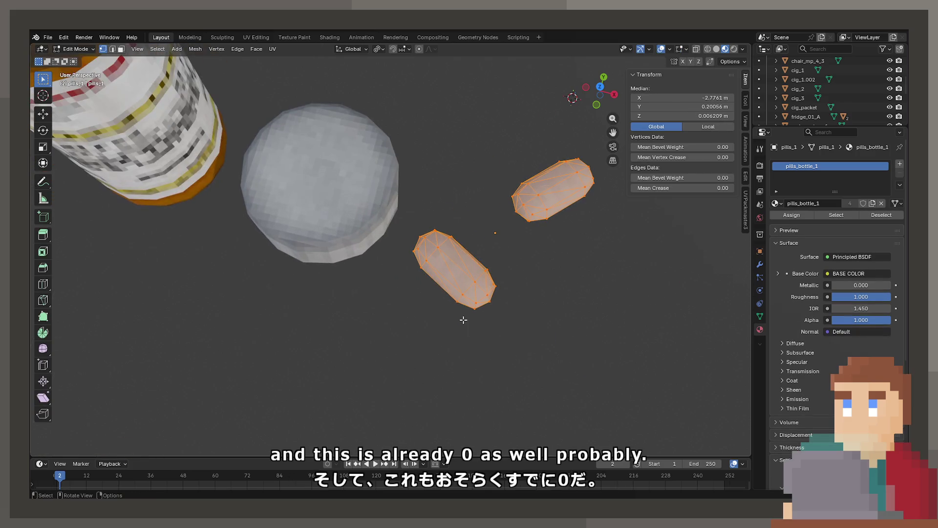
Unwrap the pills angle-based, then box-select and delete the upper-right pill in X-ray.
{"action": "key", "text": "u"}
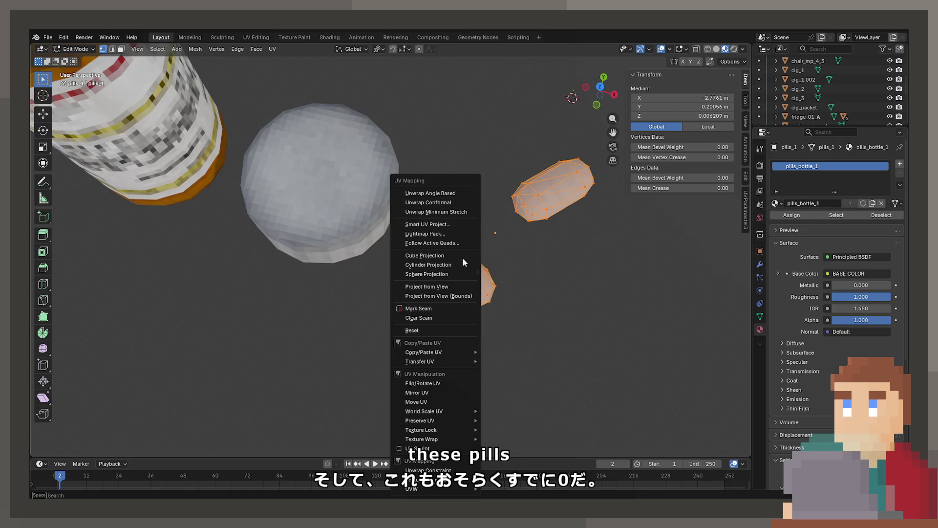
{"action": "left_click", "coordinate": [456, 194]}
{"action": "left_click", "coordinate": [502, 187]}
{"action": "key", "text": "shift+z"}
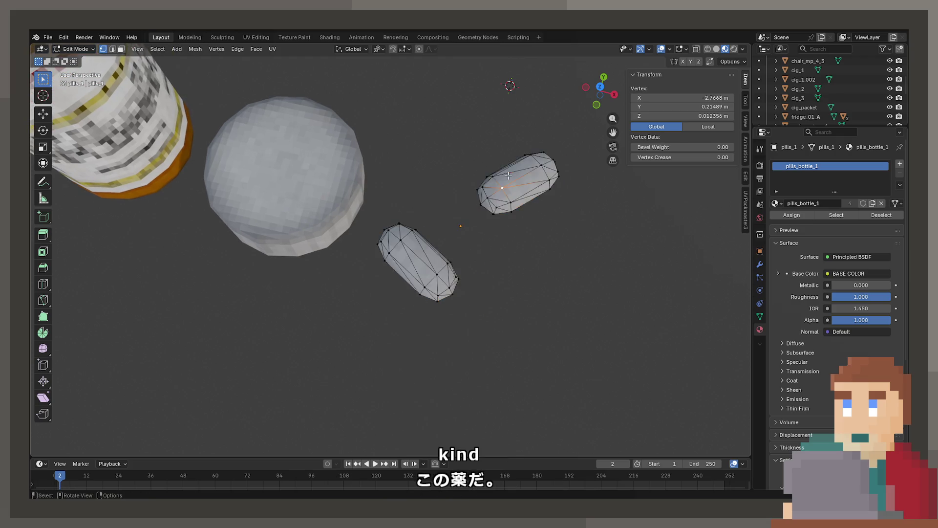
{"action": "key", "text": "n"}
{"action": "left_click_drag", "start_coordinate": [472, 125], "coordinate": [572, 217]}
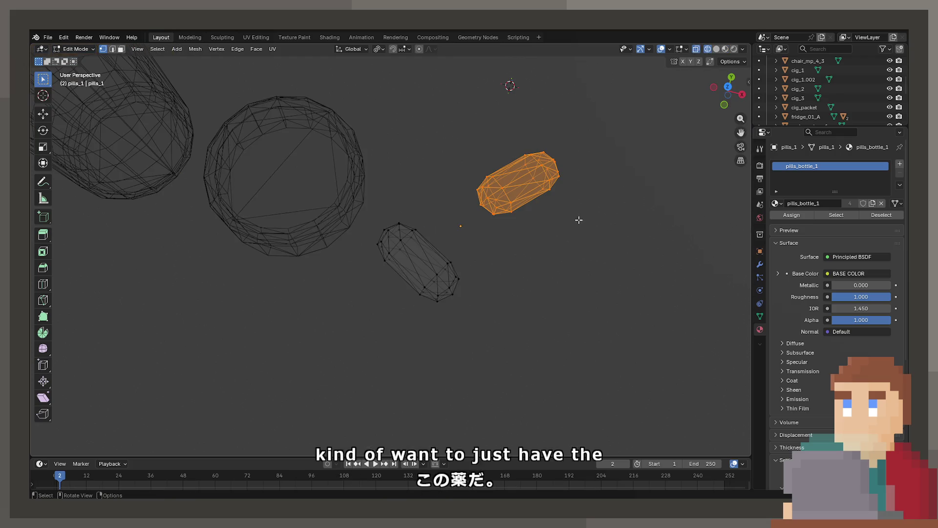
{"action": "key", "text": "x"}
{"action": "left_click", "coordinate": [538, 172]}
Select the remaining pill and set the object's origin to its centre via the 3D cursor.
{"action": "left_click", "coordinate": [436, 253]}
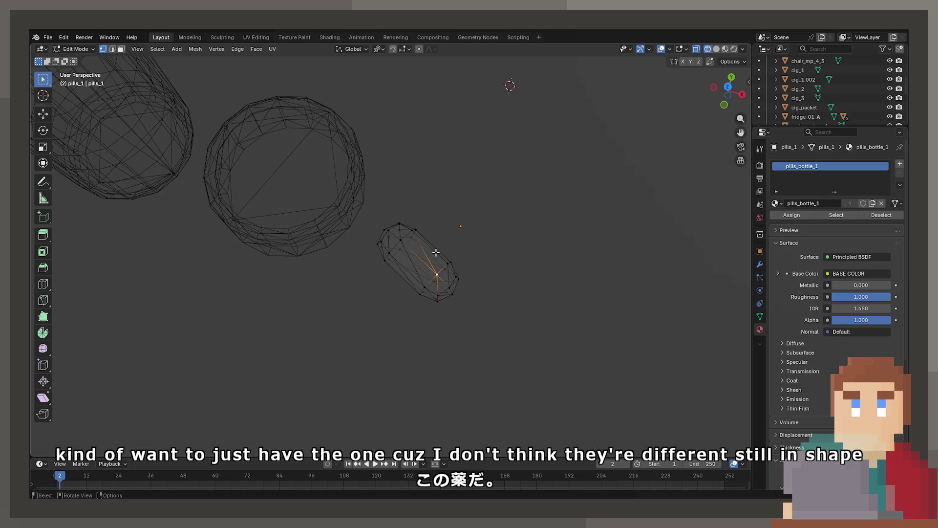
{"action": "key", "text": "ctrl+l"}
{"action": "key", "text": "x"}
{"action": "key", "text": "Escape"}
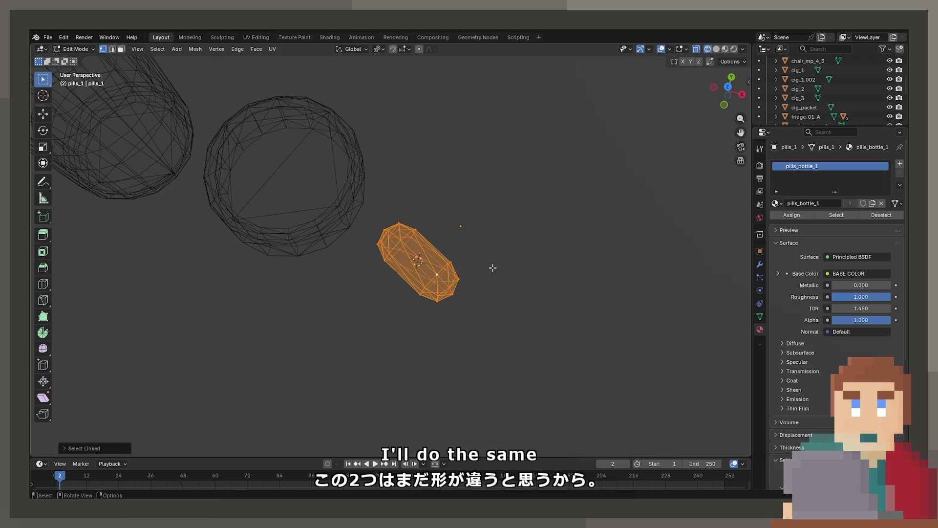
{"action": "key", "text": "Tab"}
{"action": "key", "text": "F3"}
{"action": "left_click", "coordinate": [507, 285]}
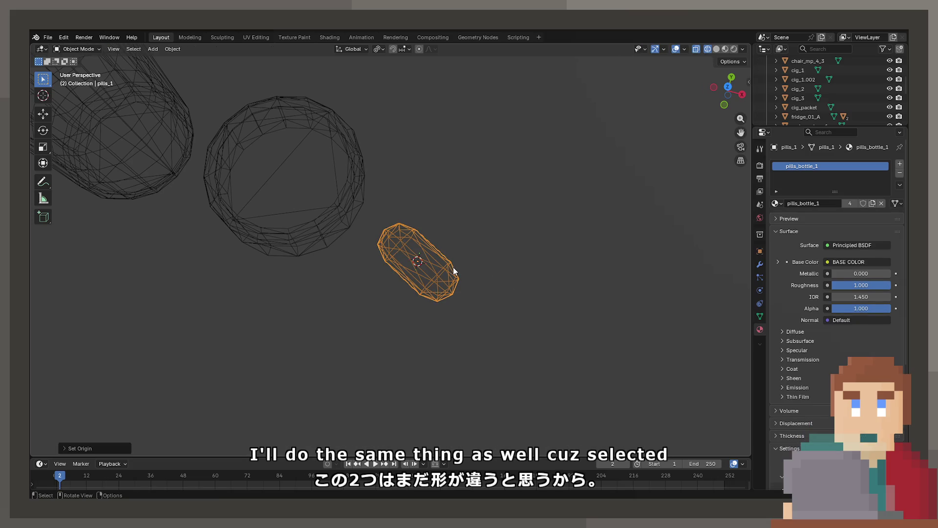
Turn off X-ray and return to textured Material Preview shading.
{"action": "key", "text": "z"}
{"action": "left_click", "coordinate": [522, 273]}
{"action": "key", "text": "z"}
{"action": "left_click", "coordinate": [478, 297]}
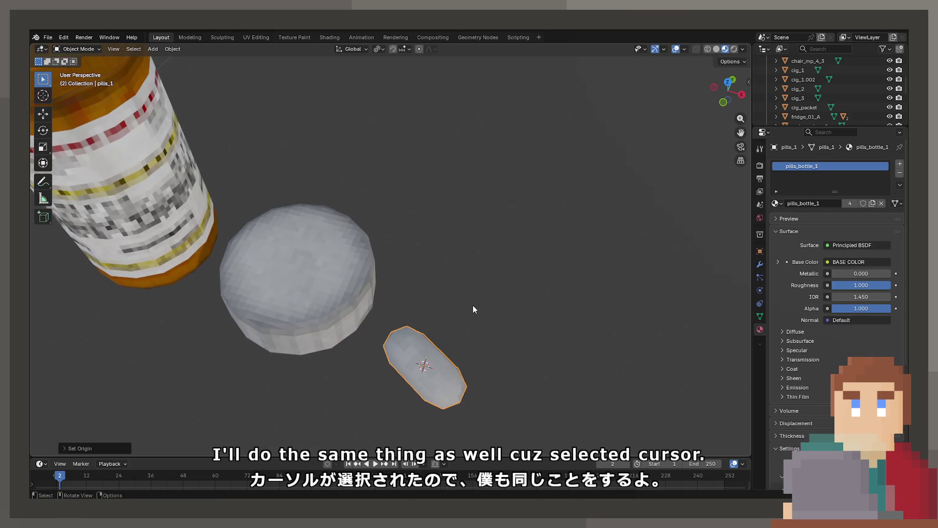
In top view, rotate the pill mesh until it lies straight along the X axis.
{"action": "key", "text": "n"}
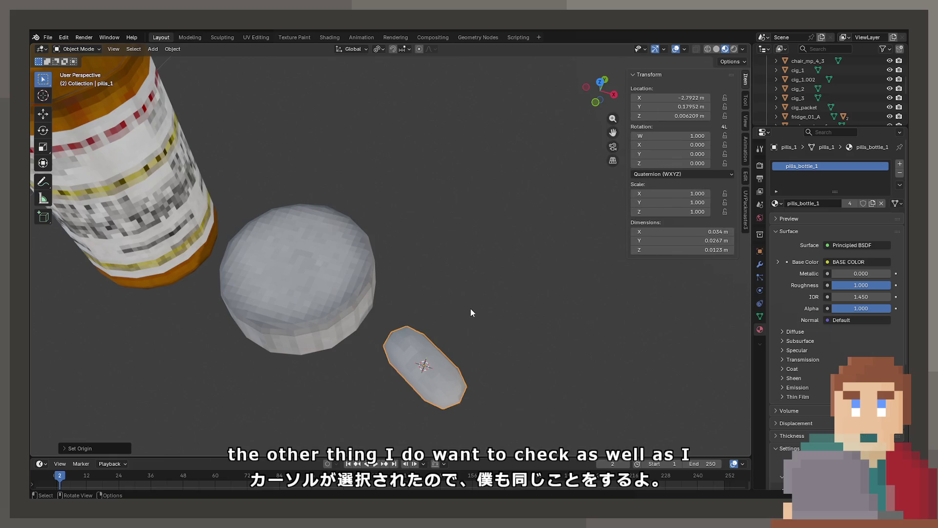
{"action": "scroll", "coordinate": [453, 293], "scroll_direction": "up", "scroll_amount": 4}
{"action": "key", "text": "Tab"}
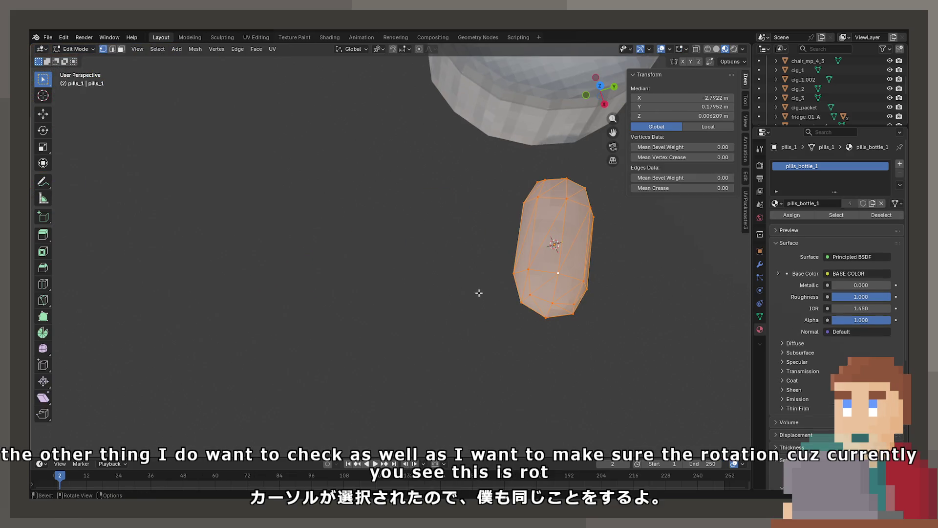
{"action": "key", "text": "KP_7"}
{"action": "scroll", "coordinate": [598, 268], "scroll_direction": "down", "scroll_amount": 5}
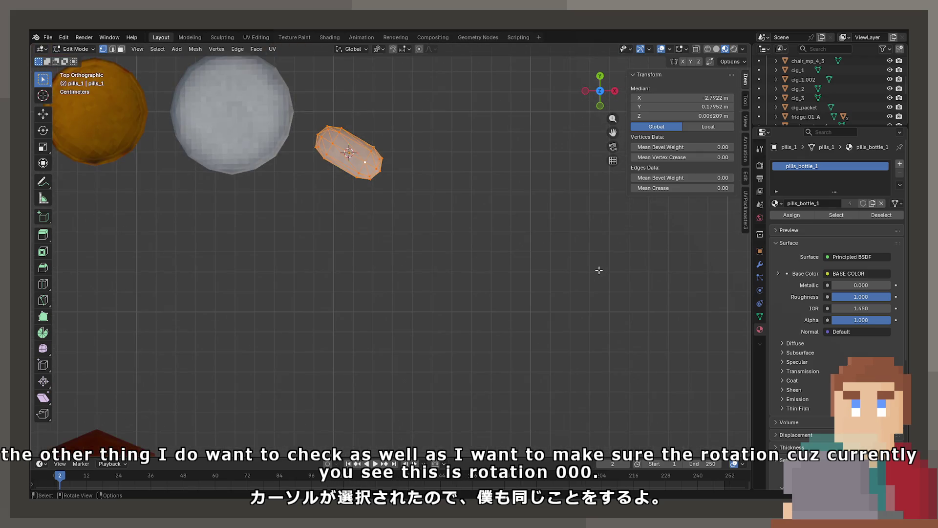
{"action": "key", "text": "KP_Decimal"}
{"action": "key", "text": "r"}
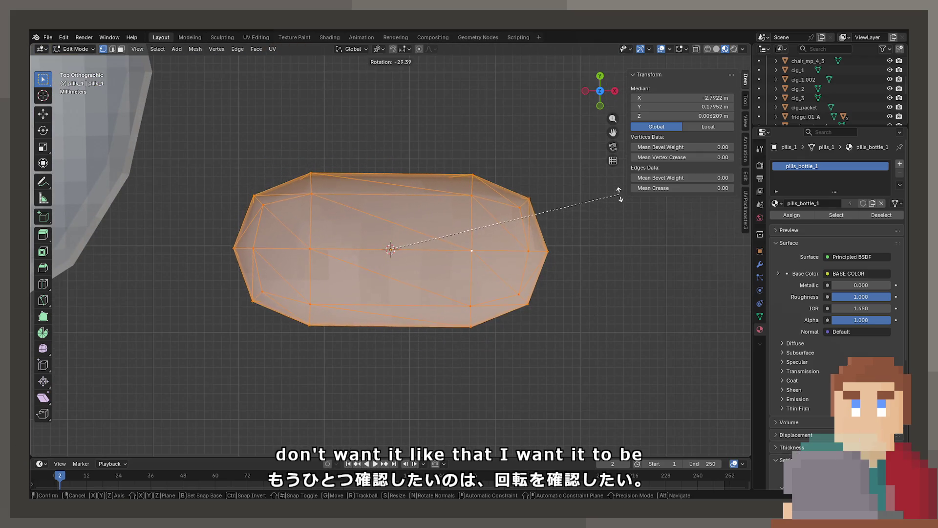
{"action": "left_click", "coordinate": [621, 192]}
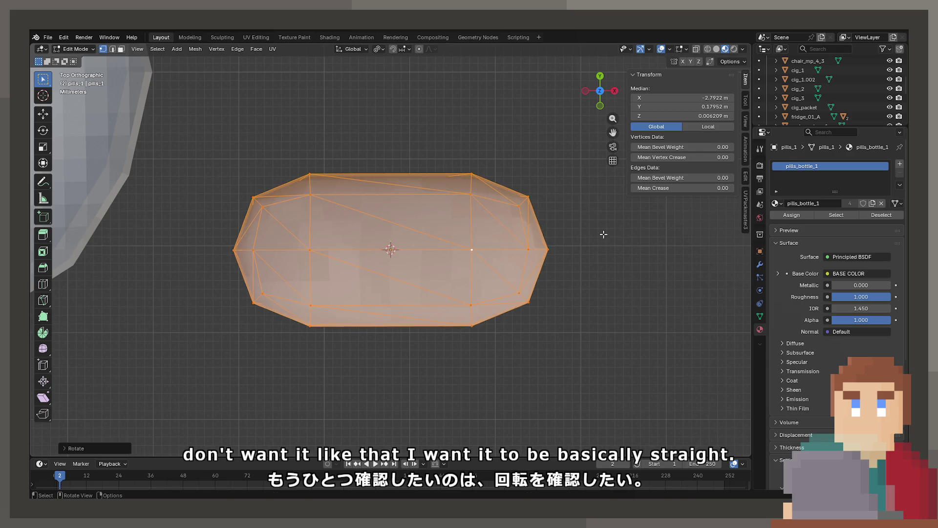
{"action": "key", "text": "r"}
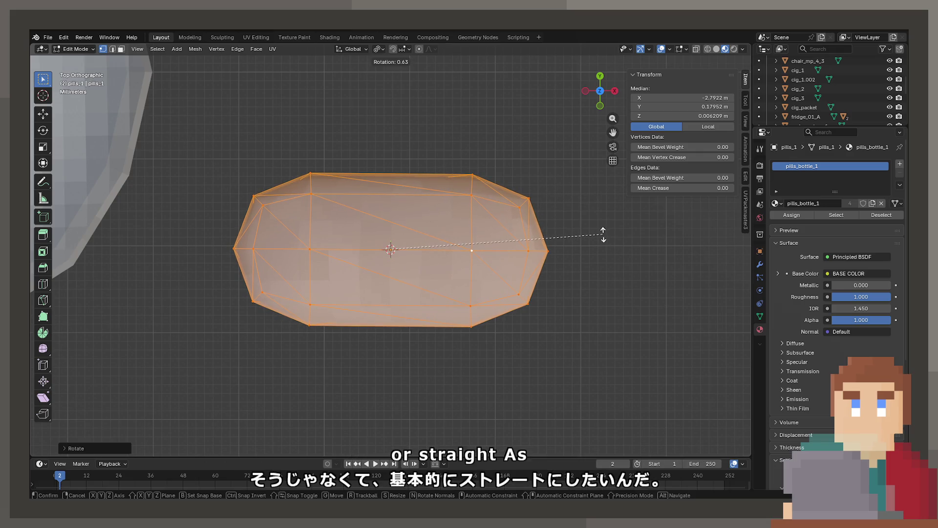
{"action": "left_click", "coordinate": [604, 234]}
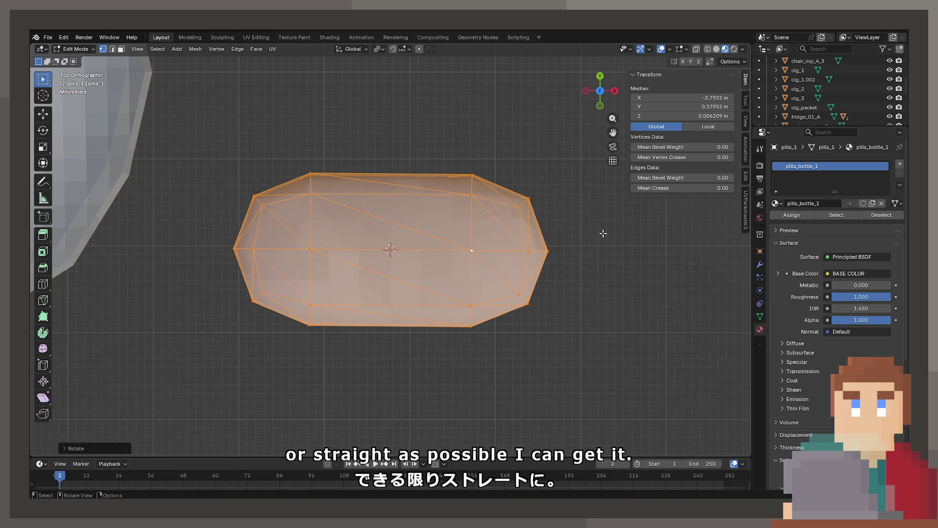
{"action": "key", "text": "Tab"}
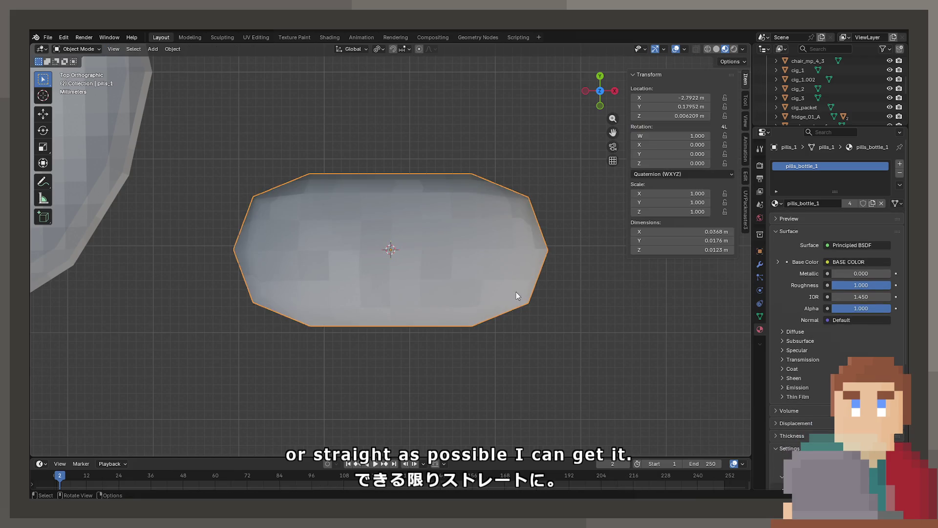
{"action": "mouse_move", "coordinate": [516, 292]}
{"action": "left_mouse_down"}
{"action": "mouse_move", "coordinate": [478, 132]}
{"action": "mouse_move", "coordinate": [419, 182]}
{"action": "left_mouse_up"}
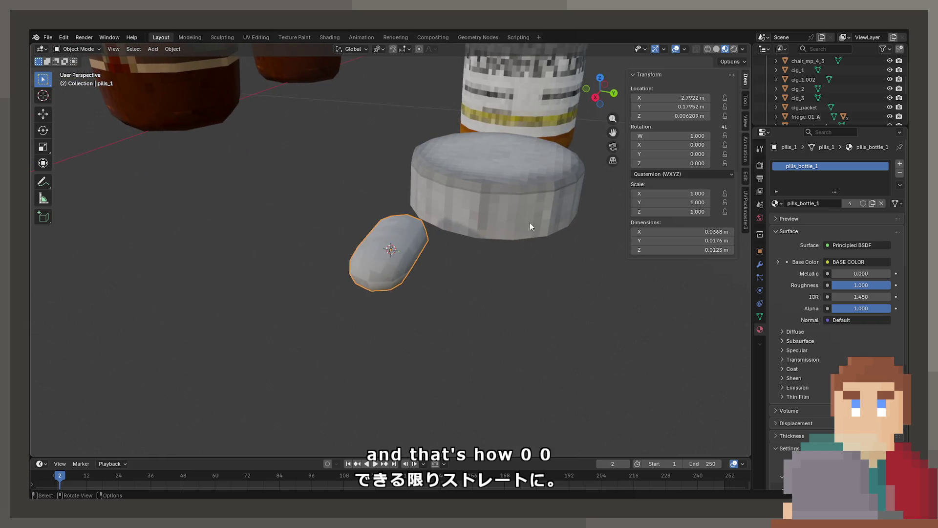
Try rotating the pill, then switch its rotation mode from XYZ Euler to XZY Euler.
{"action": "key", "text": "r"}
{"action": "key", "text": "Escape"}
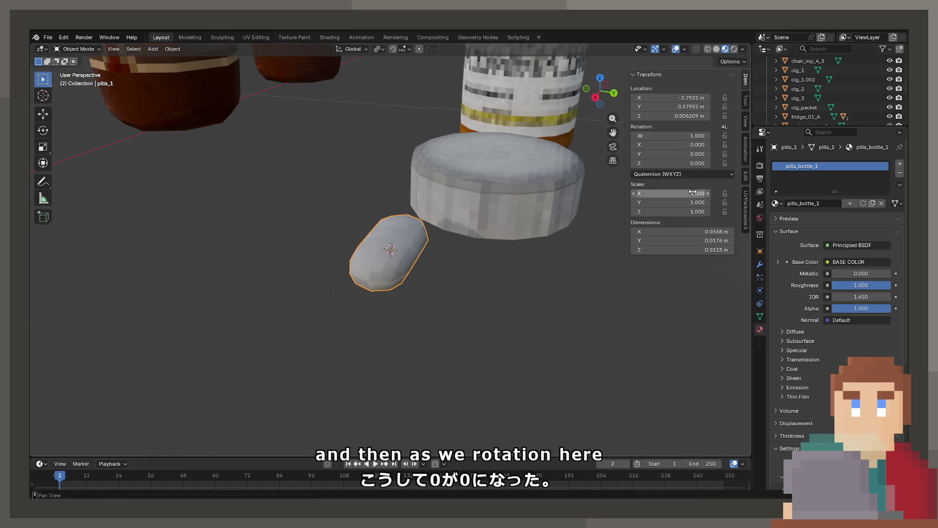
{"action": "left_click", "coordinate": [697, 175]}
{"action": "left_click", "coordinate": [680, 210]}
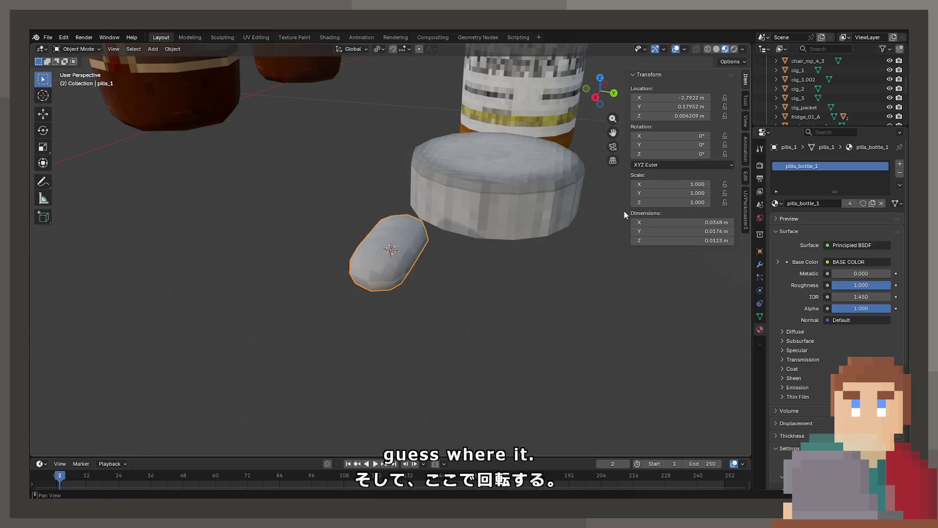
{"action": "left_click_drag", "start_coordinate": [624, 211], "coordinate": [406, 225]}
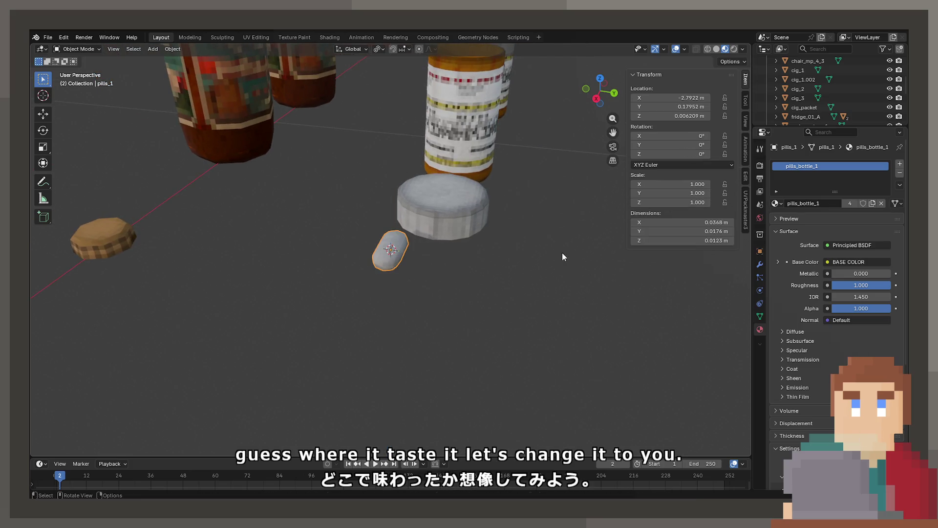
{"action": "left_click", "coordinate": [646, 166]}
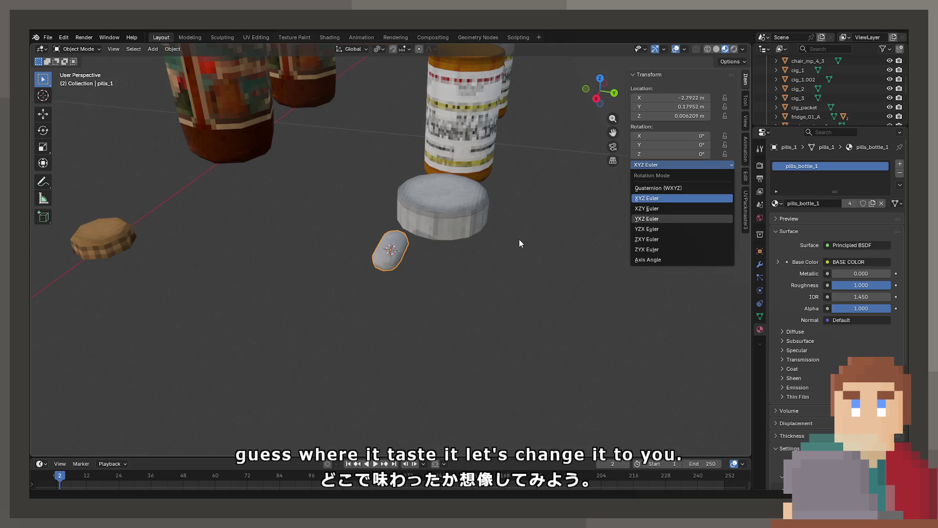
{"action": "left_click", "coordinate": [673, 166]}
{"action": "left_click", "coordinate": [647, 208]}
Test Z-axis rotations on the pill, revert to XYZ Euler and frame the pill.
{"action": "key", "text": "r"}
{"action": "key", "text": "z"}
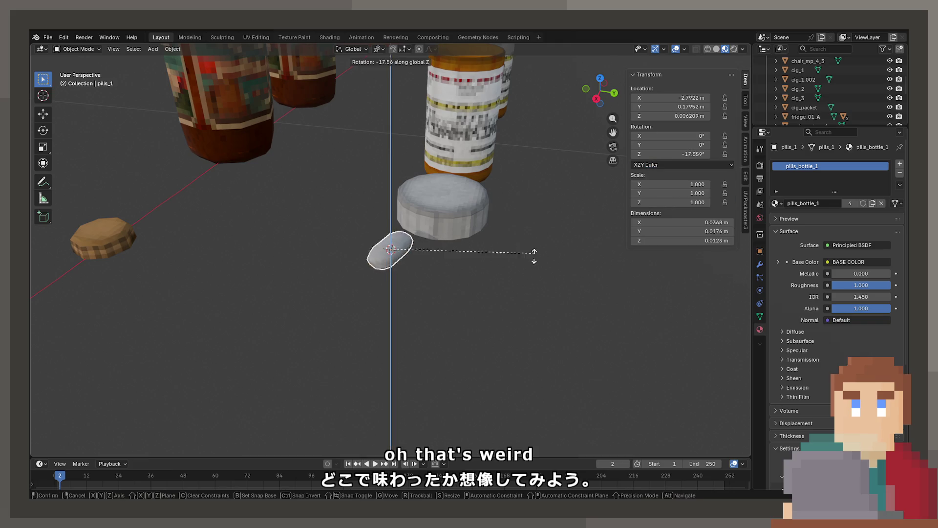
{"action": "key", "text": "Escape"}
{"action": "left_click", "coordinate": [682, 165]}
{"action": "left_click", "coordinate": [651, 196]}
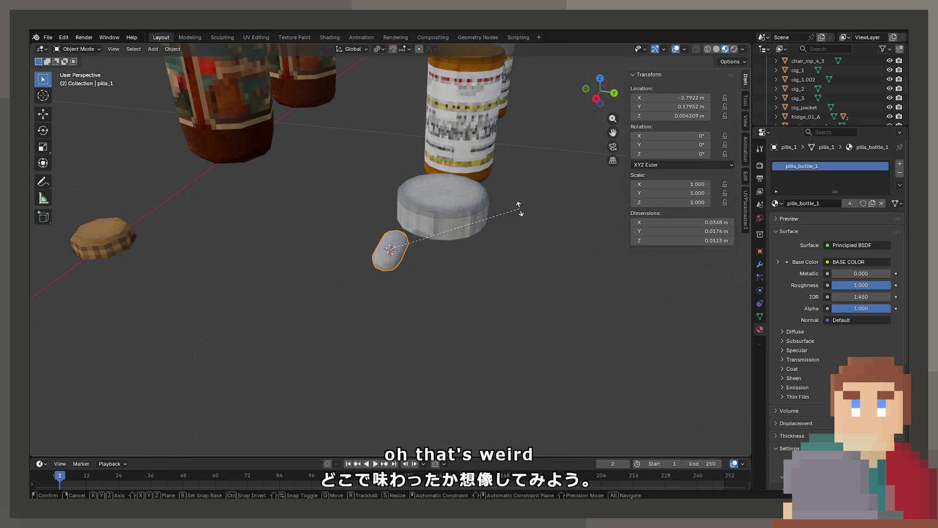
{"action": "key", "text": "r"}
{"action": "key", "text": "z"}
{"action": "key", "text": "Escape"}
{"action": "key", "text": "KP_Decimal"}
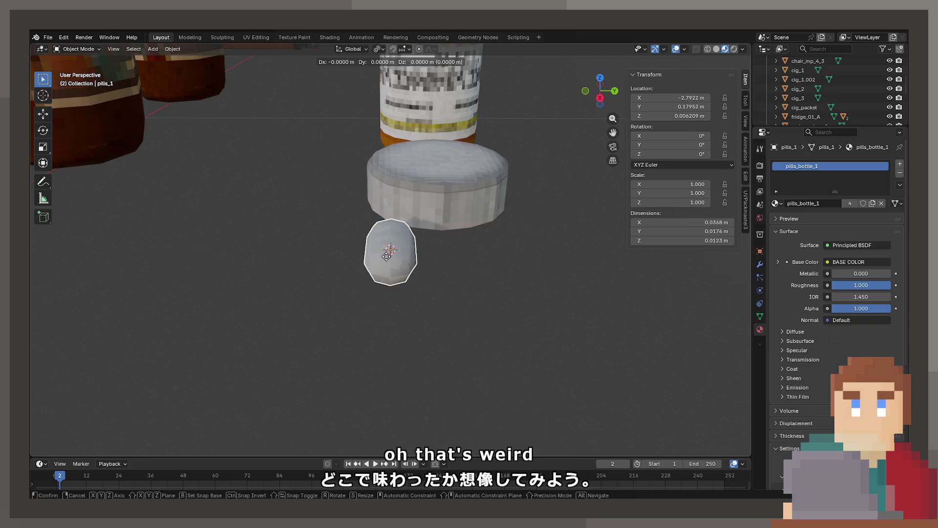
Set the pill's location to Y 0.2 m and Z 0 m, then slide it along X beside the cap.
{"action": "left_click", "coordinate": [446, 199]}
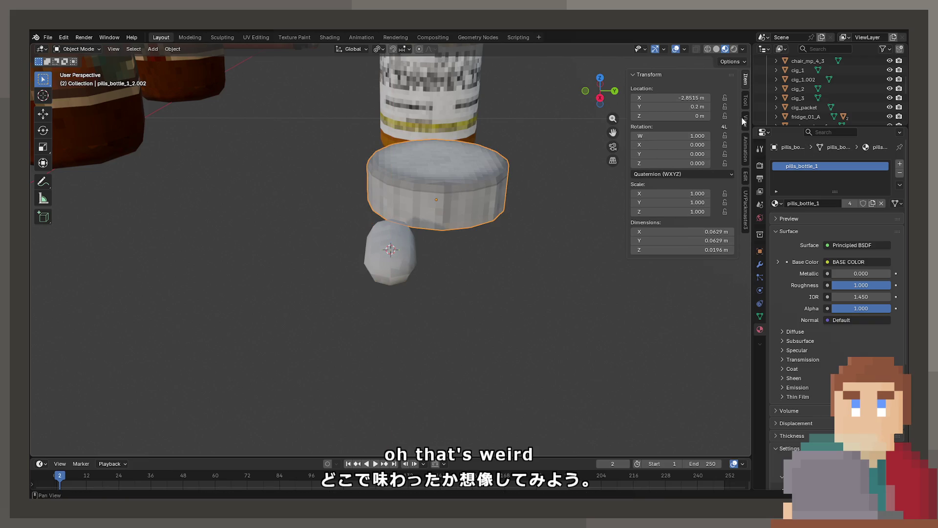
{"action": "left_click", "coordinate": [403, 257]}
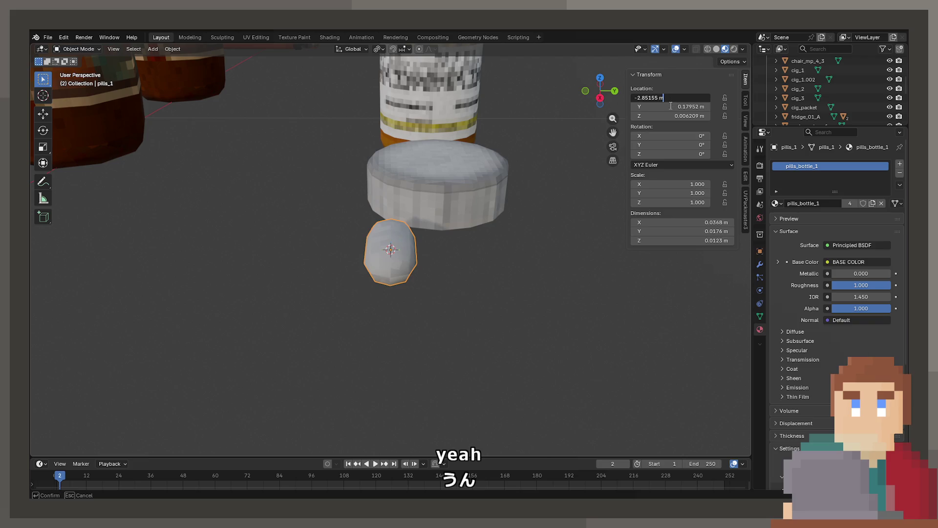
{"action": "key", "text": "Return"}
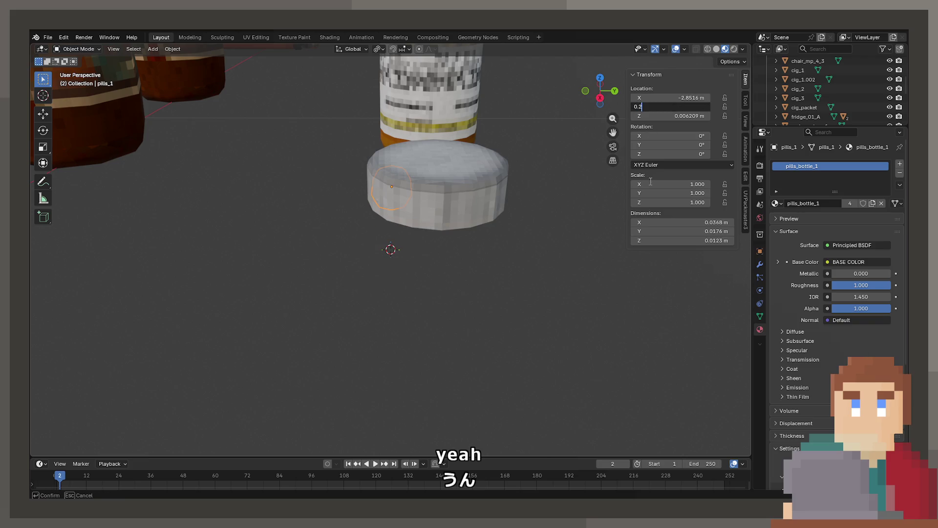
{"action": "key", "text": "Return"}
{"action": "double_click", "coordinate": [693, 116]}
{"action": "type", "text": "0"}
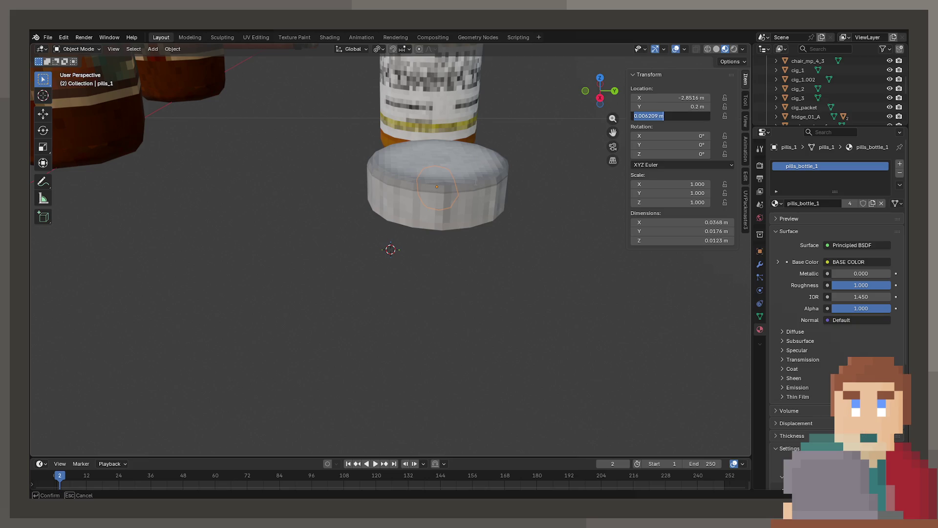
{"action": "key", "text": "Return"}
{"action": "key", "text": "g"}
{"action": "key", "text": "x"}
{"action": "left_click", "coordinate": [468, 282]}
Move the white pill-bottle cap along X to -2.8791 m.
{"action": "scroll", "coordinate": [468, 282], "scroll_direction": "down", "scroll_amount": 5}
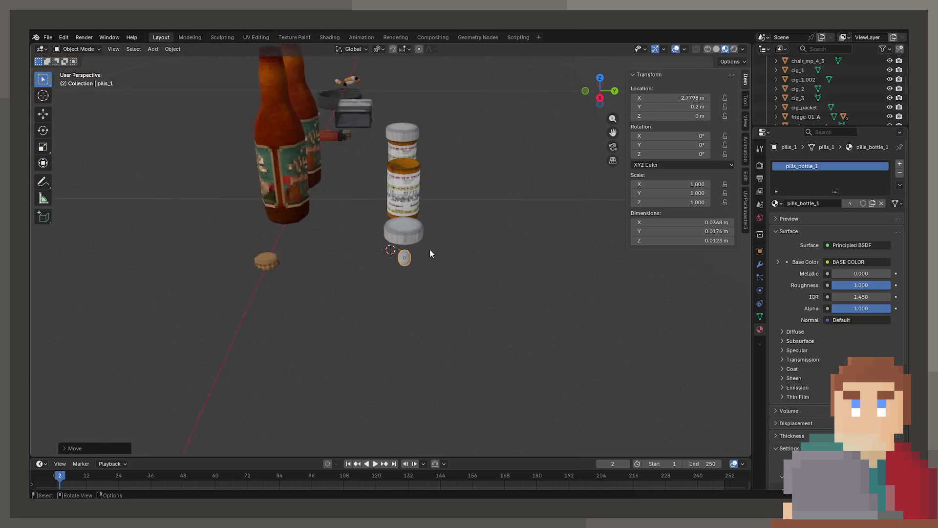
{"action": "mouse_move", "coordinate": [430, 249]}
{"action": "left_mouse_down"}
{"action": "mouse_move", "coordinate": [412, 262]}
{"action": "mouse_move", "coordinate": [392, 252]}
{"action": "mouse_move", "coordinate": [472, 243]}
{"action": "mouse_move", "coordinate": [421, 245]}
{"action": "left_mouse_up"}
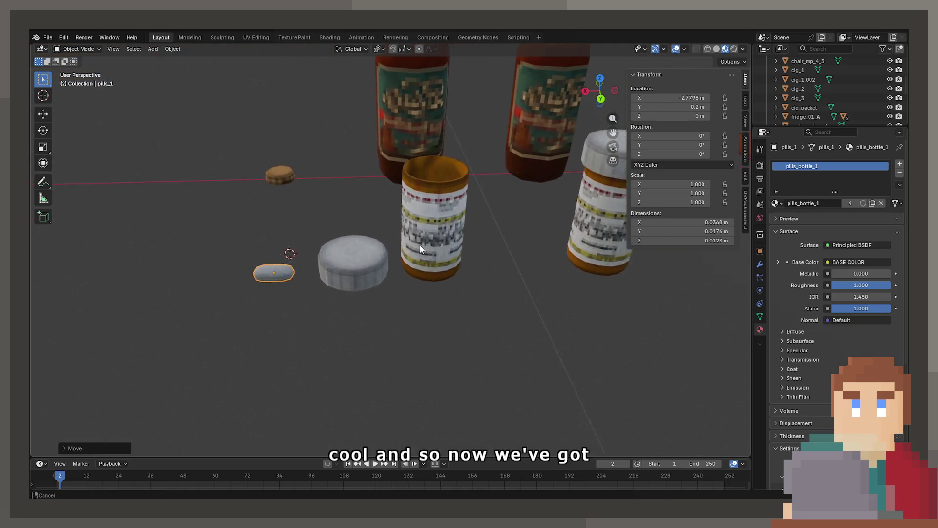
{"action": "left_click", "coordinate": [362, 268]}
{"action": "left_click_drag", "start_coordinate": [362, 268], "coordinate": [374, 259]}
{"action": "key", "text": "g"}
{"action": "key", "text": "x"}
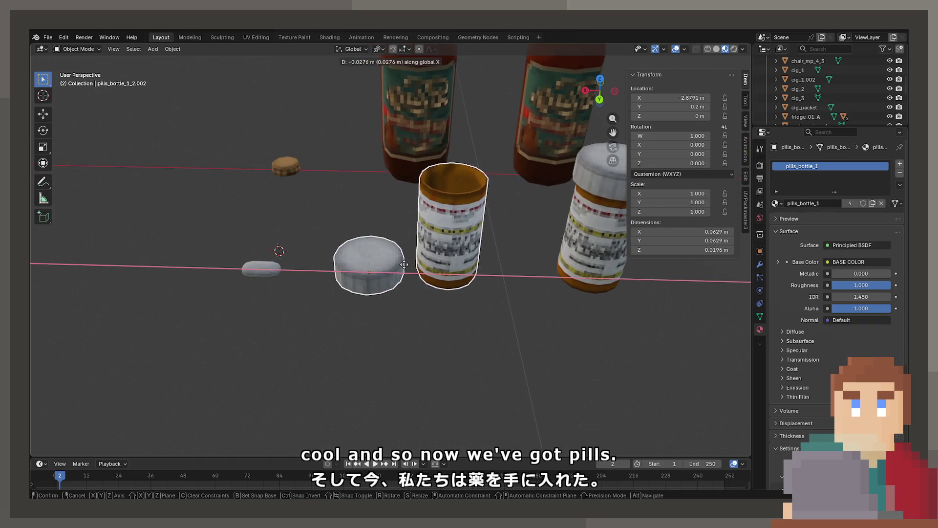
{"action": "left_click", "coordinate": [400, 307]}
Orbit across the bottles, pills and lighter, selecting the orange pill bottle and the pill.
{"action": "scroll", "coordinate": [444, 283], "scroll_direction": "down", "scroll_amount": 4}
{"action": "left_click_drag", "start_coordinate": [444, 288], "coordinate": [446, 300]}
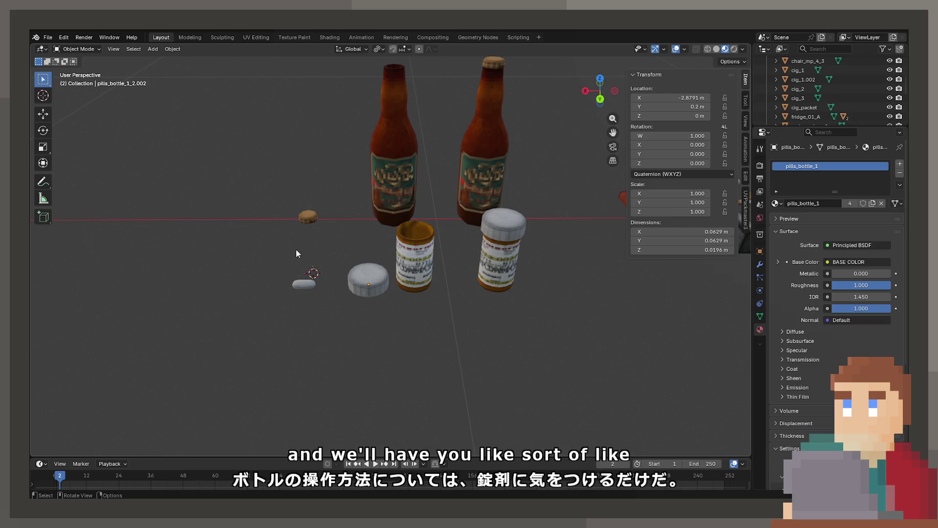
{"action": "mouse_move", "coordinate": [490, 262]}
{"action": "left_mouse_down"}
{"action": "mouse_move", "coordinate": [492, 278]}
{"action": "mouse_move", "coordinate": [450, 194]}
{"action": "mouse_move", "coordinate": [427, 313]}
{"action": "left_mouse_up"}
{"action": "scroll", "coordinate": [409, 217], "scroll_direction": "up", "scroll_amount": 5}
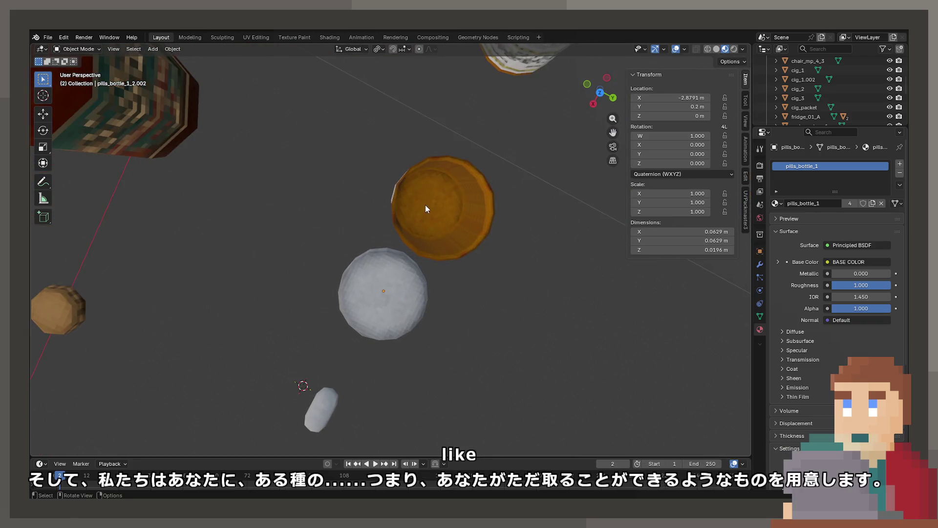
{"action": "left_click", "coordinate": [424, 215]}
{"action": "left_click", "coordinate": [317, 413]}
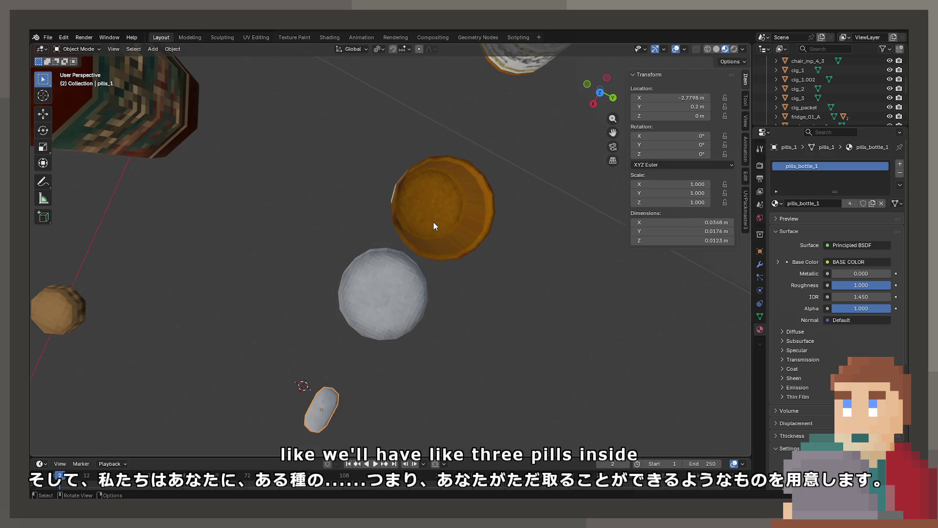
Orbit to a side view of the bottles, then select the white pill bottle.
{"action": "scroll", "coordinate": [424, 206], "scroll_direction": "down", "scroll_amount": 5}
{"action": "mouse_move", "coordinate": [424, 207]}
{"action": "left_mouse_down"}
{"action": "mouse_move", "coordinate": [399, 130]}
{"action": "mouse_move", "coordinate": [426, 234]}
{"action": "mouse_move", "coordinate": [441, 236]}
{"action": "mouse_move", "coordinate": [400, 250]}
{"action": "mouse_move", "coordinate": [410, 350]}
{"action": "mouse_move", "coordinate": [473, 336]}
{"action": "mouse_move", "coordinate": [227, 323]}
{"action": "mouse_move", "coordinate": [265, 280]}
{"action": "mouse_move", "coordinate": [250, 336]}
{"action": "mouse_move", "coordinate": [300, 261]}
{"action": "left_mouse_up"}
{"action": "scroll", "coordinate": [348, 222], "scroll_direction": "up", "scroll_amount": 5}
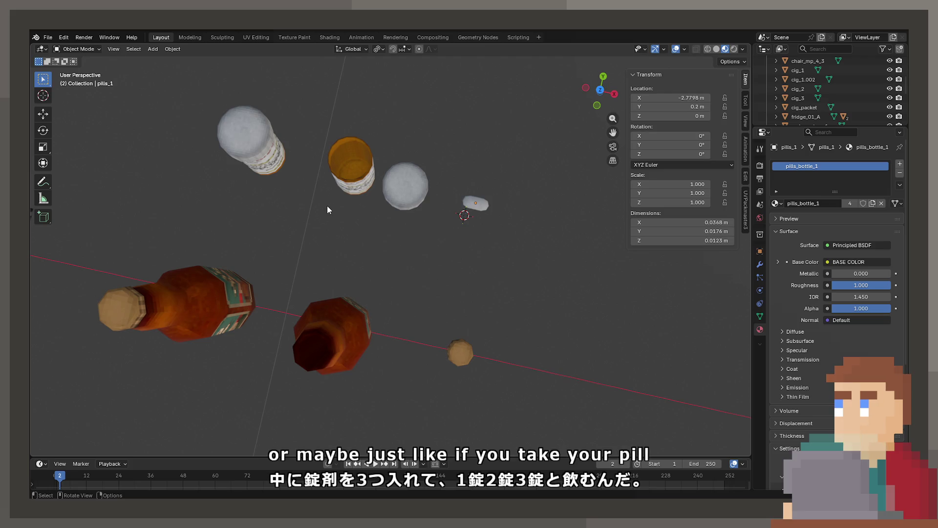
{"action": "mouse_move", "coordinate": [329, 207]}
{"action": "left_mouse_down"}
{"action": "mouse_move", "coordinate": [379, 236]}
{"action": "mouse_move", "coordinate": [412, 296]}
{"action": "mouse_move", "coordinate": [397, 274]}
{"action": "mouse_move", "coordinate": [406, 251]}
{"action": "mouse_move", "coordinate": [424, 323]}
{"action": "mouse_move", "coordinate": [382, 364]}
{"action": "mouse_move", "coordinate": [428, 356]}
{"action": "mouse_move", "coordinate": [552, 243]}
{"action": "mouse_move", "coordinate": [392, 271]}
{"action": "mouse_move", "coordinate": [436, 274]}
{"action": "mouse_move", "coordinate": [436, 282]}
{"action": "mouse_move", "coordinate": [360, 292]}
{"action": "mouse_move", "coordinate": [376, 300]}
{"action": "mouse_move", "coordinate": [375, 334]}
{"action": "mouse_move", "coordinate": [403, 342]}
{"action": "mouse_move", "coordinate": [413, 286]}
{"action": "mouse_move", "coordinate": [376, 246]}
{"action": "mouse_move", "coordinate": [392, 209]}
{"action": "left_mouse_up"}
{"action": "scroll", "coordinate": [396, 260], "scroll_direction": "up", "scroll_amount": 8}
{"action": "scroll", "coordinate": [396, 260], "scroll_direction": "down", "scroll_amount": 10}
{"action": "scroll", "coordinate": [427, 356], "scroll_direction": "down", "scroll_amount": 5}
{"action": "left_click", "coordinate": [414, 199]}
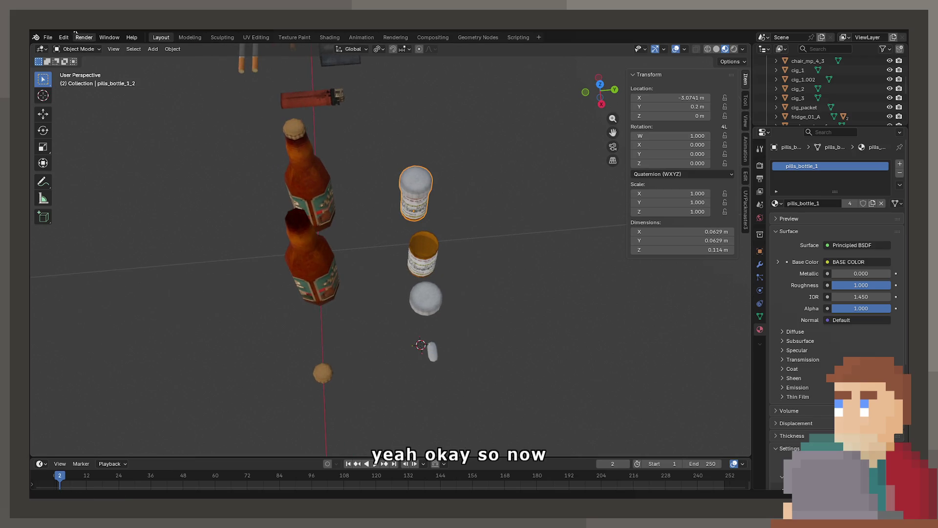
Export the white pill bottle and the open orange pill bottle as Unity FBX files.
{"action": "left_click", "coordinate": [48, 37]}
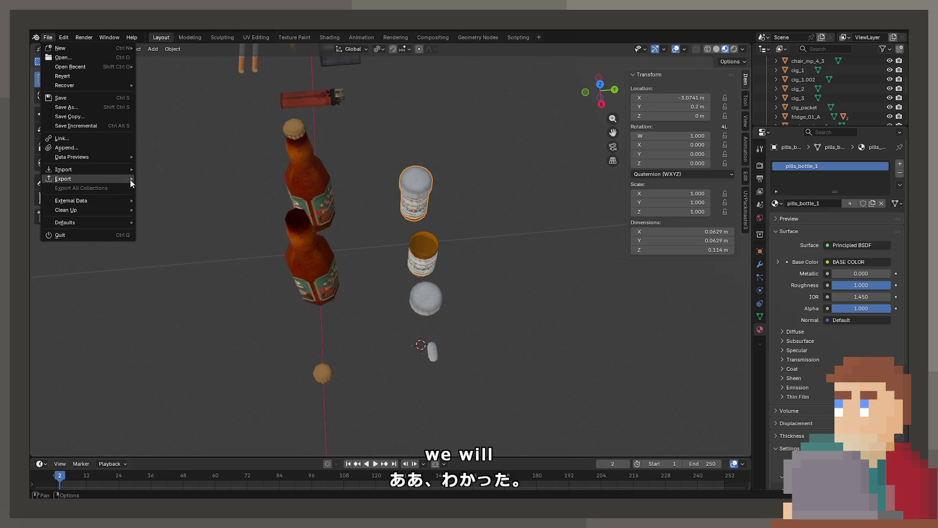
{"action": "mouse_move", "coordinate": [131, 182]}
{"action": "left_click", "coordinate": [162, 274]}
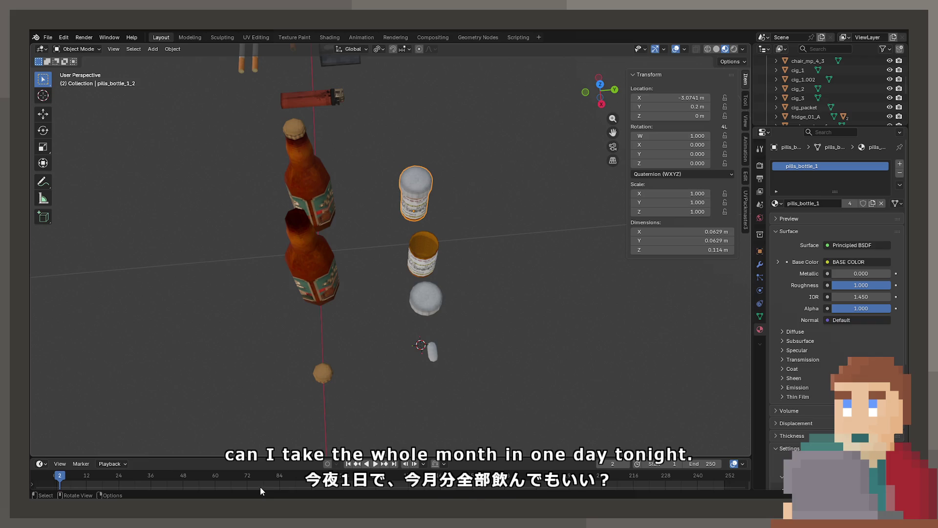
{"action": "left_click", "coordinate": [420, 264]}
{"action": "left_click", "coordinate": [39, 37]}
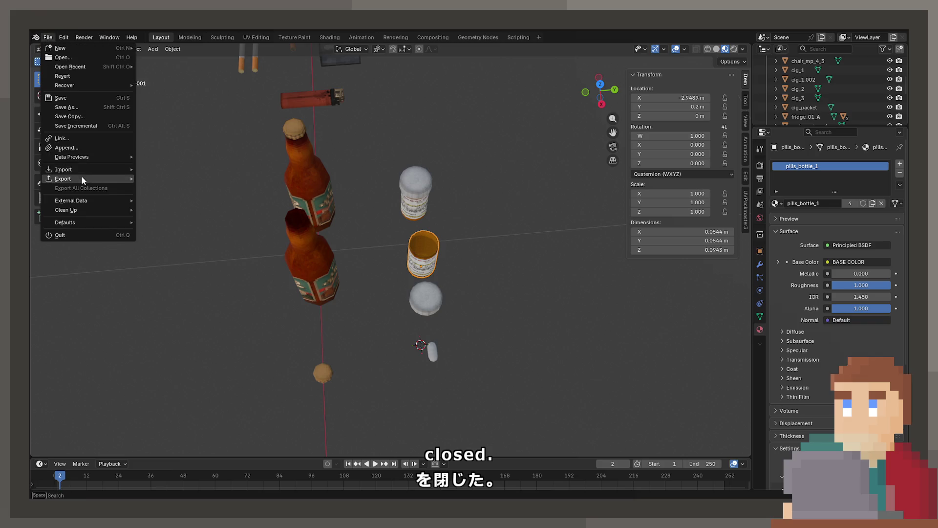
{"action": "mouse_move", "coordinate": [82, 177]}
{"action": "left_click", "coordinate": [174, 272]}
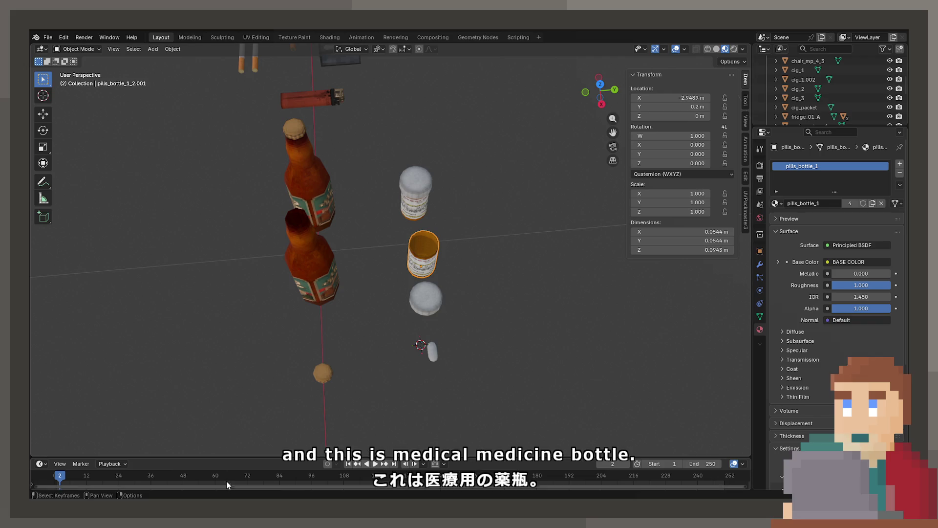
Export the white bottle cap, then select the pill and bring up the Unity FBX export for it.
{"action": "left_click", "coordinate": [428, 304]}
{"action": "left_click", "coordinate": [48, 37]}
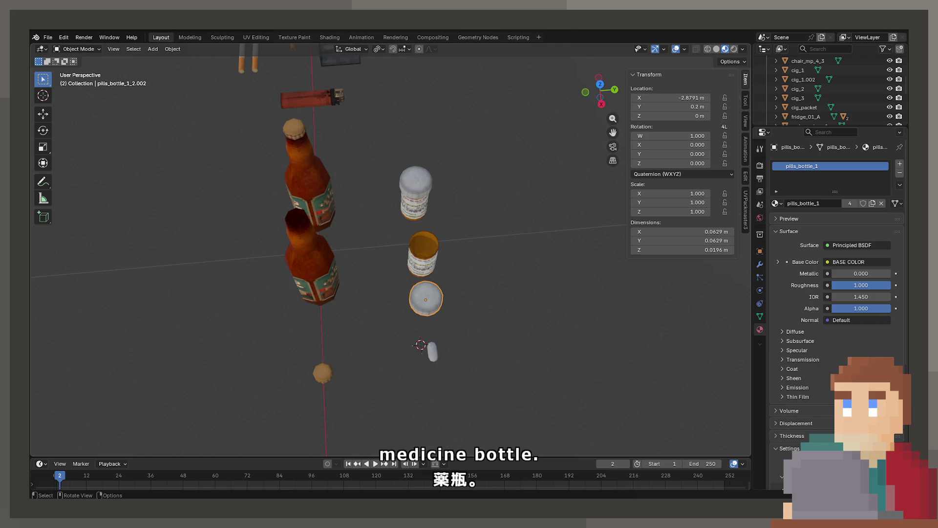
{"action": "left_click", "coordinate": [431, 353]}
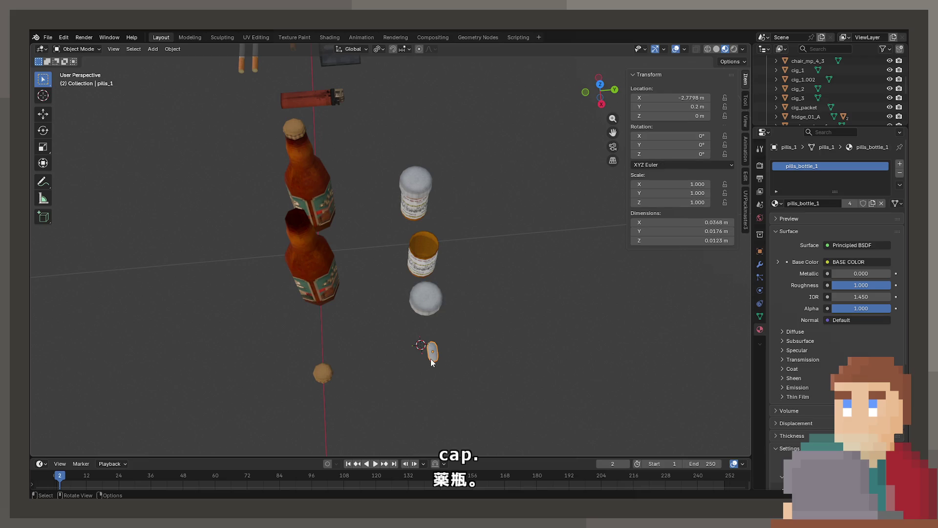
{"action": "left_click", "coordinate": [48, 38]}
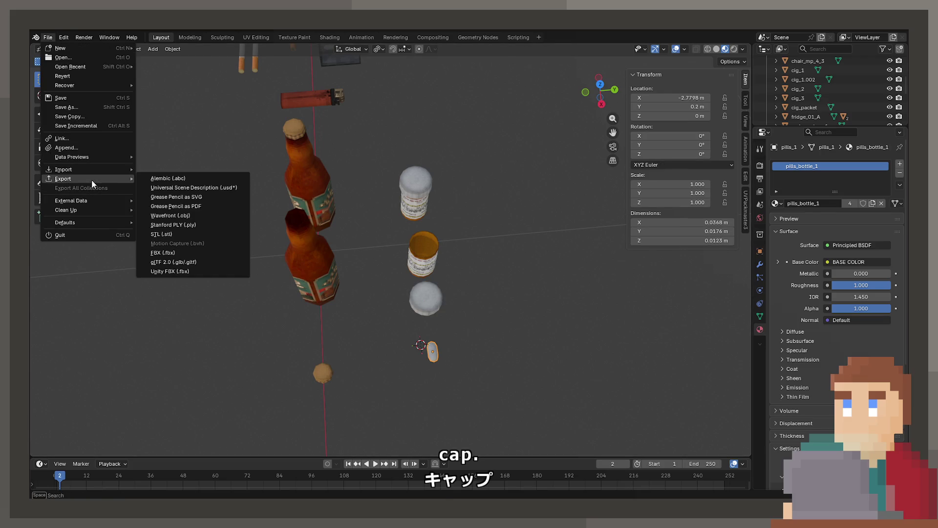
{"action": "key", "text": "Escape"}
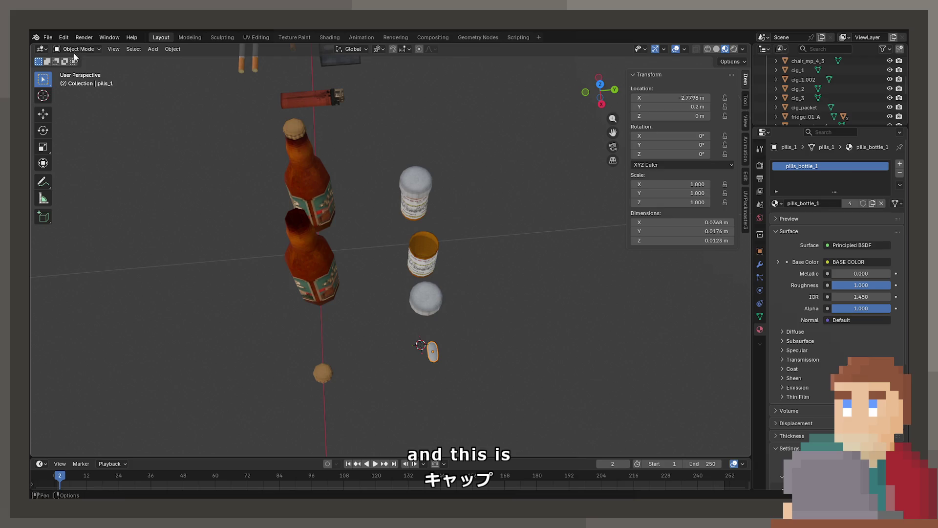
{"action": "left_click", "coordinate": [48, 38]}
{"action": "mouse_move", "coordinate": [88, 178]}
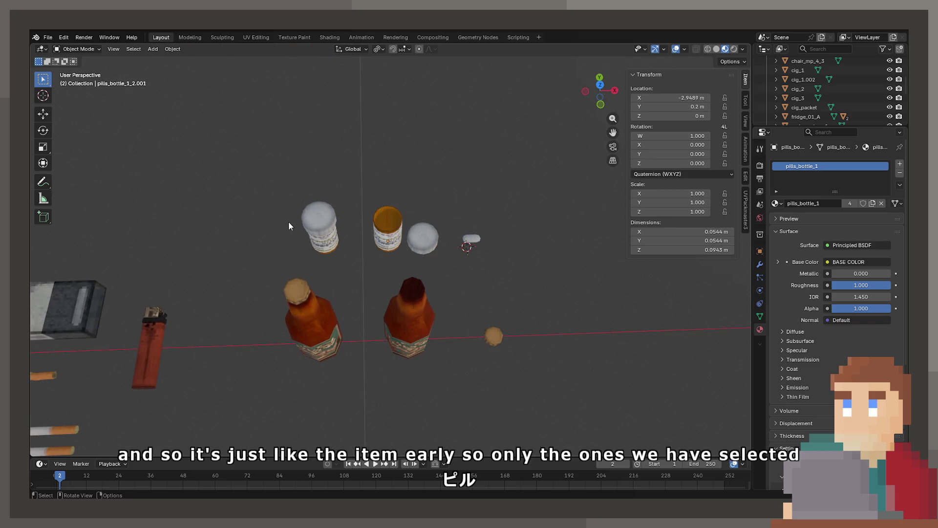
Select the white pill bottle and read its Base Color image name, pills_bottle_1.
{"action": "left_click", "coordinate": [334, 249]}
{"action": "left_click", "coordinate": [336, 251]}
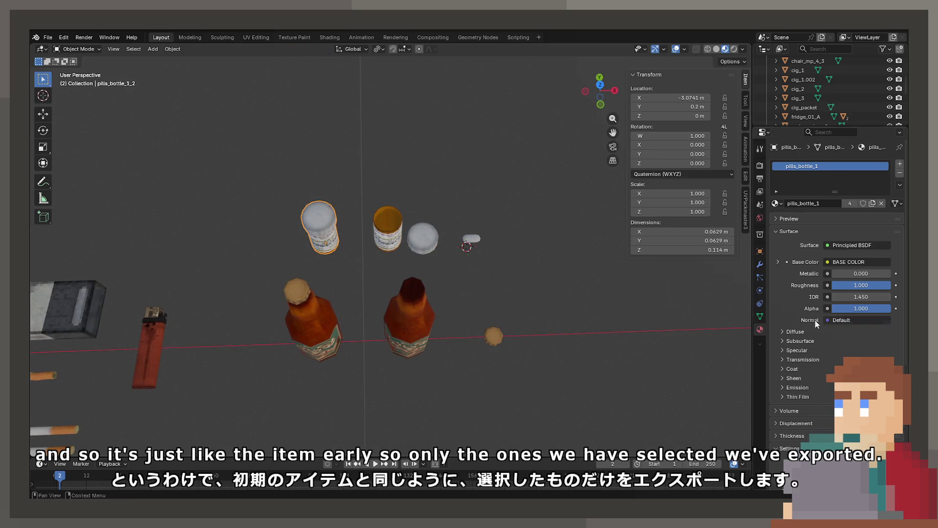
{"action": "left_click", "coordinate": [778, 261]}
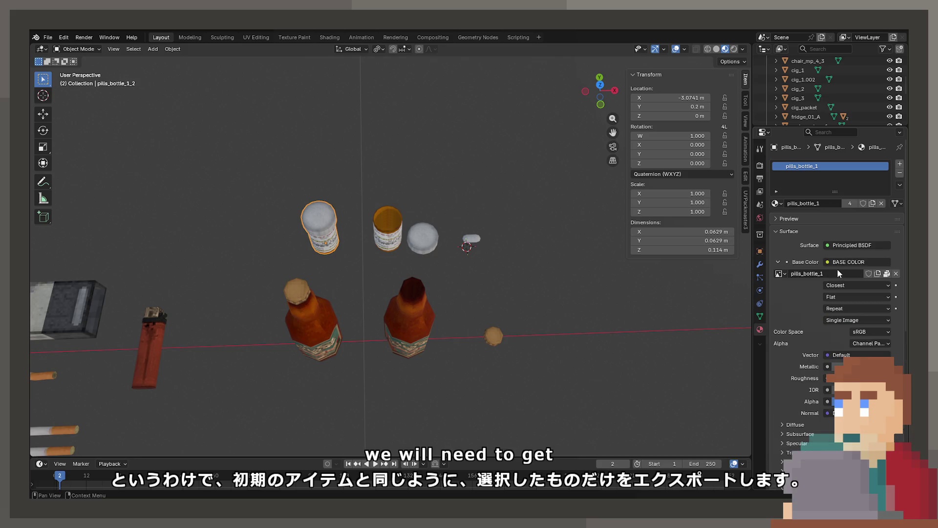
{"action": "double_click", "coordinate": [824, 274]}
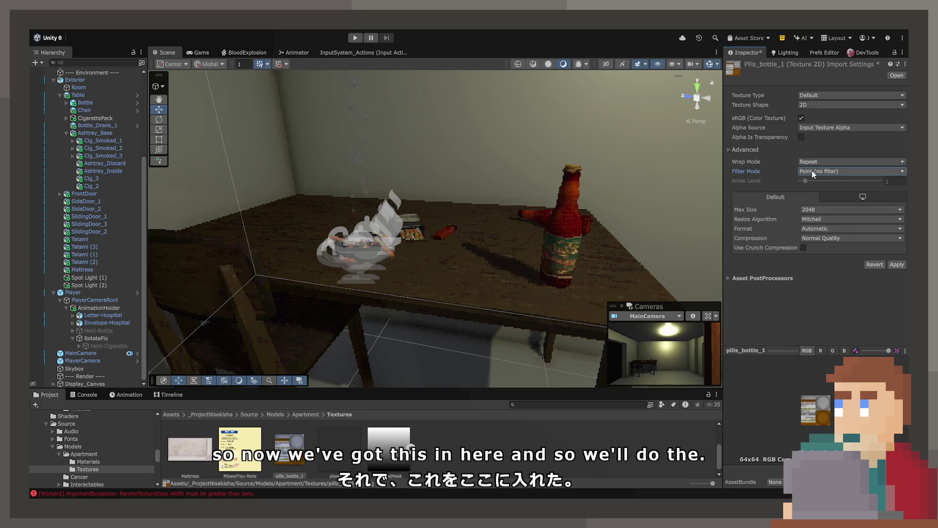
Set the pills_bottle_1 texture to no compression and max size 64, and apply.
{"action": "left_click", "coordinate": [811, 237]}
{"action": "left_click", "coordinate": [816, 250]}
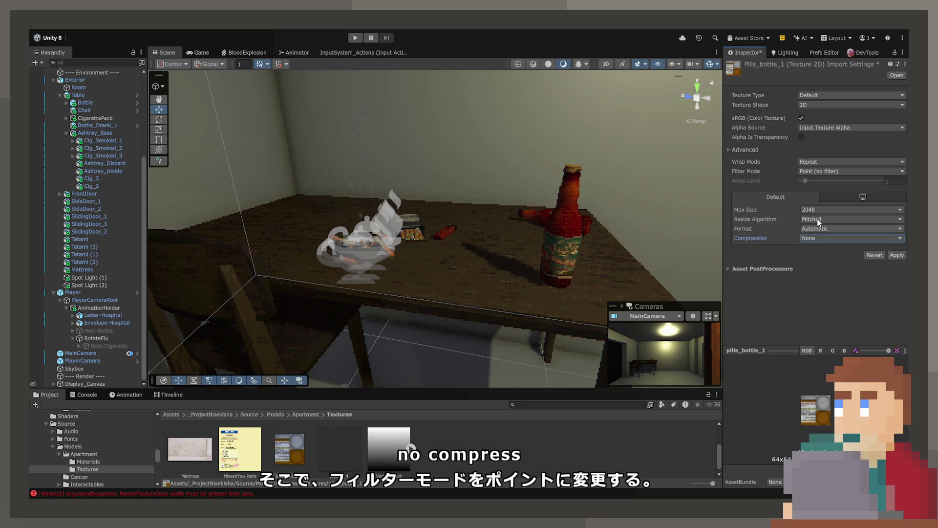
{"action": "left_click", "coordinate": [820, 211]}
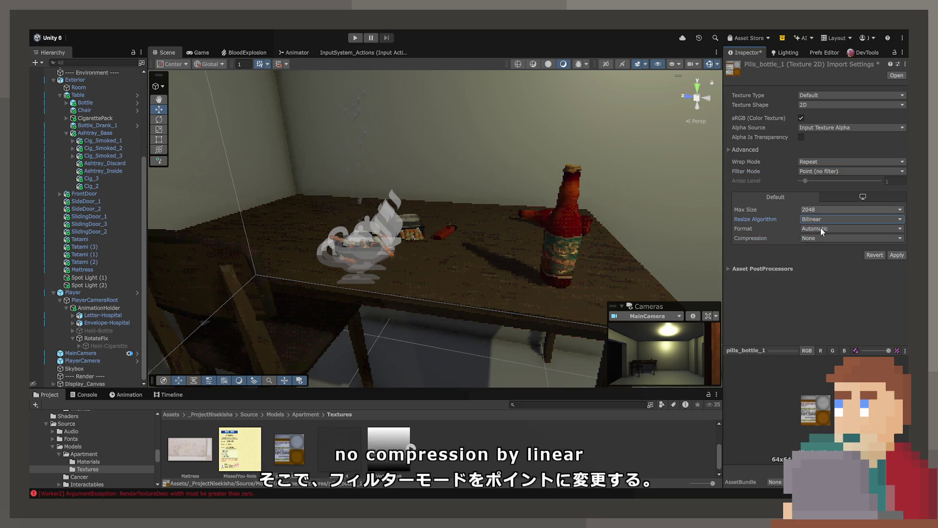
{"action": "left_click", "coordinate": [821, 228]}
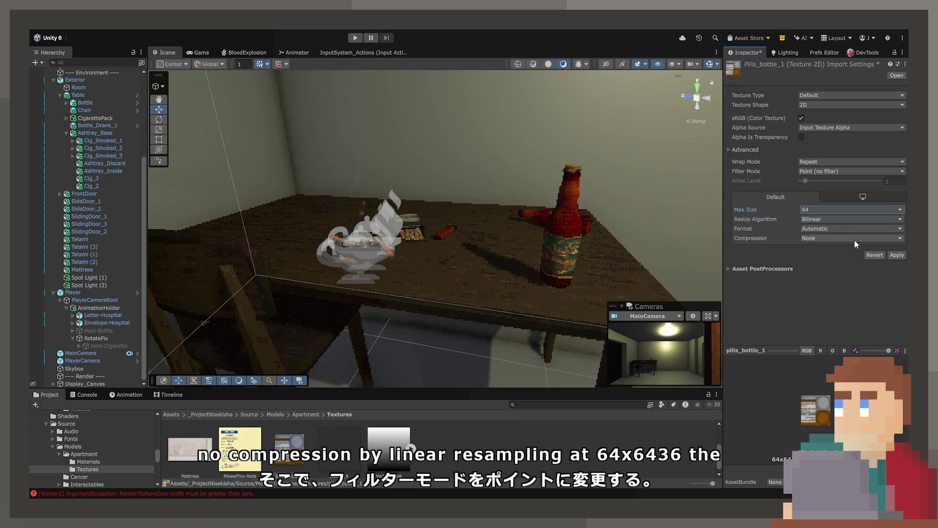
{"action": "left_click", "coordinate": [894, 255]}
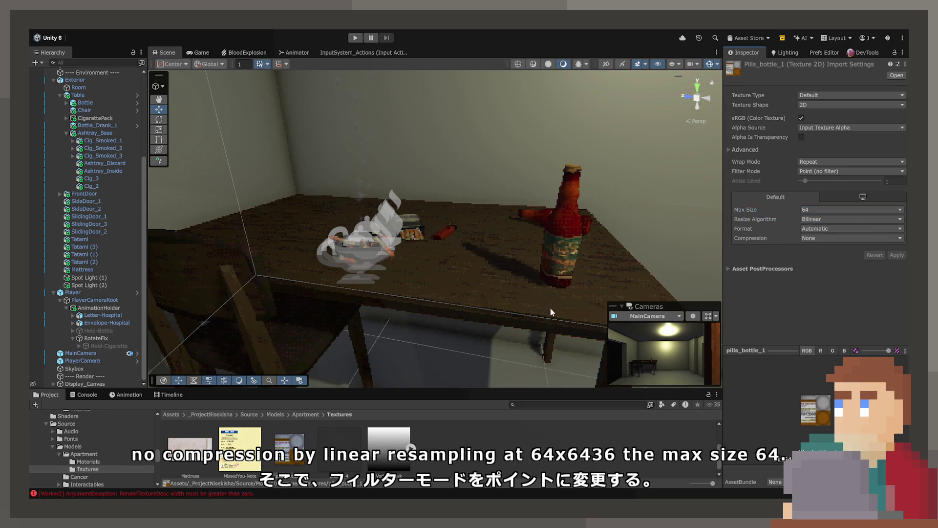
Open the Medicine Bottle_Closed model's import settings from the Apartment models folder.
{"action": "left_click", "coordinate": [307, 415]}
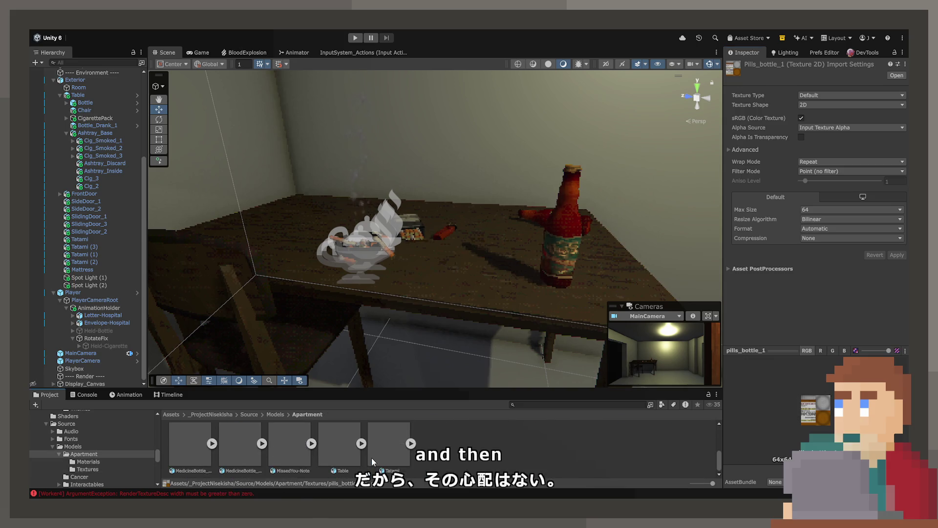
{"action": "left_click", "coordinate": [231, 459]}
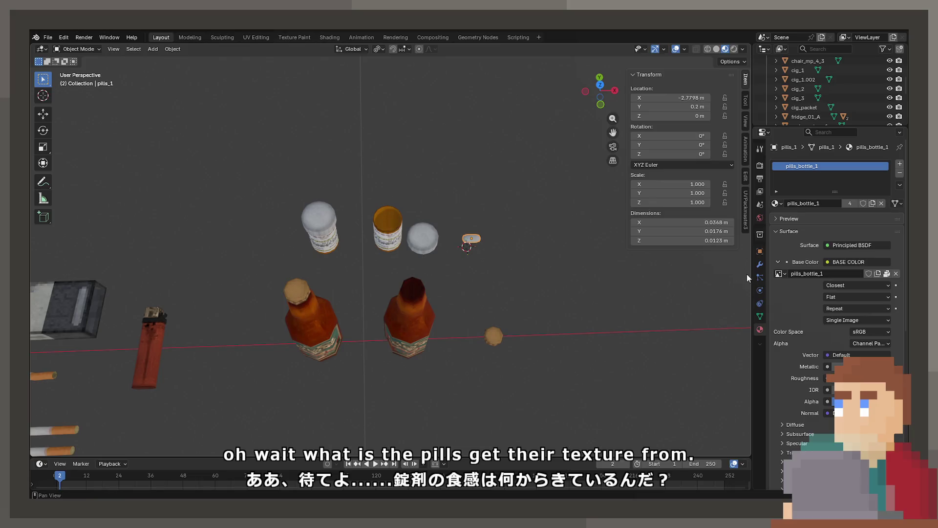
{"action": "scroll", "coordinate": [474, 299], "scroll_direction": "up", "scroll_amount": 4}
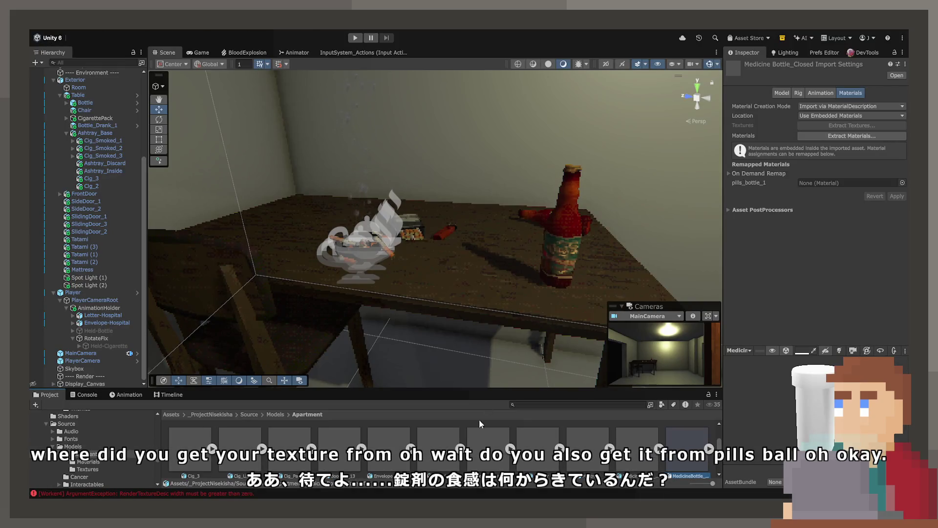
Open the apartment Materials folder and inspect the plastic_4 and door_hr_17 materials.
{"action": "scroll", "coordinate": [476, 435], "scroll_direction": "up", "scroll_amount": 3}
{"action": "left_click", "coordinate": [204, 456]}
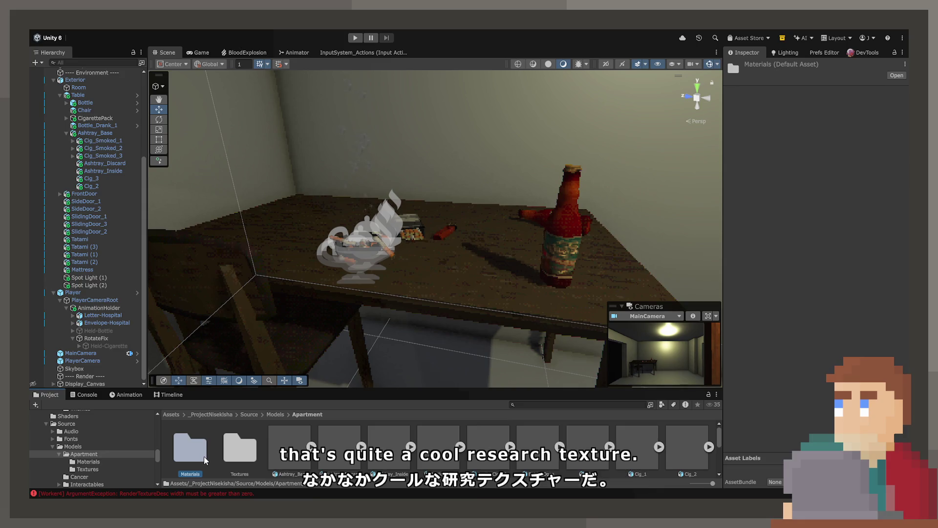
{"action": "double_click", "coordinate": [204, 456]}
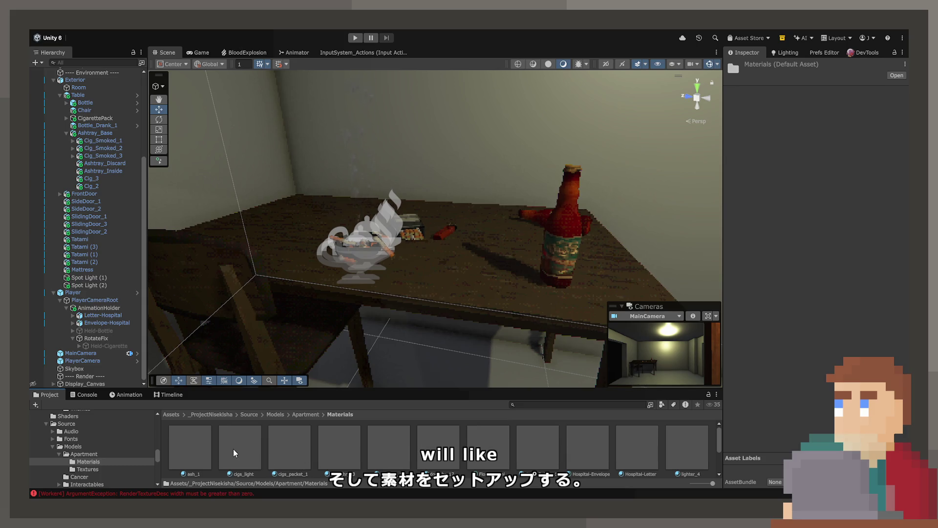
{"action": "scroll", "coordinate": [233, 448], "scroll_direction": "down", "scroll_amount": 5}
{"action": "left_click", "coordinate": [274, 444]}
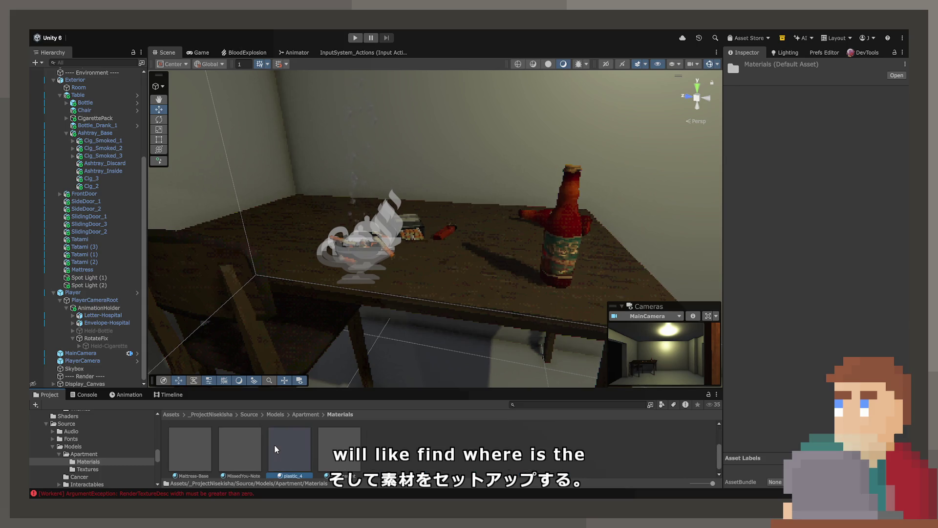
{"action": "left_click", "coordinate": [434, 450]}
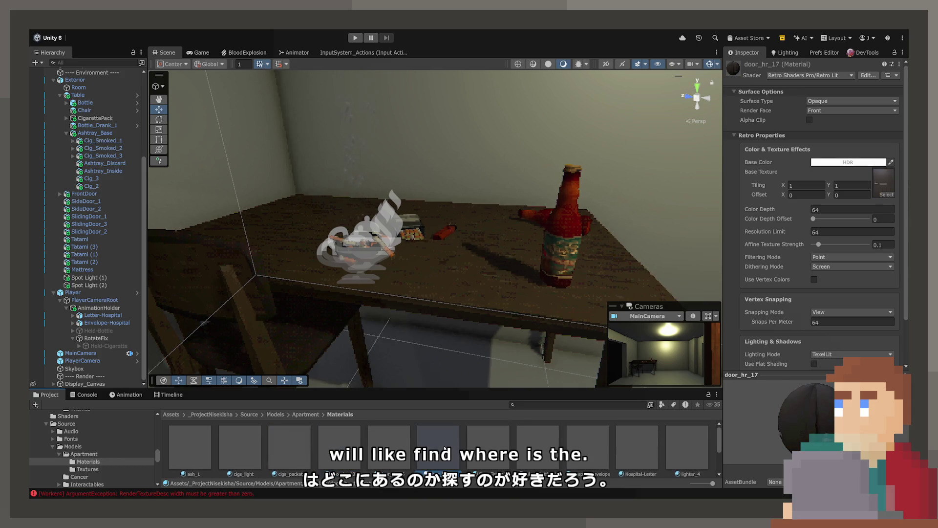
Locate the Glass-Bottles-1 material asset through the table bottle's Bottle_Closed part.
{"action": "left_click", "coordinate": [569, 207]}
{"action": "scroll", "coordinate": [763, 263], "scroll_direction": "down", "scroll_amount": 10}
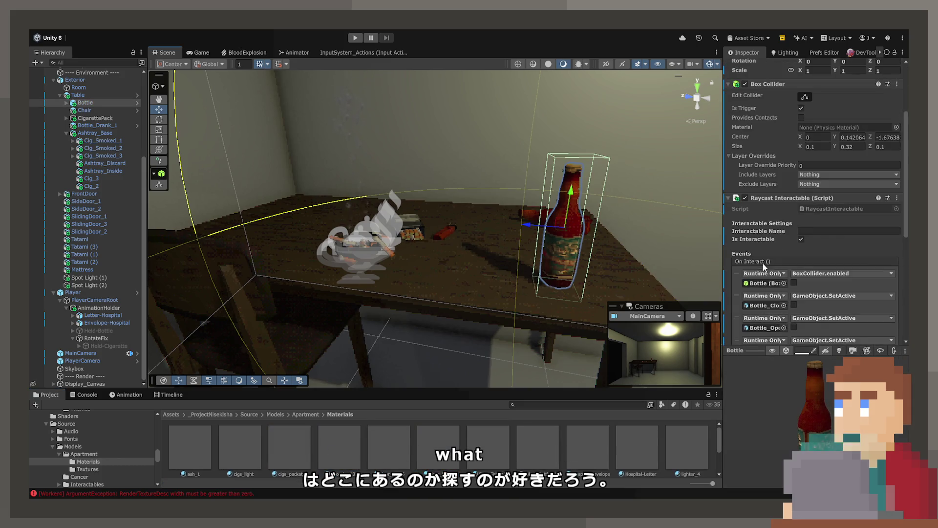
{"action": "scroll", "coordinate": [774, 284], "scroll_direction": "down", "scroll_amount": 5}
{"action": "scroll", "coordinate": [770, 294], "scroll_direction": "up", "scroll_amount": 5}
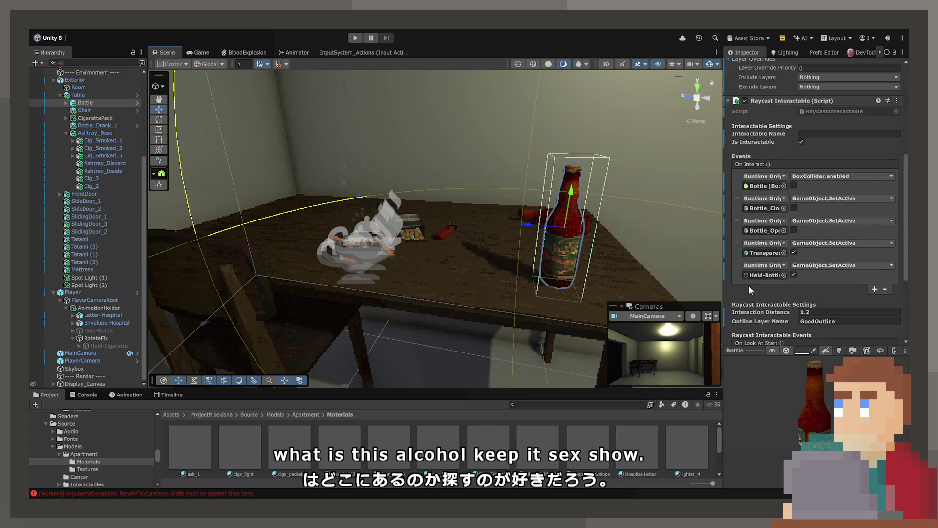
{"action": "key", "text": "Right"}
{"action": "left_click", "coordinate": [90, 110]}
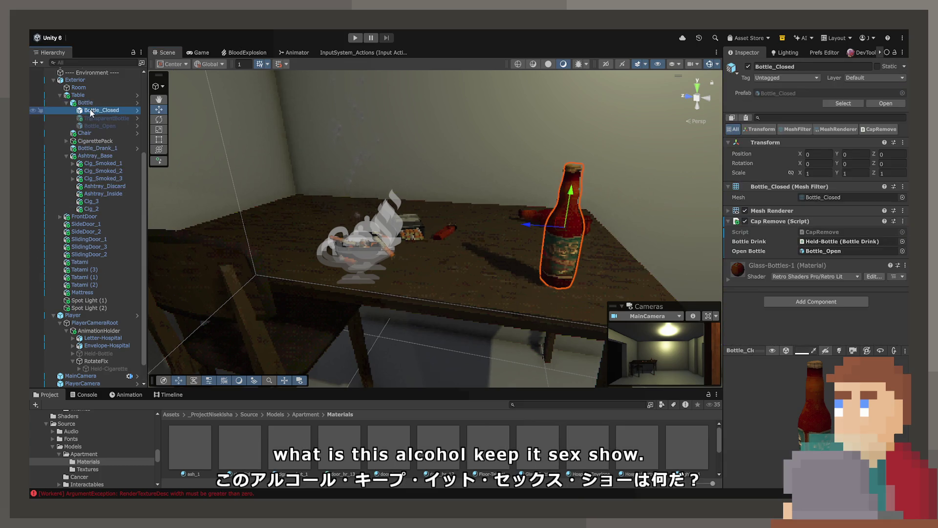
{"action": "left_click", "coordinate": [820, 272]}
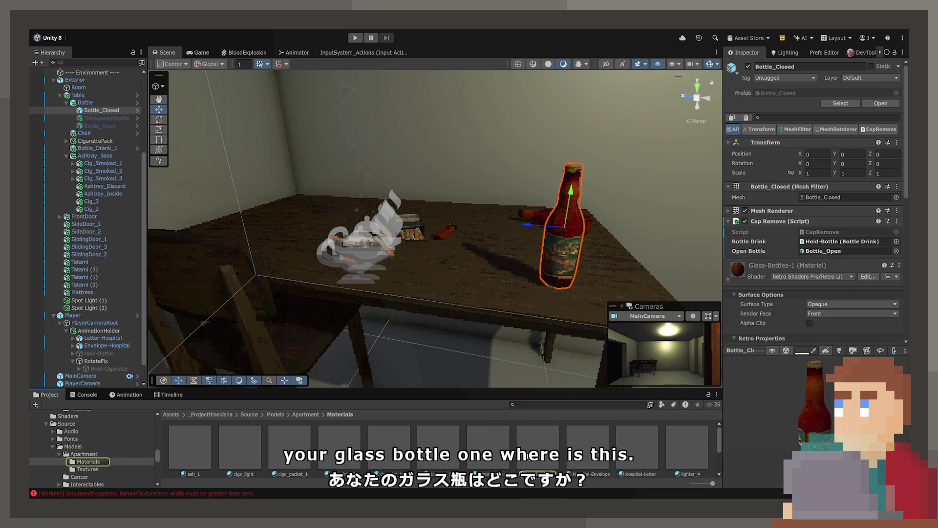
{"action": "left_click", "coordinate": [528, 448]}
Duplicate Glass-Bottles-1 and name the copy Medicine-Bottle.
{"action": "key", "text": "ctrl+d"}
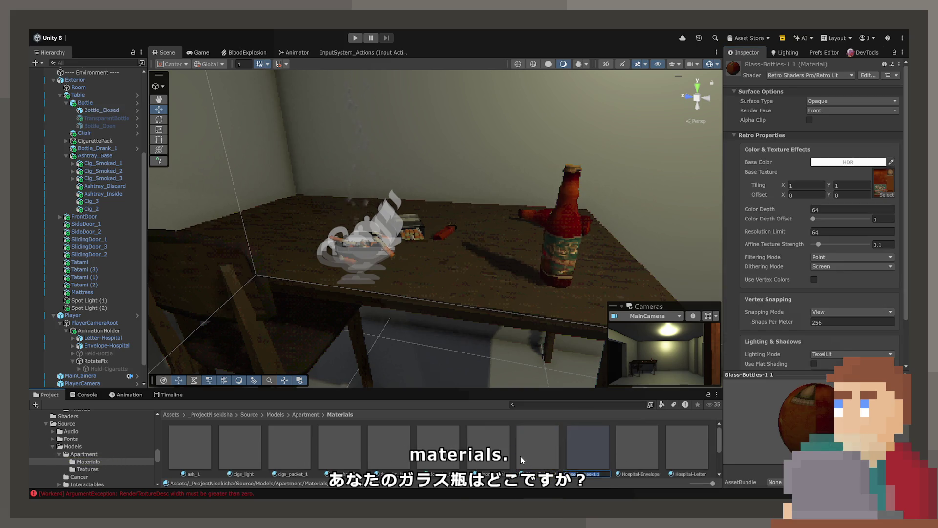
{"action": "type", "text": "Medicine-Bottle"}
{"action": "key", "text": "Return"}
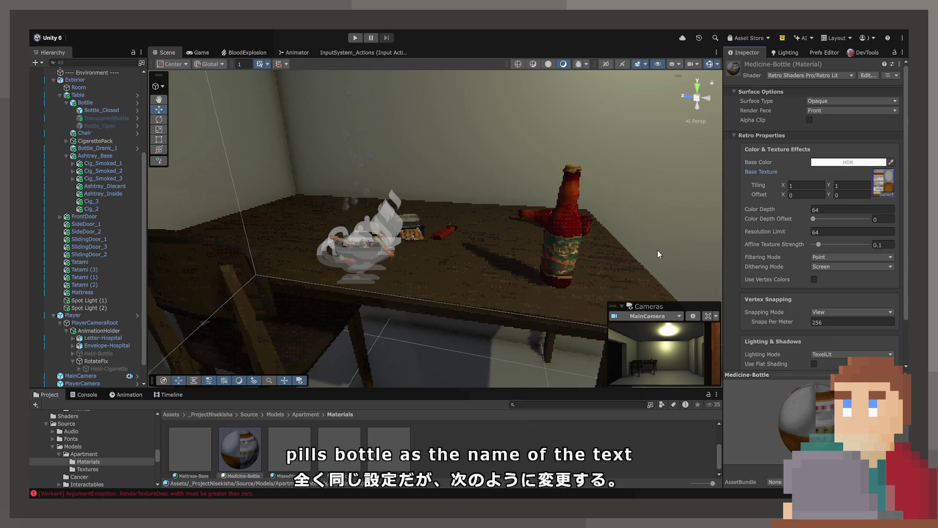
{"action": "scroll", "coordinate": [753, 338], "scroll_direction": "down", "scroll_amount": 2}
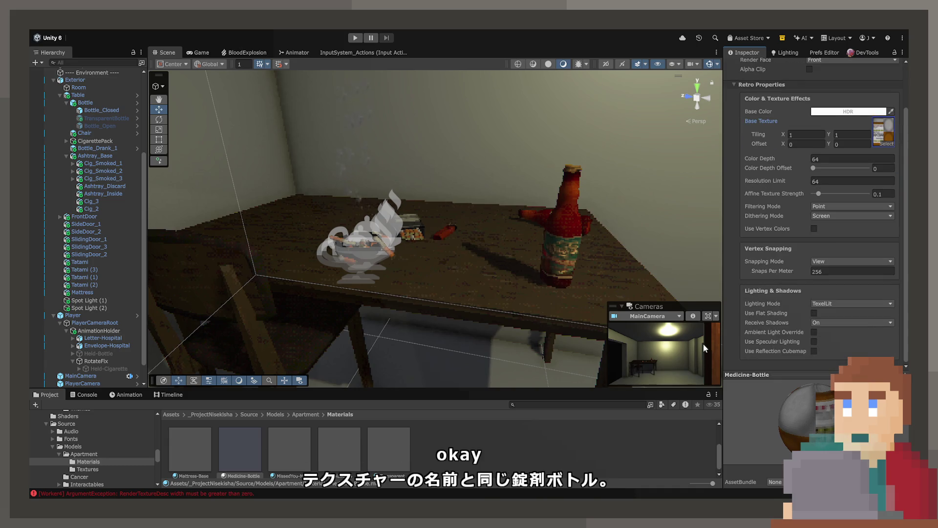
Remap pills_bottle_1 to Medicine-Bottle in the Medicine Bottle_Cap and _Closed models, applying each.
{"action": "left_click", "coordinate": [298, 415]}
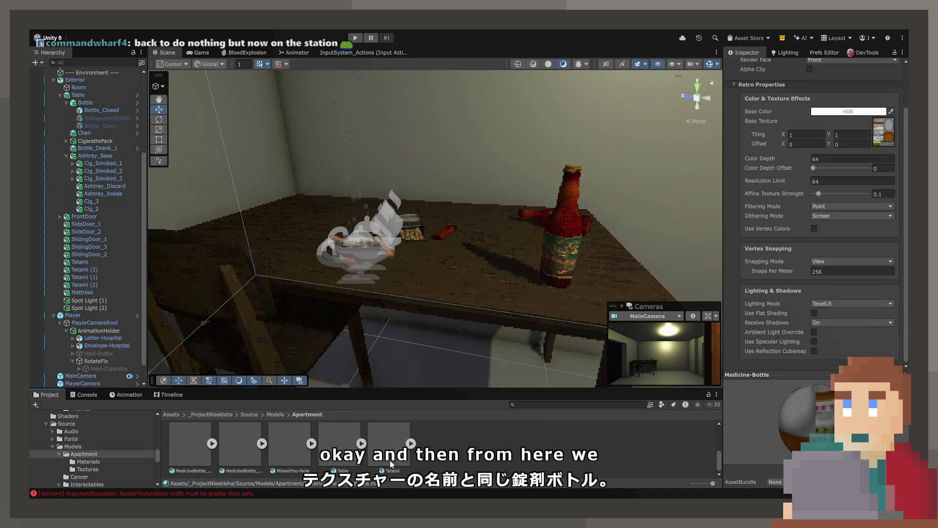
{"action": "left_click", "coordinate": [203, 461]}
{"action": "left_click", "coordinate": [183, 459], "text": "shift"}
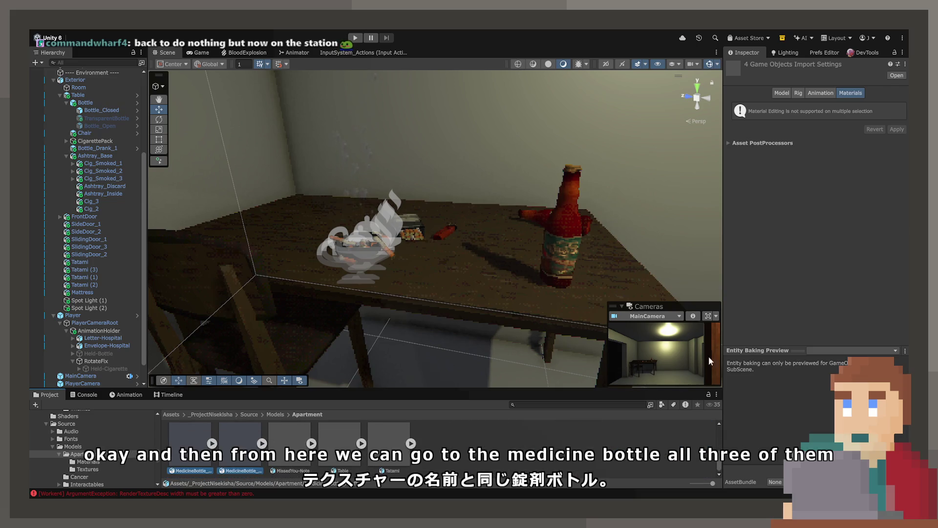
{"action": "scroll", "coordinate": [615, 429], "scroll_direction": "up", "scroll_amount": 2}
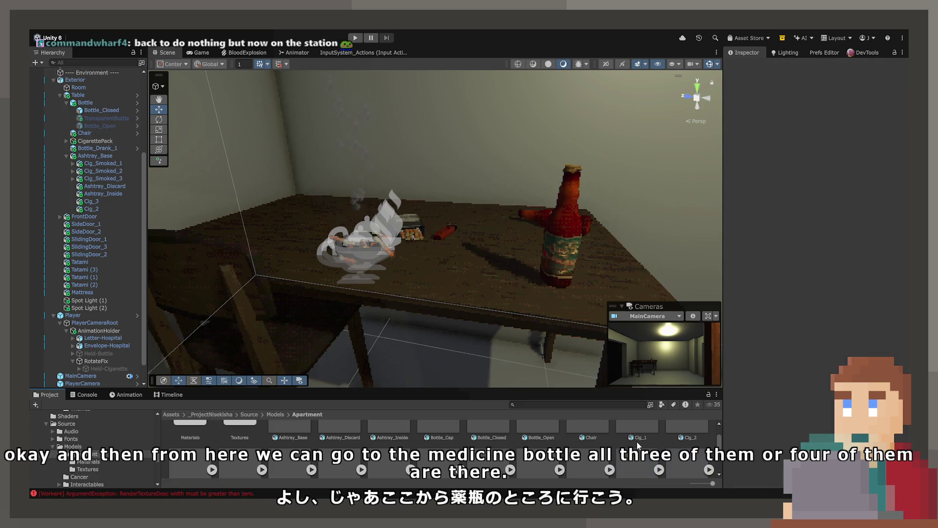
{"action": "left_click", "coordinate": [637, 442]}
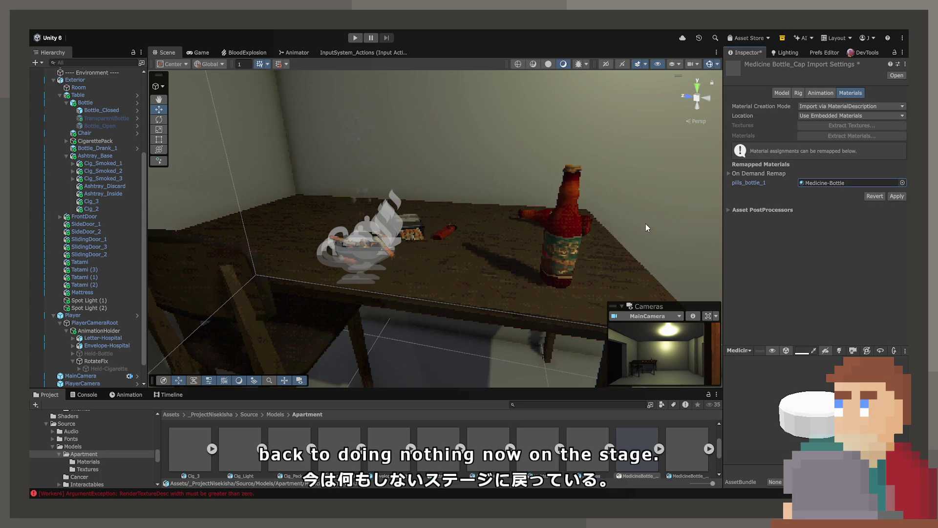
{"action": "left_click", "coordinate": [894, 198]}
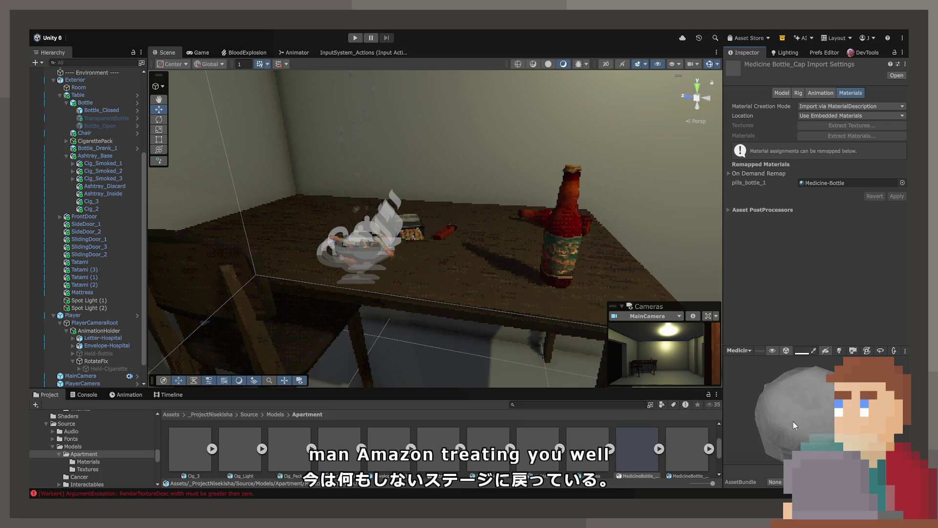
{"action": "left_click", "coordinate": [691, 458]}
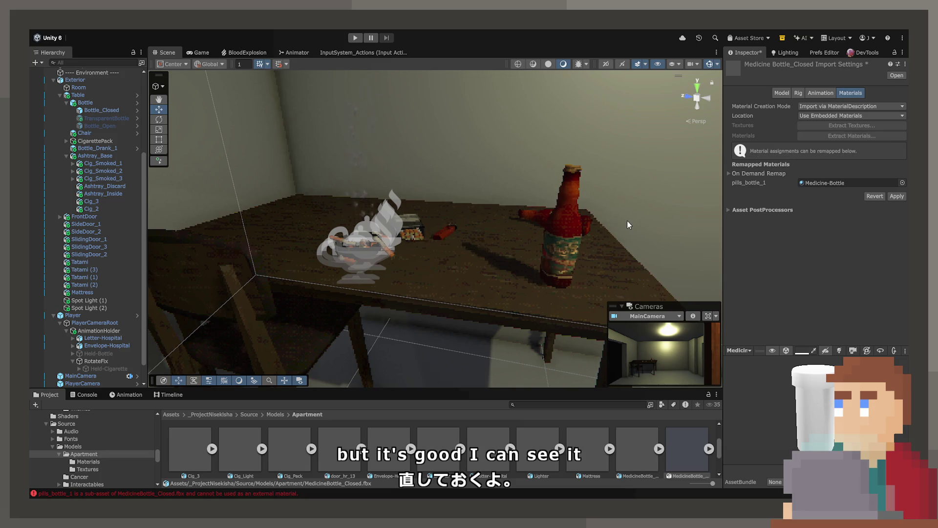
{"action": "left_click", "coordinate": [896, 197]}
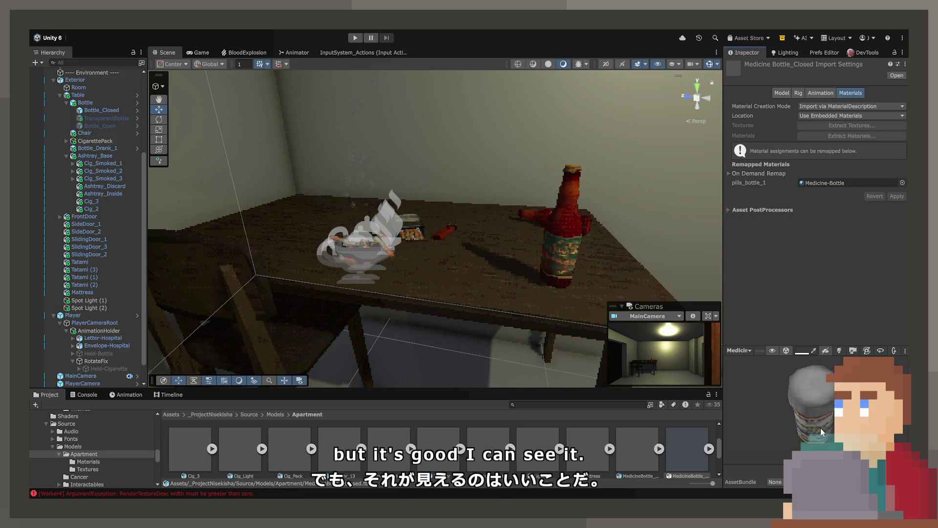
Check the cap preview, then remap pills_bottle_1 to Medicine-Bottle for the Open and Pill models.
{"action": "left_click", "coordinate": [635, 461]}
{"action": "mouse_move", "coordinate": [806, 429]}
{"action": "left_mouse_down"}
{"action": "mouse_move", "coordinate": [800, 383]}
{"action": "mouse_move", "coordinate": [834, 396]}
{"action": "mouse_move", "coordinate": [796, 412]}
{"action": "mouse_move", "coordinate": [831, 406]}
{"action": "mouse_move", "coordinate": [837, 450]}
{"action": "mouse_move", "coordinate": [769, 414]}
{"action": "mouse_move", "coordinate": [779, 424]}
{"action": "left_mouse_up"}
{"action": "scroll", "coordinate": [828, 410], "scroll_direction": "up", "scroll_amount": 5}
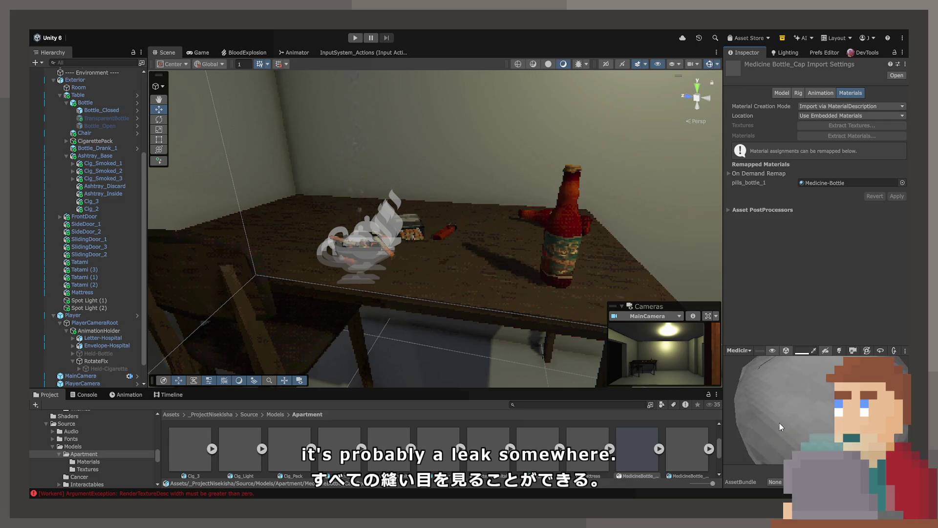
{"action": "scroll", "coordinate": [585, 459], "scroll_direction": "down", "scroll_amount": 2}
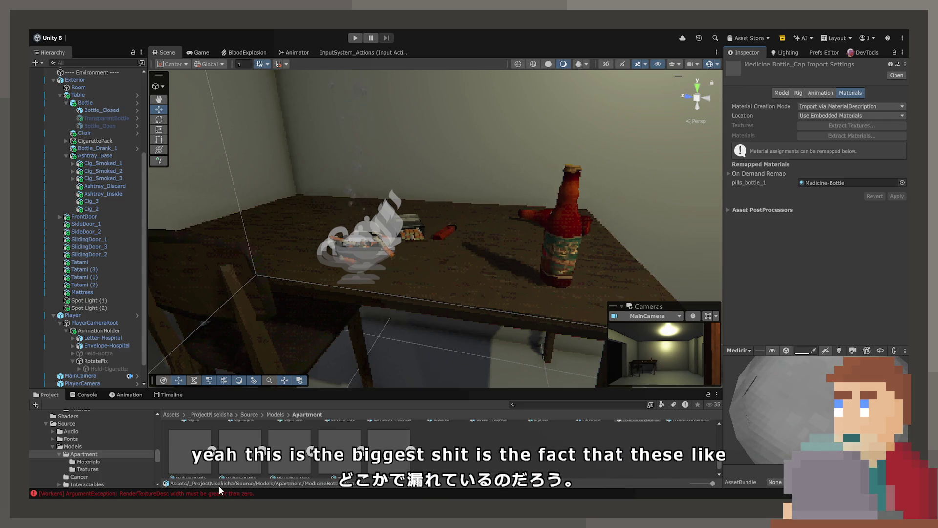
{"action": "left_click", "coordinate": [191, 449]}
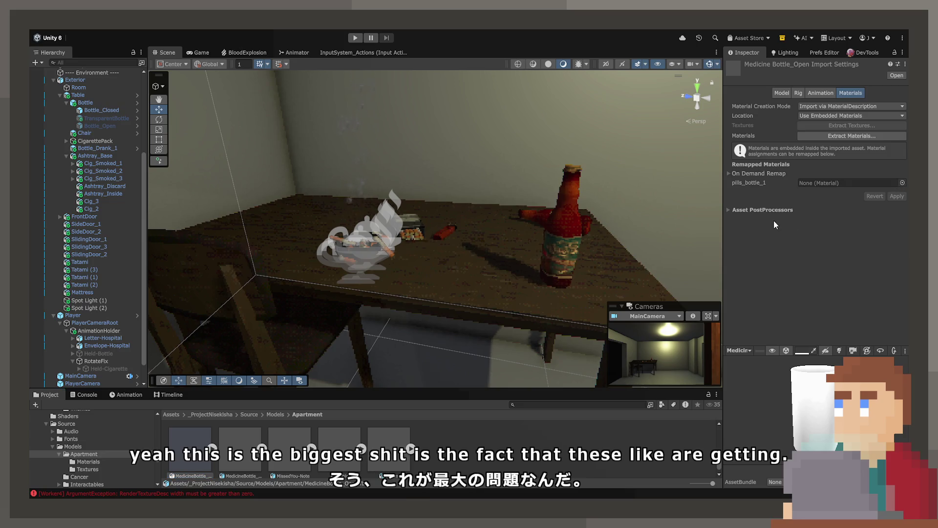
{"action": "left_click", "coordinate": [895, 196]}
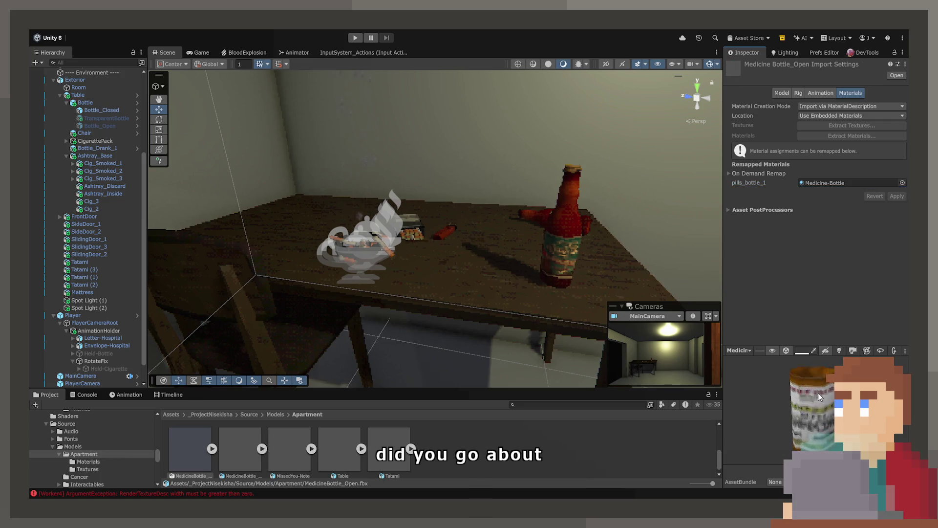
{"action": "left_click_drag", "start_coordinate": [823, 402], "coordinate": [822, 414]}
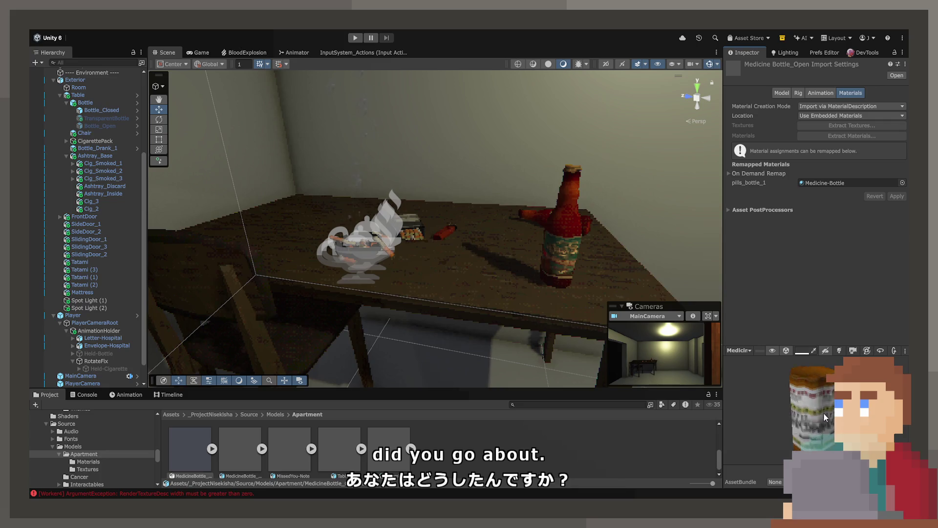
{"action": "left_click", "coordinate": [240, 457]}
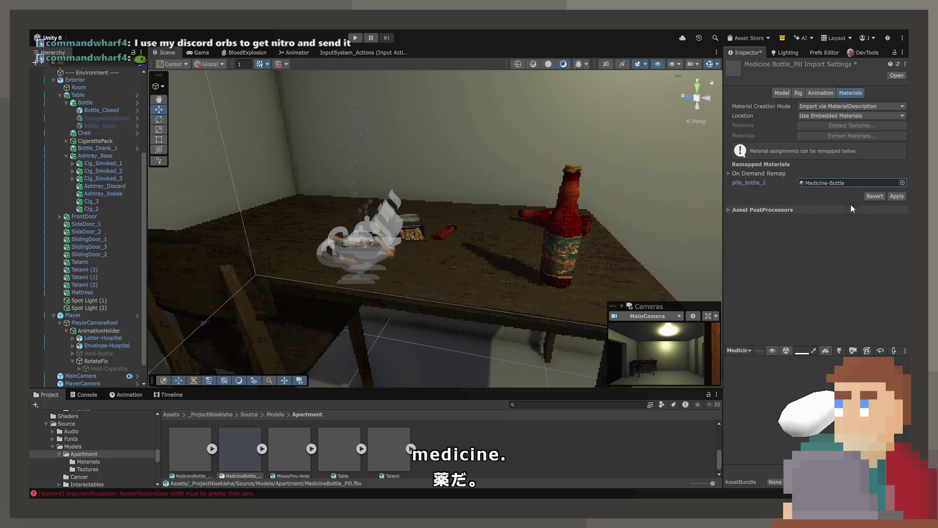
{"action": "left_click", "coordinate": [899, 196]}
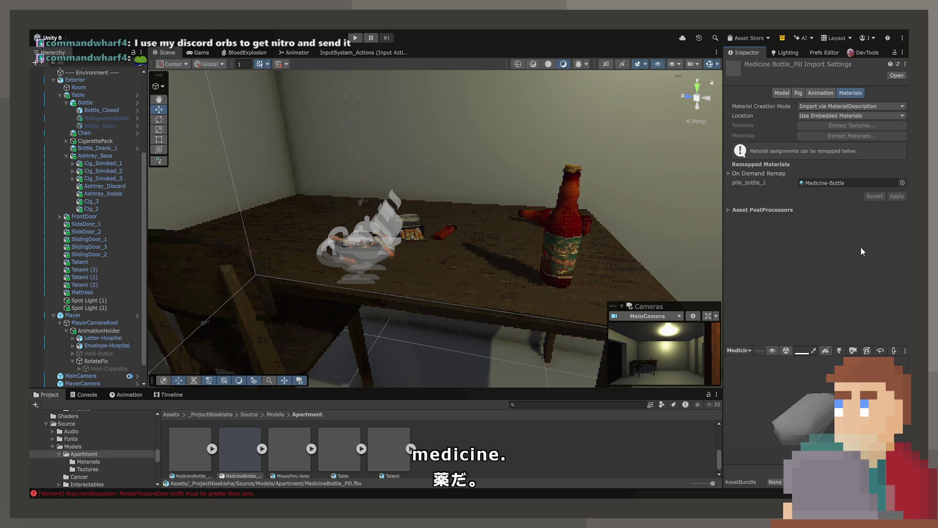
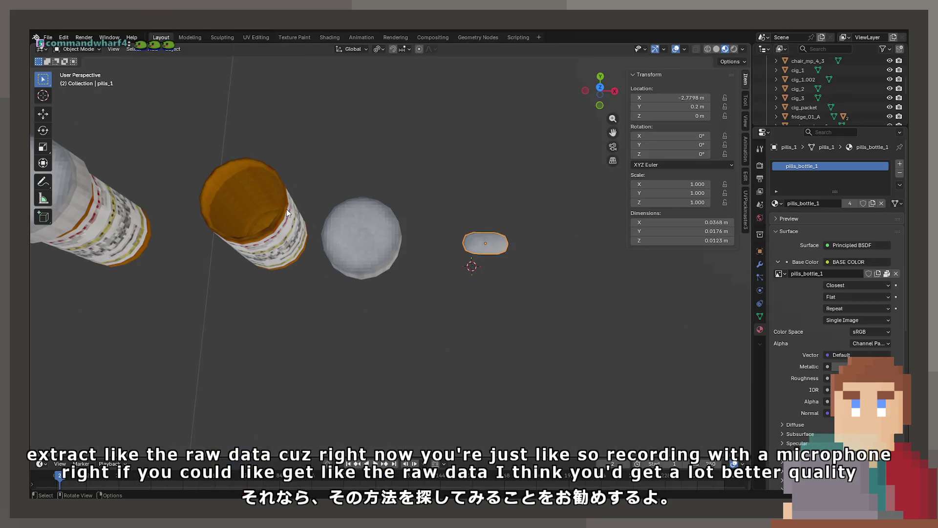
Enter Edit Mode on the round cap and move its first rim vertex.
{"action": "left_click", "coordinate": [336, 234]}
{"action": "key", "text": "Tab"}
{"action": "key", "text": "KP_Decimal"}
{"action": "scroll", "coordinate": [489, 332], "scroll_direction": "up", "scroll_amount": 1}
{"action": "left_click", "coordinate": [437, 264]}
{"action": "key", "text": "g"}
{"action": "left_click", "coordinate": [466, 258]}
Reposition that rim vertex twice more and push the next rim vertex outward.
{"action": "key", "text": "g"}
{"action": "left_click", "coordinate": [467, 258]}
{"action": "key", "text": "g"}
{"action": "left_click", "coordinate": [520, 247]}
{"action": "left_click", "coordinate": [564, 273]}
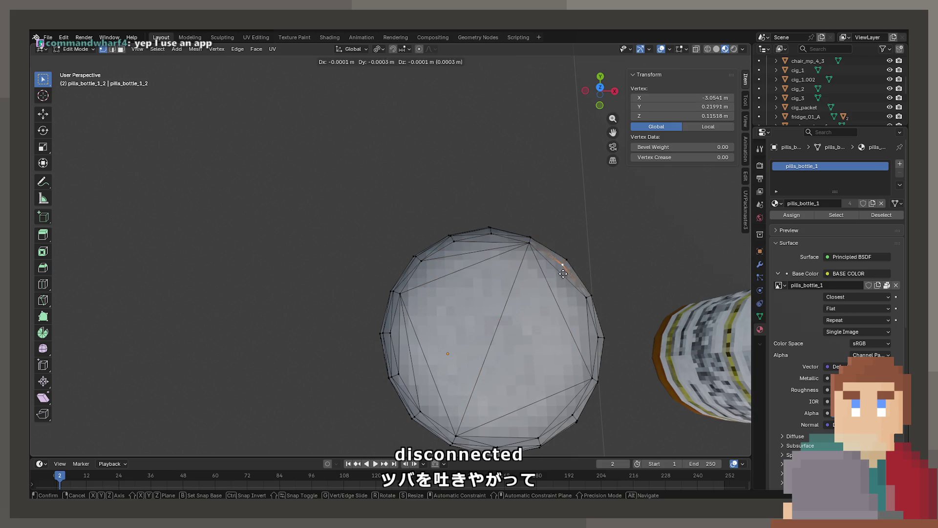
{"action": "left_click", "coordinate": [559, 328]}
Select two neighbouring vertices on the cap's left edge in Edit Mode.
{"action": "left_click_drag", "start_coordinate": [559, 329], "coordinate": [386, 269]}
{"action": "key", "text": "Tab"}
{"action": "left_click", "coordinate": [414, 279]}
{"action": "left_click", "coordinate": [432, 270]}
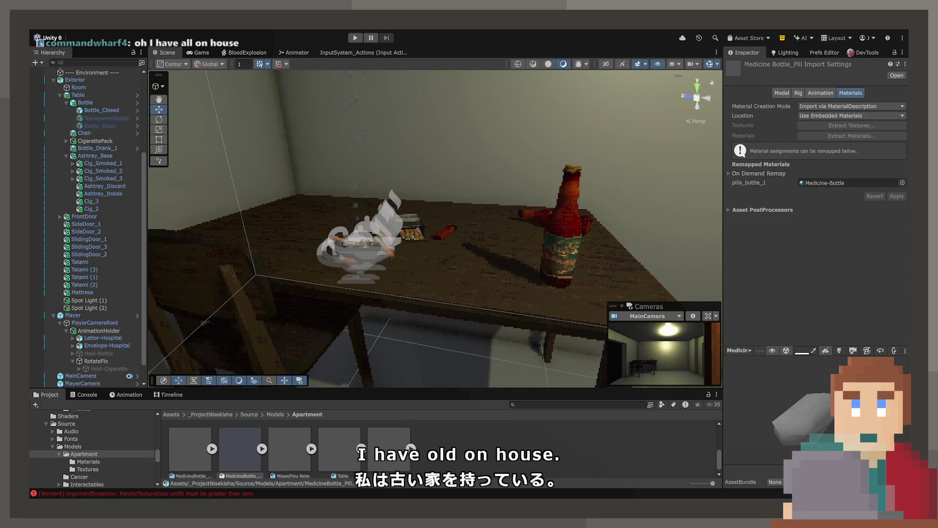
Preview the MedicineBottle_Cap model, then drop it onto the apartment table.
{"action": "left_click", "coordinate": [637, 445]}
{"action": "mouse_move", "coordinate": [806, 406]}
{"action": "left_mouse_down"}
{"action": "mouse_move", "coordinate": [791, 389]}
{"action": "mouse_move", "coordinate": [791, 415]}
{"action": "mouse_move", "coordinate": [815, 400]}
{"action": "left_mouse_up"}
{"action": "left_click_drag", "start_coordinate": [791, 442], "coordinate": [773, 446]}
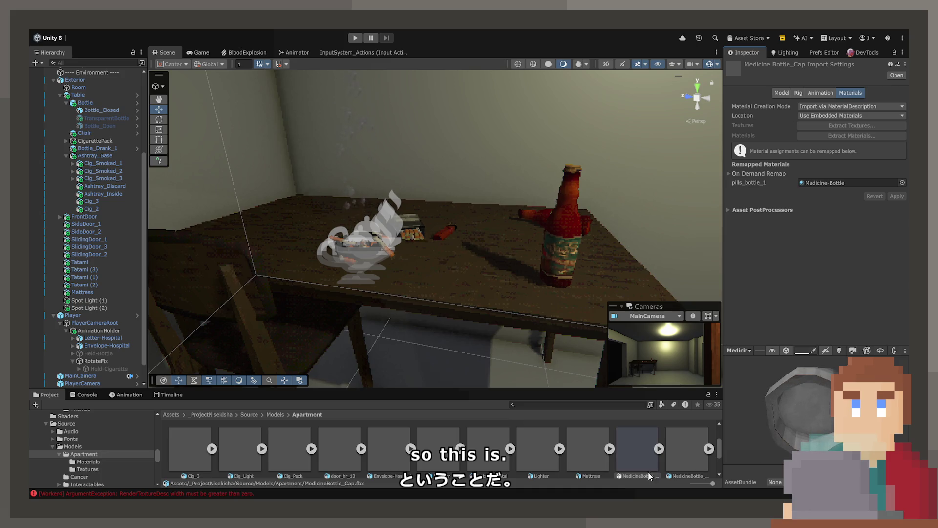
{"action": "left_click_drag", "start_coordinate": [503, 259], "coordinate": [508, 280]}
{"action": "scroll", "coordinate": [566, 339], "scroll_direction": "down", "scroll_amount": 3}
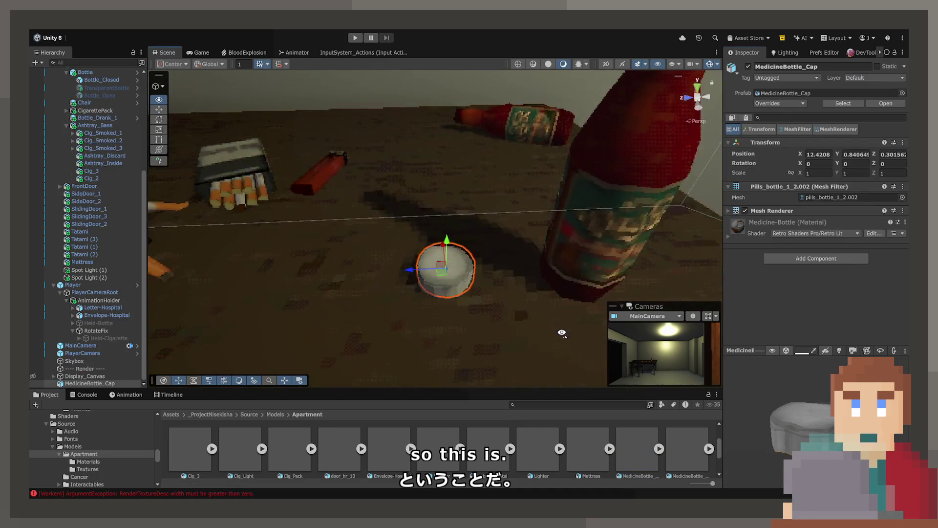
{"action": "scroll", "coordinate": [566, 338], "scroll_direction": "up", "scroll_amount": 5}
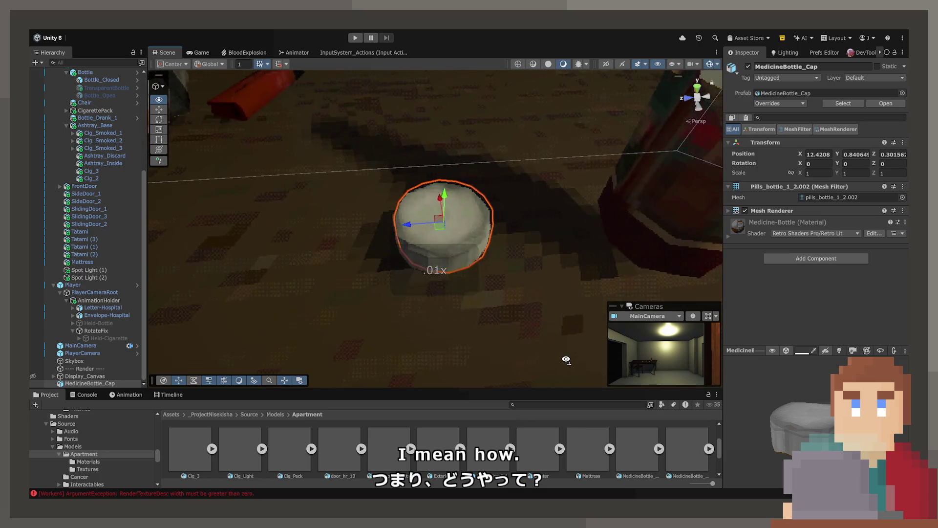
{"action": "scroll", "coordinate": [566, 360], "scroll_direction": "up", "scroll_amount": 2}
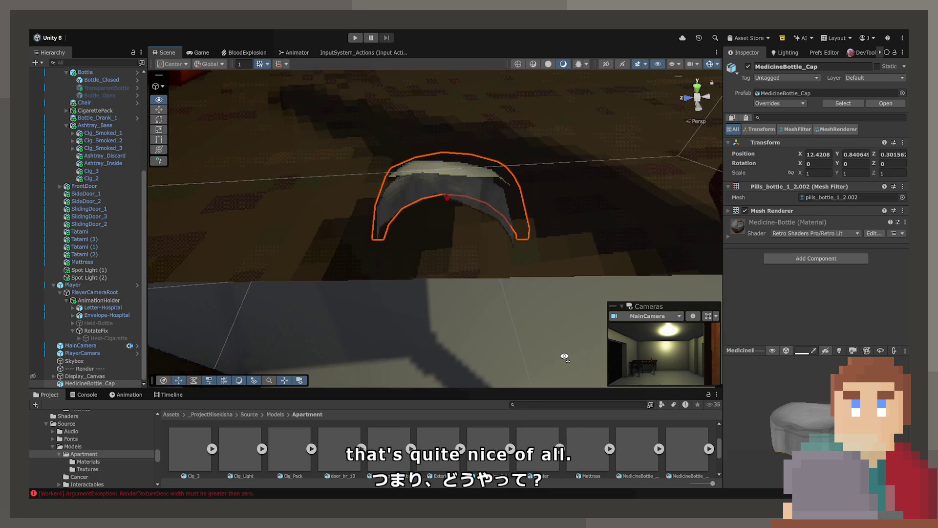
{"action": "mouse_move", "coordinate": [563, 354]}
{"action": "left_mouse_down"}
{"action": "mouse_move", "coordinate": [556, 339]}
{"action": "mouse_move", "coordinate": [548, 350]}
{"action": "mouse_move", "coordinate": [567, 341]}
{"action": "left_mouse_up"}
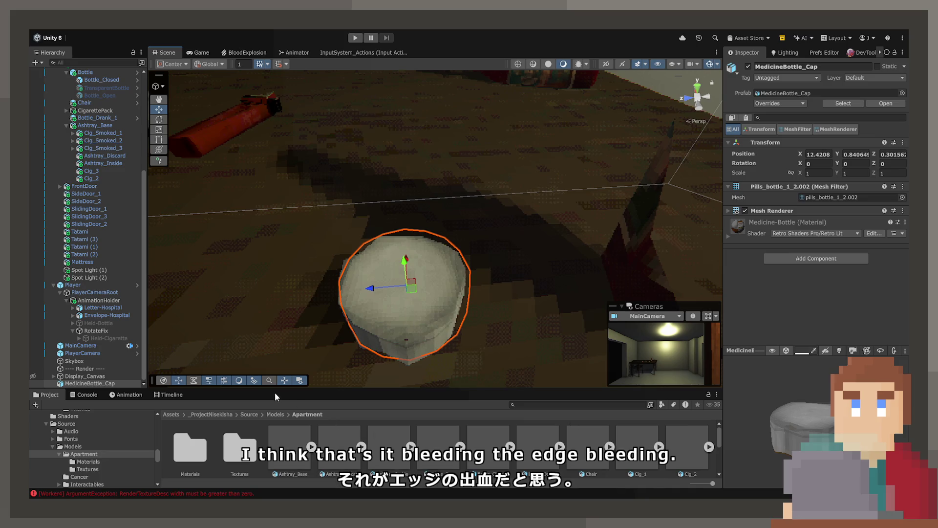
Test the Medicine-Bottle material's Color Depth Offset, Color Depth and Resolution Limit sliders.
{"action": "double_click", "coordinate": [190, 455]}
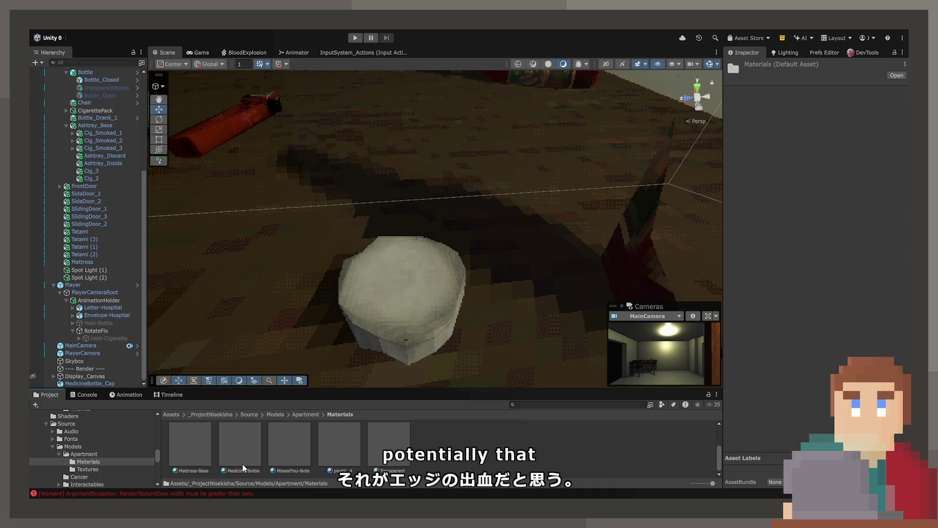
{"action": "left_click", "coordinate": [226, 454]}
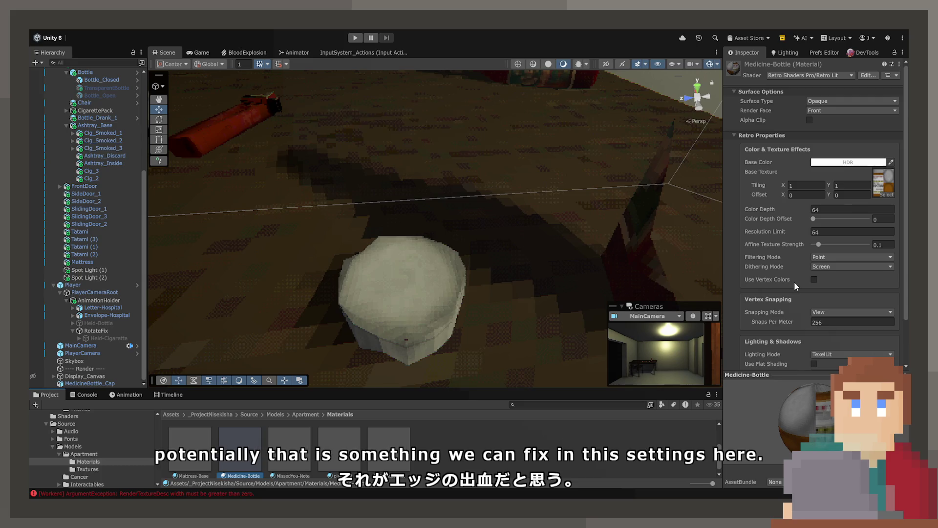
{"action": "scroll", "coordinate": [787, 289], "scroll_direction": "down", "scroll_amount": 2}
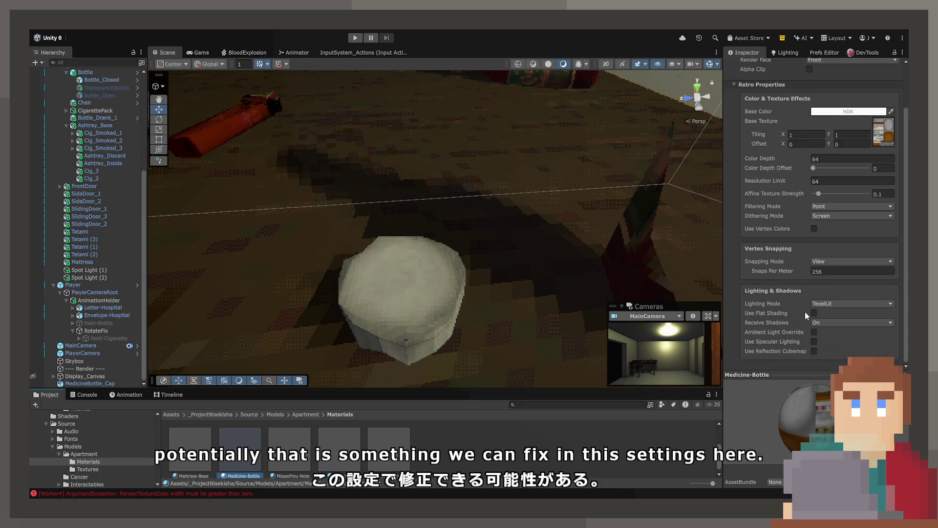
{"action": "scroll", "coordinate": [802, 311], "scroll_direction": "up", "scroll_amount": 2}
{"action": "mouse_move", "coordinate": [812, 219]}
{"action": "left_mouse_down"}
{"action": "mouse_move", "coordinate": [856, 219]}
{"action": "mouse_move", "coordinate": [829, 219]}
{"action": "mouse_move", "coordinate": [820, 245]}
{"action": "mouse_move", "coordinate": [835, 245]}
{"action": "left_mouse_up"}
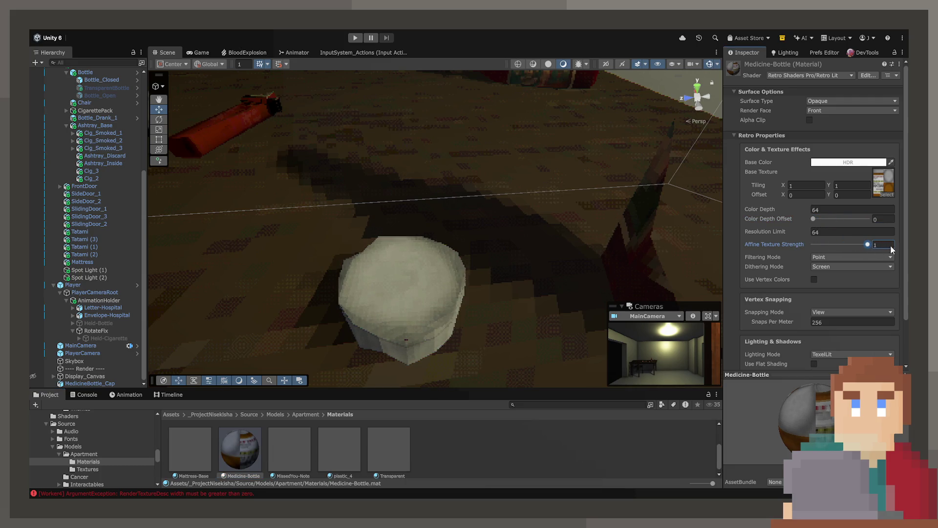
{"action": "key", "text": "ctrl+y"}
{"action": "left_click_drag", "start_coordinate": [767, 208], "coordinate": [829, 213]}
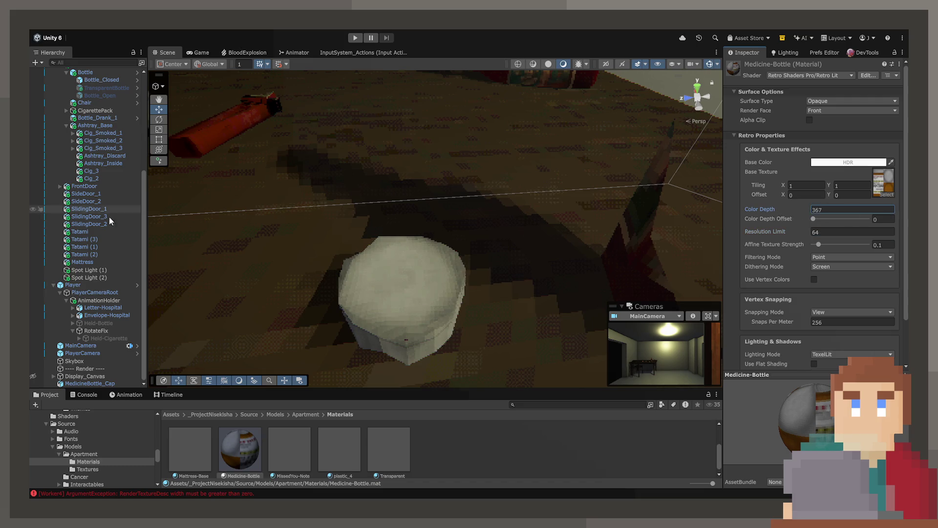
{"action": "mouse_move", "coordinate": [727, 228]}
{"action": "left_mouse_down"}
{"action": "mouse_move", "coordinate": [714, 227]}
{"action": "mouse_move", "coordinate": [758, 239]}
{"action": "left_mouse_up"}
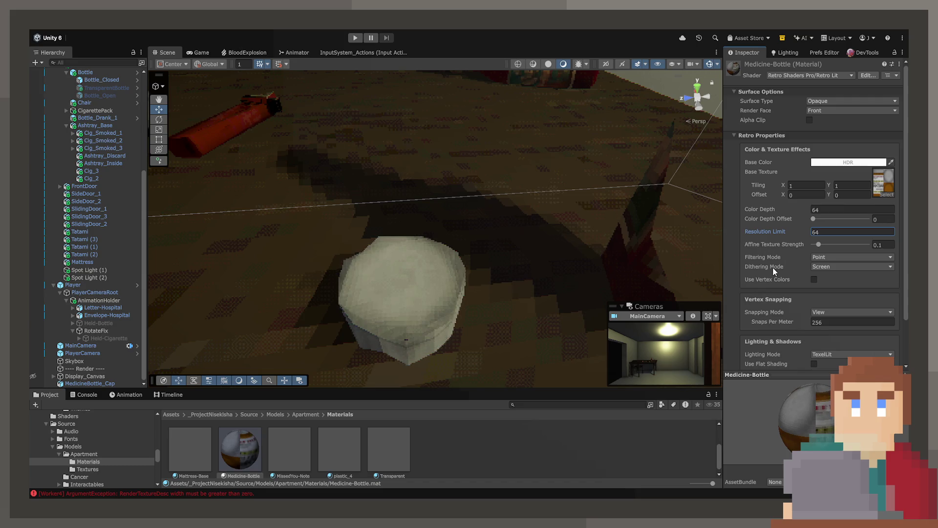
Toggle vertex colors, set texture filtering to Bilinear and raise Snaps Per Meter.
{"action": "left_click", "coordinate": [803, 283]}
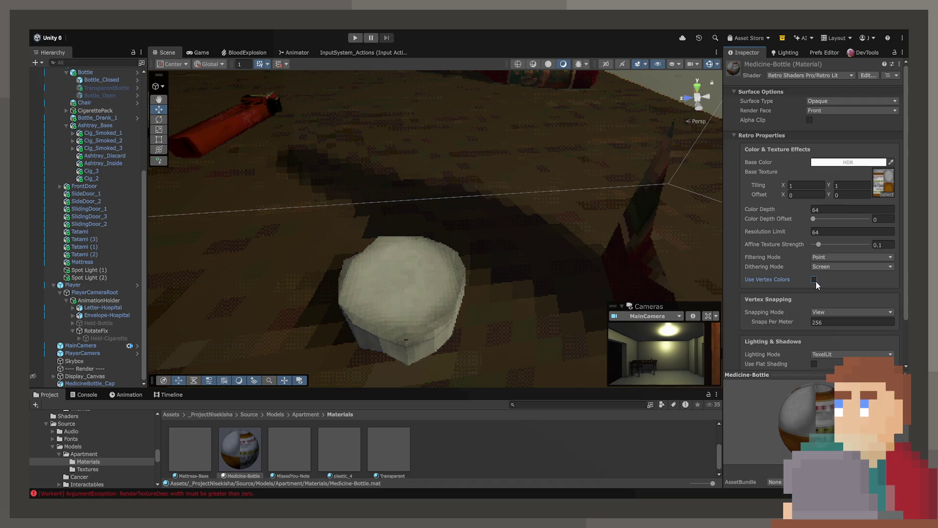
{"action": "left_click", "coordinate": [815, 280]}
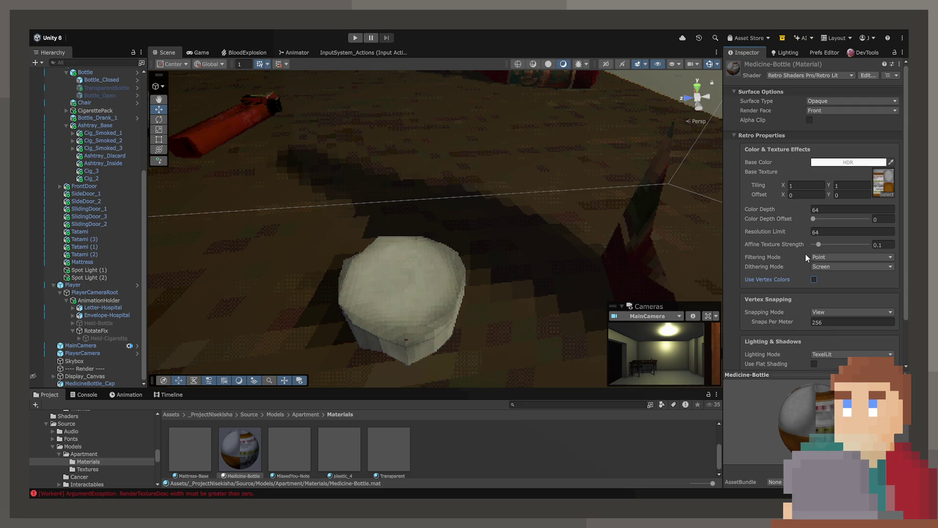
{"action": "left_click", "coordinate": [831, 257]}
{"action": "left_click", "coordinate": [831, 266]}
{"action": "scroll", "coordinate": [822, 299], "scroll_direction": "down", "scroll_amount": 2}
{"action": "left_click_drag", "start_coordinate": [780, 295], "coordinate": [845, 292]}
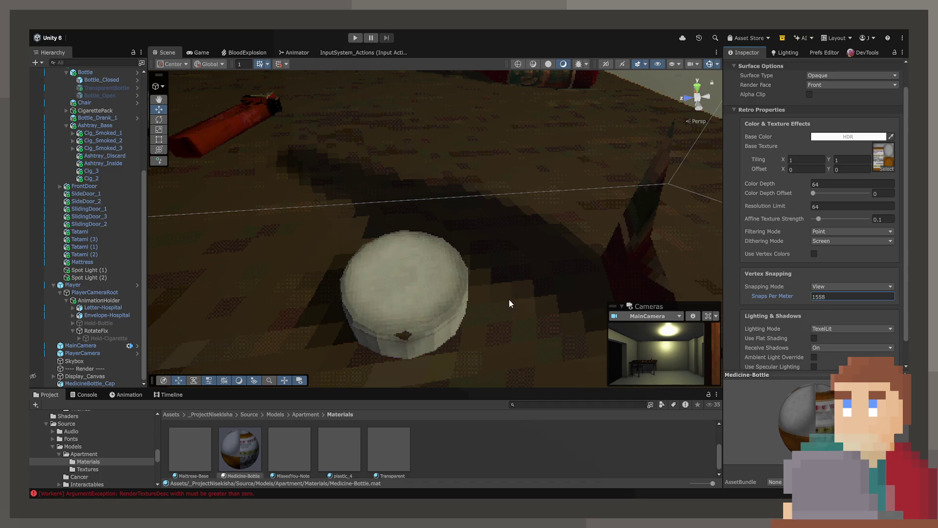
Shift the test cap on the table, recheck the material, then delete the cap.
{"action": "left_click", "coordinate": [429, 294]}
{"action": "mouse_move", "coordinate": [416, 294]}
{"action": "left_mouse_down"}
{"action": "mouse_move", "coordinate": [456, 281]}
{"action": "mouse_move", "coordinate": [411, 288]}
{"action": "left_mouse_up"}
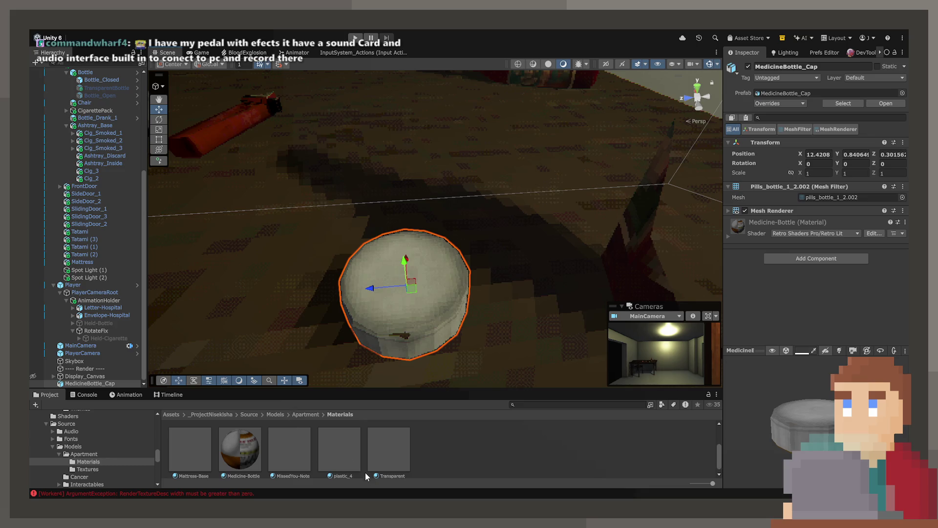
{"action": "left_click", "coordinate": [240, 449]}
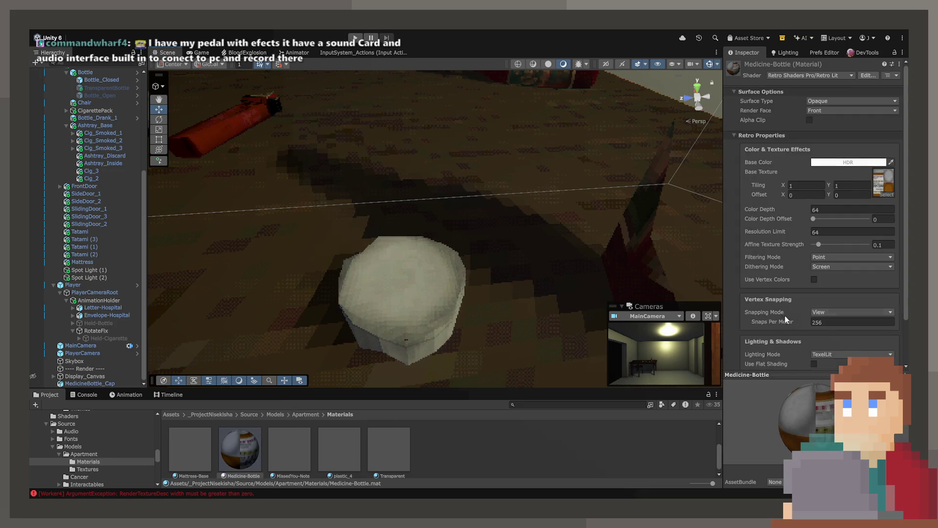
{"action": "scroll", "coordinate": [793, 315], "scroll_direction": "down", "scroll_amount": 3}
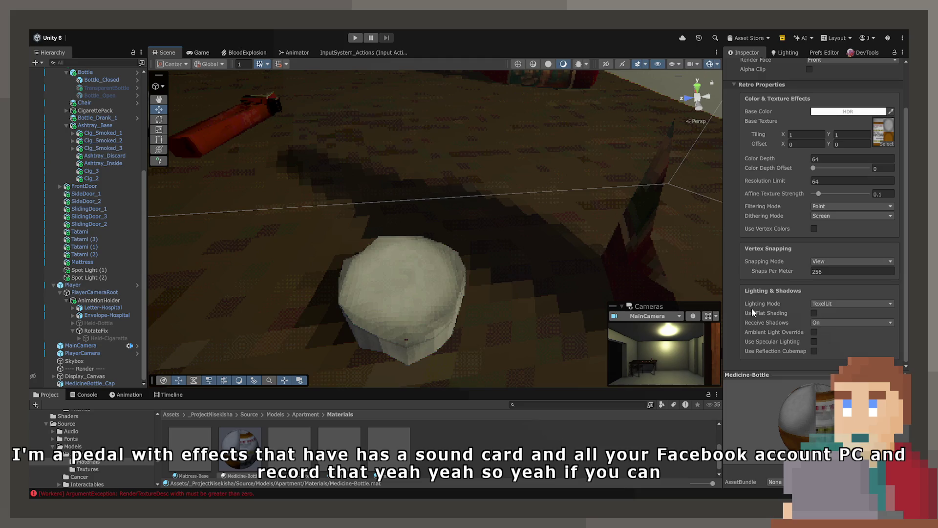
{"action": "mouse_move", "coordinate": [509, 321]}
{"action": "left_mouse_down"}
{"action": "mouse_move", "coordinate": [483, 317]}
{"action": "mouse_move", "coordinate": [432, 266]}
{"action": "left_mouse_up"}
{"action": "scroll", "coordinate": [484, 317], "scroll_direction": "down", "scroll_amount": 10}
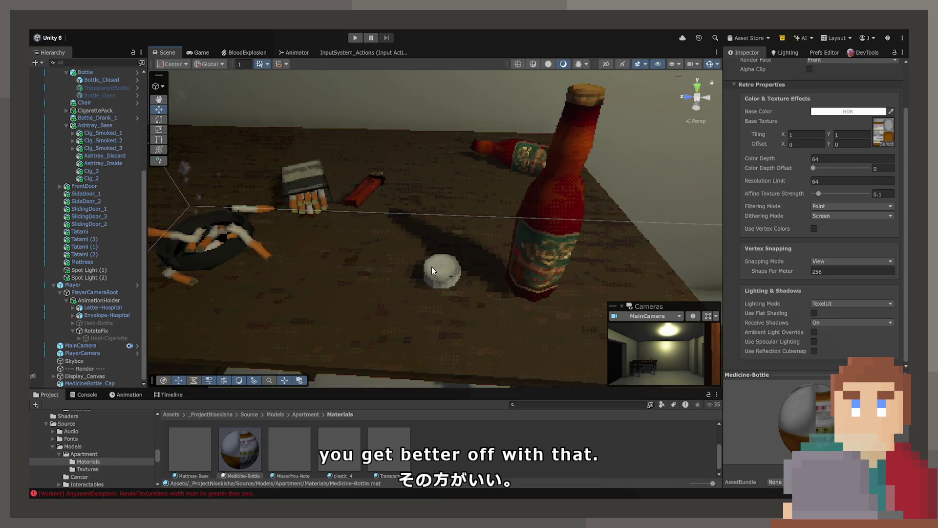
{"action": "left_click", "coordinate": [435, 267]}
{"action": "key", "text": "Delete"}
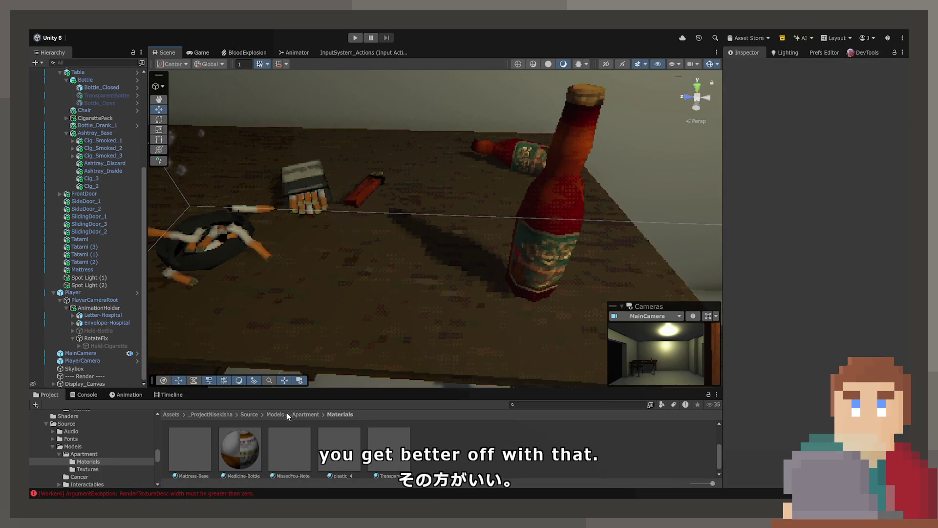
Place MedicineBottle_Closed on the table, undoing a stray MedicineBottle_Open placement.
{"action": "left_click", "coordinate": [297, 414]}
{"action": "mouse_move", "coordinate": [206, 456]}
{"action": "left_mouse_down"}
{"action": "mouse_move", "coordinate": [212, 460]}
{"action": "mouse_move", "coordinate": [192, 458]}
{"action": "mouse_move", "coordinate": [329, 337]}
{"action": "mouse_move", "coordinate": [387, 269]}
{"action": "left_mouse_up"}
{"action": "key", "text": "ctrl+z"}
{"action": "scroll", "coordinate": [513, 442], "scroll_direction": "down", "scroll_amount": 2}
{"action": "mouse_move", "coordinate": [641, 458]}
{"action": "left_mouse_down"}
{"action": "mouse_move", "coordinate": [511, 307]}
{"action": "mouse_move", "coordinate": [444, 287]}
{"action": "mouse_move", "coordinate": [692, 447]}
{"action": "mouse_move", "coordinate": [393, 268]}
{"action": "mouse_move", "coordinate": [416, 328]}
{"action": "left_mouse_up"}
{"action": "scroll", "coordinate": [635, 440], "scroll_direction": "down", "scroll_amount": 2}
{"action": "scroll", "coordinate": [633, 440], "scroll_direction": "up", "scroll_amount": 1}
Add MedicineBottle_Cap, MedicineBottle_Open and MedicineBottle_Pill onto the table.
{"action": "mouse_move", "coordinate": [621, 455]}
{"action": "left_mouse_down"}
{"action": "mouse_move", "coordinate": [454, 327]}
{"action": "mouse_move", "coordinate": [463, 303]}
{"action": "left_mouse_up"}
{"action": "scroll", "coordinate": [324, 457], "scroll_direction": "up", "scroll_amount": 1}
{"action": "mouse_move", "coordinate": [186, 464]}
{"action": "left_mouse_down"}
{"action": "mouse_move", "coordinate": [294, 303]}
{"action": "mouse_move", "coordinate": [344, 313]}
{"action": "left_mouse_up"}
{"action": "scroll", "coordinate": [240, 458], "scroll_direction": "down", "scroll_amount": 2}
{"action": "mouse_move", "coordinate": [240, 450]}
{"action": "left_mouse_down"}
{"action": "mouse_move", "coordinate": [503, 346]}
{"action": "mouse_move", "coordinate": [502, 299]}
{"action": "mouse_move", "coordinate": [571, 329]}
{"action": "mouse_move", "coordinate": [540, 335]}
{"action": "left_mouse_up"}
{"action": "scroll", "coordinate": [540, 335], "scroll_direction": "down", "scroll_amount": 10}
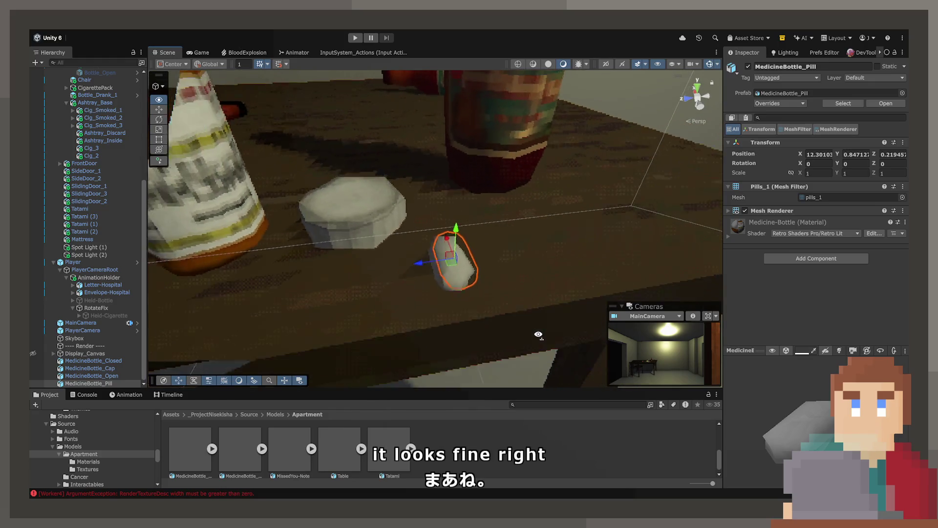
Frame the view on the pill and select MedicineBottle_Closed.
{"action": "key", "text": "f"}
{"action": "mouse_move", "coordinate": [464, 345]}
{"action": "left_mouse_down"}
{"action": "mouse_move", "coordinate": [441, 320]}
{"action": "mouse_move", "coordinate": [444, 296]}
{"action": "mouse_move", "coordinate": [411, 264]}
{"action": "left_mouse_up"}
{"action": "left_click", "coordinate": [403, 257]}
{"action": "left_click", "coordinate": [117, 360]}
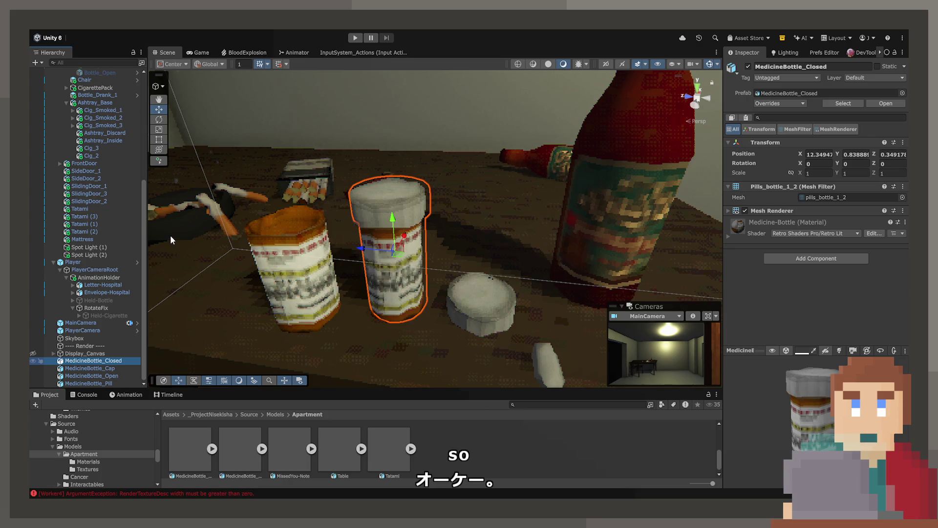
Create an empty MedicineBottle parent and nest the closed and open bottles under it.
{"action": "key", "text": "alt+shift+n"}
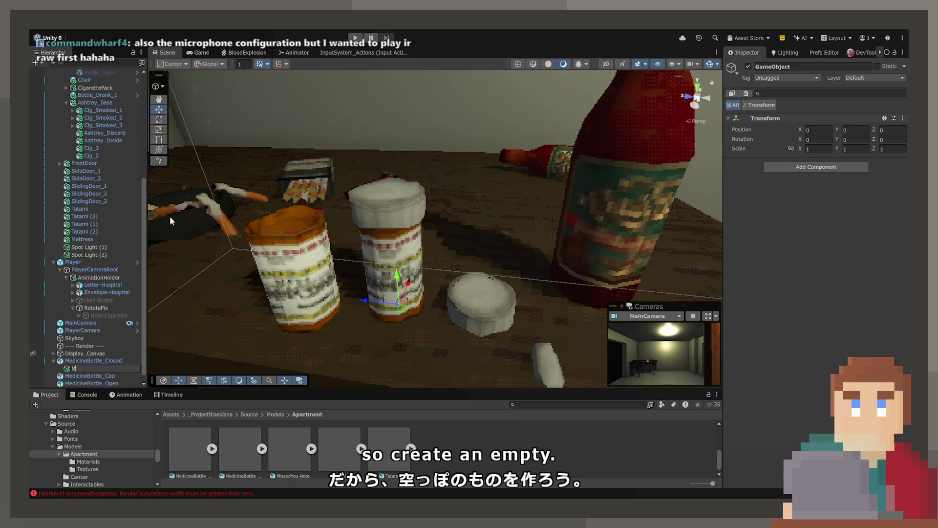
{"action": "type", "text": "MedicineBottle"}
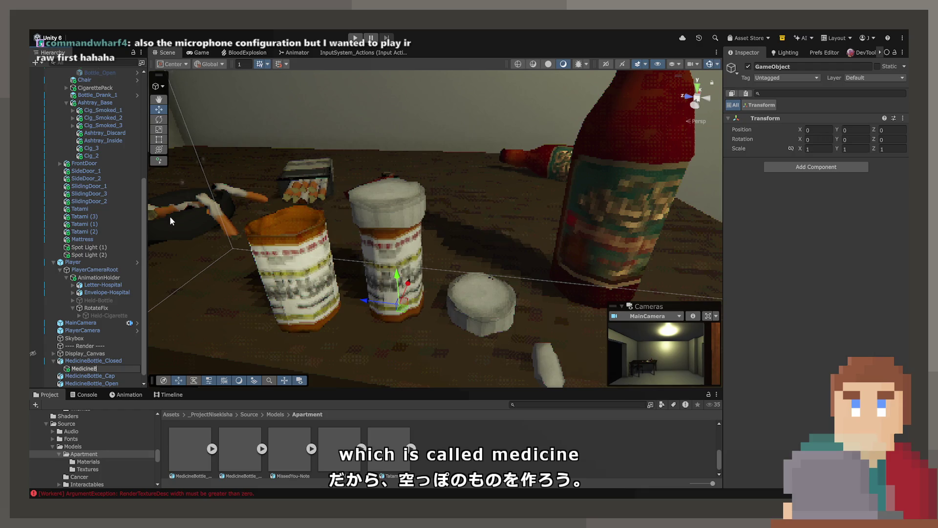
{"action": "key", "text": "Return"}
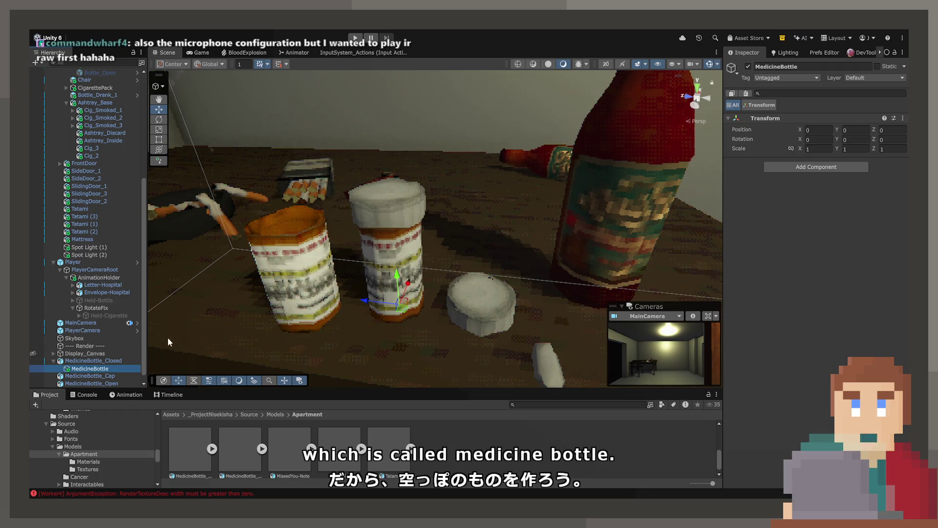
{"action": "left_click_drag", "start_coordinate": [83, 368], "coordinate": [76, 362]}
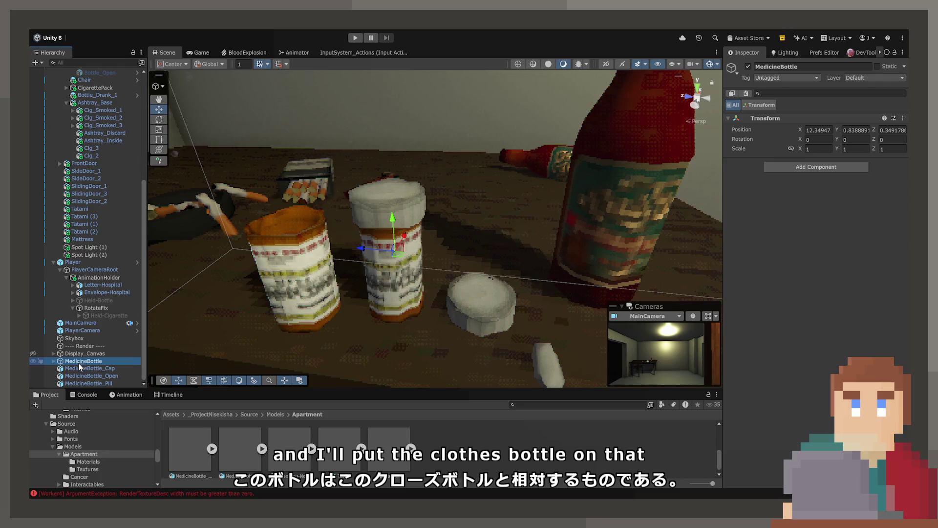
{"action": "left_click", "coordinate": [82, 376]}
{"action": "left_click_drag", "start_coordinate": [83, 366], "coordinate": [61, 383]}
{"action": "left_click", "coordinate": [87, 380]}
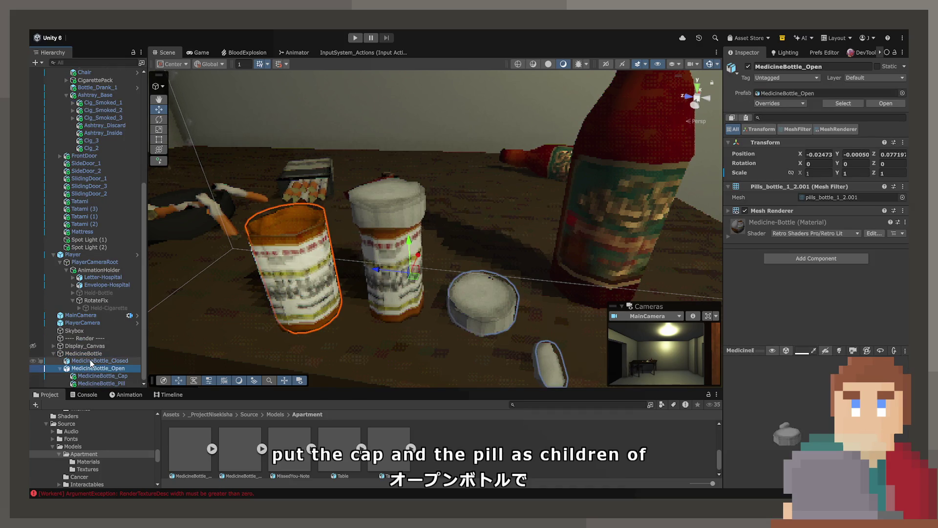
{"action": "left_click", "coordinate": [90, 369]}
Set MedicineBottle_Open's position to 0, 0, 0.
{"action": "left_click", "coordinate": [814, 155]}
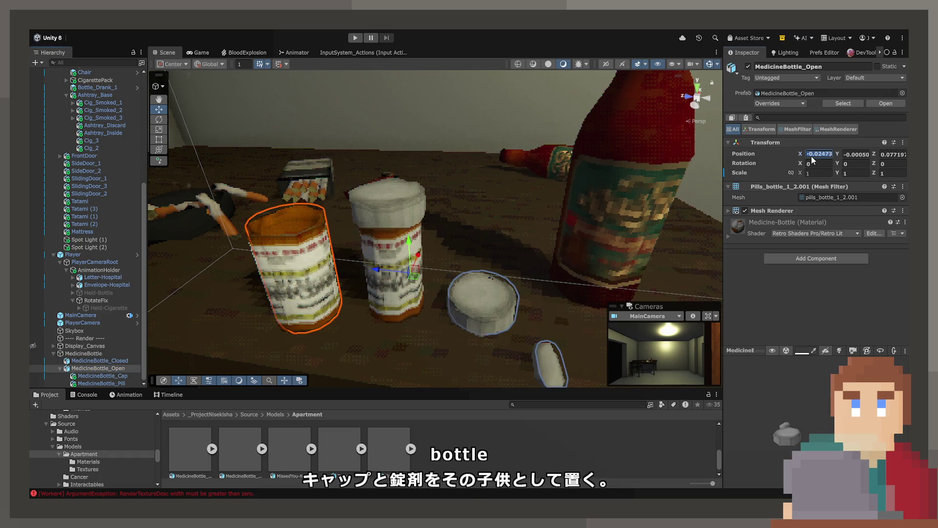
{"action": "type", "text": "0"}
{"action": "key", "text": "Tab"}
{"action": "type", "text": "0"}
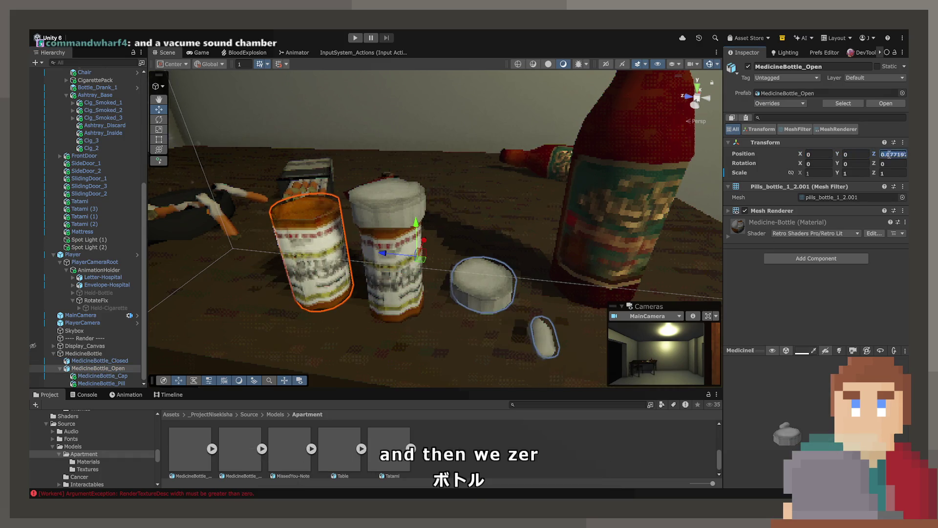
{"action": "key", "text": "Tab"}
{"action": "type", "text": "0"}
Zero the positions of MedicineBottle_Cap and MedicineBottle_Pill.
{"action": "left_click", "coordinate": [102, 376]}
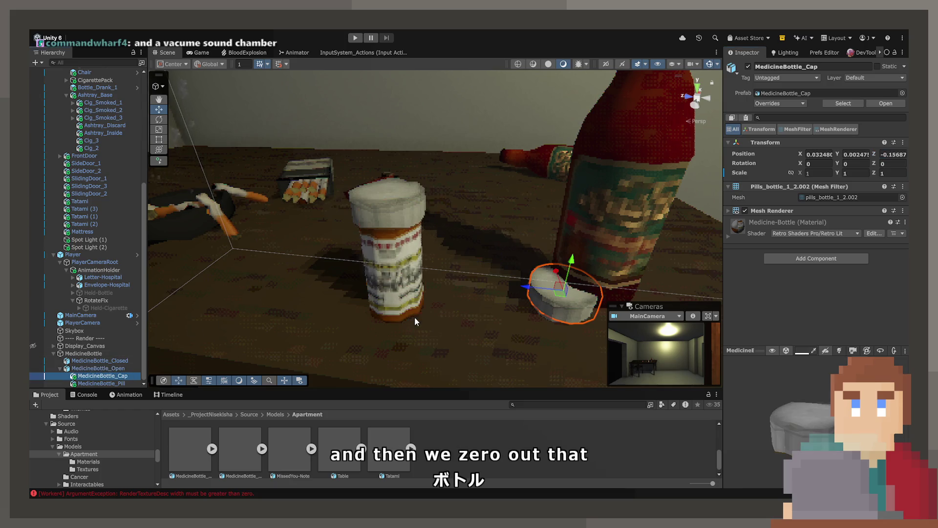
{"action": "left_click", "coordinate": [819, 154]}
{"action": "type", "text": "0"}
{"action": "key", "text": "Tab"}
{"action": "type", "text": "0"}
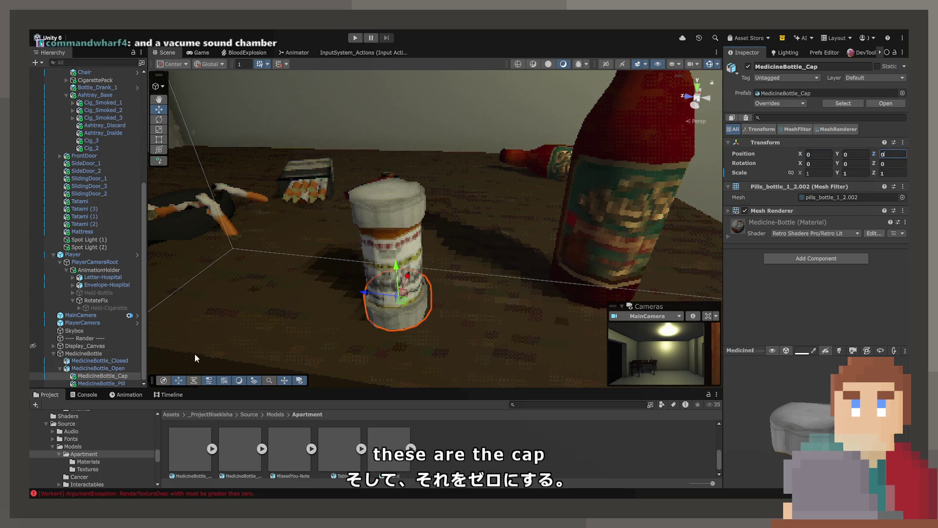
{"action": "left_click", "coordinate": [108, 383]}
{"action": "left_click", "coordinate": [818, 154]}
{"action": "type", "text": "0"}
{"action": "key", "text": "Tab"}
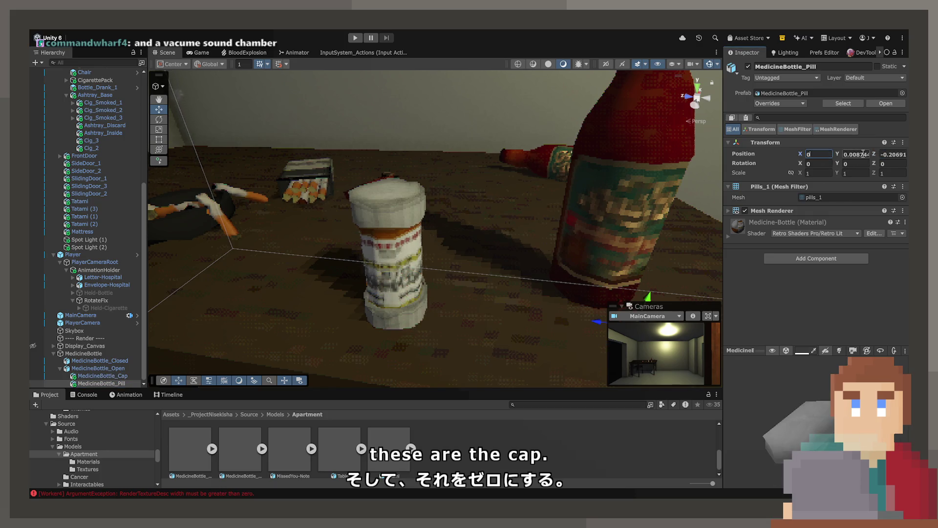
{"action": "type", "text": "0"}
{"action": "key", "text": "Tab"}
{"action": "type", "text": "0"}
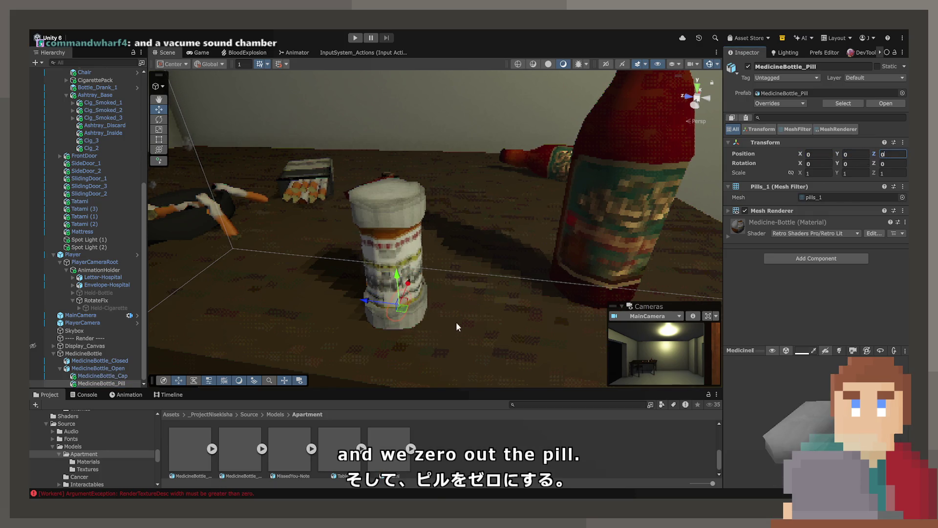
{"action": "left_click", "coordinate": [412, 324]}
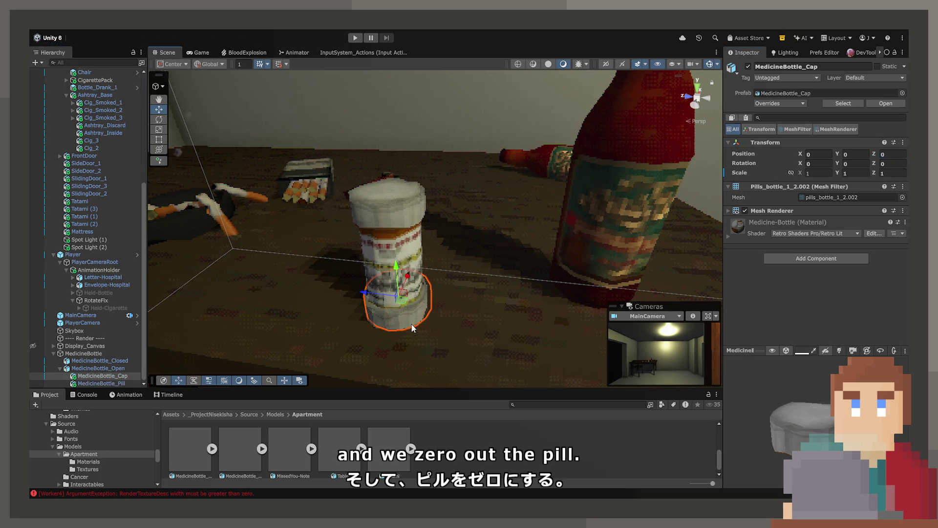
Lift the cap onto the open bottle's top, then select the pill for rotating.
{"action": "left_click_drag", "start_coordinate": [398, 265], "coordinate": [385, 139]}
{"action": "scroll", "coordinate": [385, 139], "scroll_direction": "up", "scroll_amount": 6}
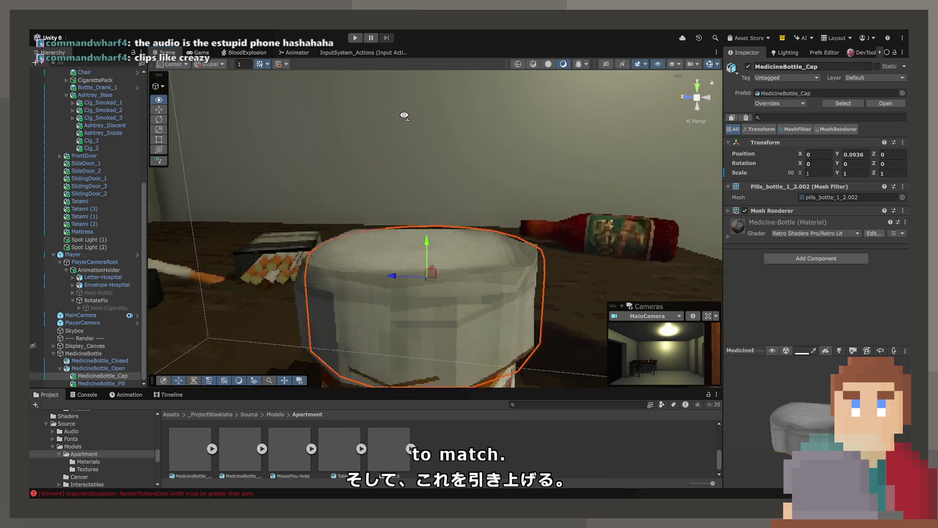
{"action": "mouse_move", "coordinate": [422, 219]}
{"action": "left_mouse_down"}
{"action": "mouse_move", "coordinate": [423, 207]}
{"action": "mouse_move", "coordinate": [422, 216]}
{"action": "left_mouse_up"}
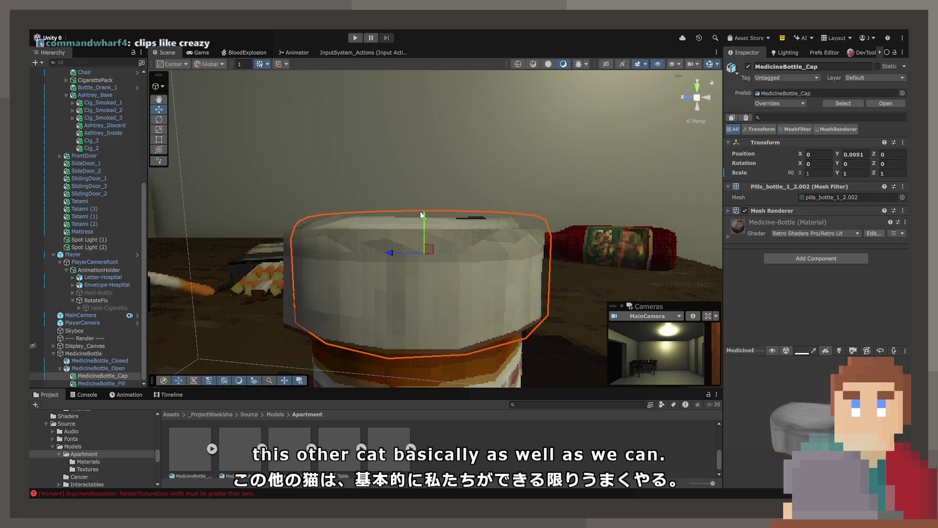
{"action": "left_click", "coordinate": [401, 277]}
{"action": "left_click_drag", "start_coordinate": [401, 277], "coordinate": [394, 366]}
{"action": "left_click", "coordinate": [450, 336]}
{"action": "mouse_move", "coordinate": [449, 336]}
{"action": "left_mouse_down"}
{"action": "mouse_move", "coordinate": [417, 356]}
{"action": "mouse_move", "coordinate": [444, 272]}
{"action": "mouse_move", "coordinate": [414, 268]}
{"action": "mouse_move", "coordinate": [533, 295]}
{"action": "mouse_move", "coordinate": [394, 261]}
{"action": "mouse_move", "coordinate": [388, 290]}
{"action": "left_mouse_up"}
{"action": "key", "text": "e"}
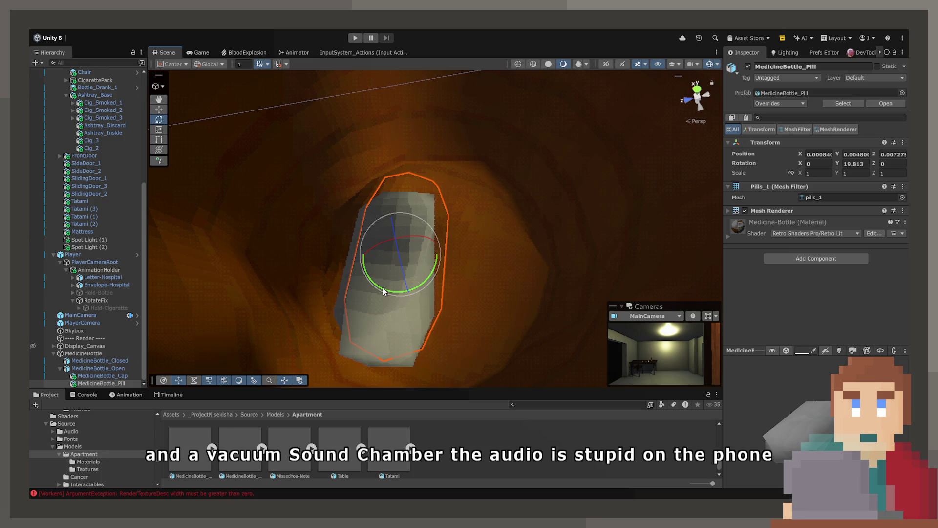
Duplicate the pill, turning the copy and shifting it up and right in the bottle.
{"action": "left_click", "coordinate": [109, 382]}
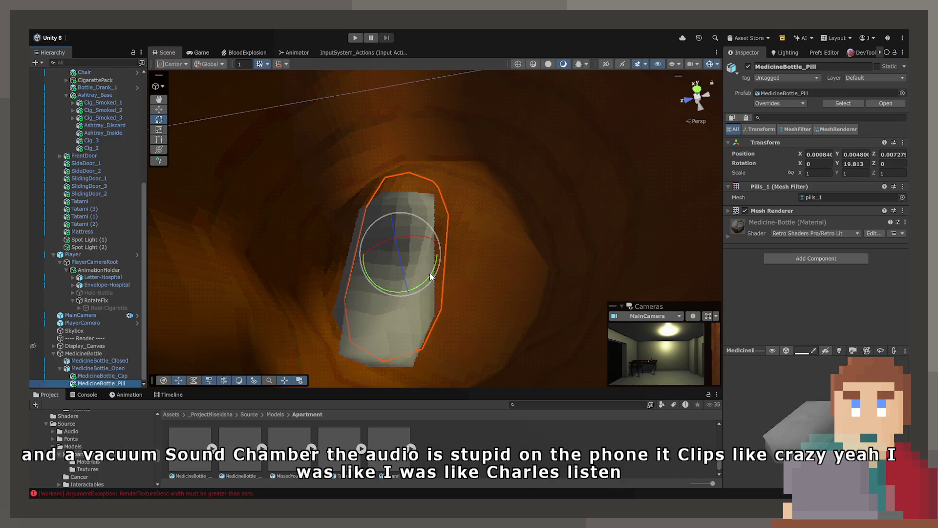
{"action": "key", "text": "ctrl+d"}
{"action": "mouse_move", "coordinate": [388, 291]}
{"action": "left_mouse_down"}
{"action": "mouse_move", "coordinate": [403, 292]}
{"action": "mouse_move", "coordinate": [379, 301]}
{"action": "mouse_move", "coordinate": [387, 306]}
{"action": "left_mouse_up"}
{"action": "key", "text": "w"}
{"action": "mouse_move", "coordinate": [407, 261]}
{"action": "left_mouse_down"}
{"action": "mouse_move", "coordinate": [497, 236]}
{"action": "mouse_move", "coordinate": [501, 216]}
{"action": "left_mouse_up"}
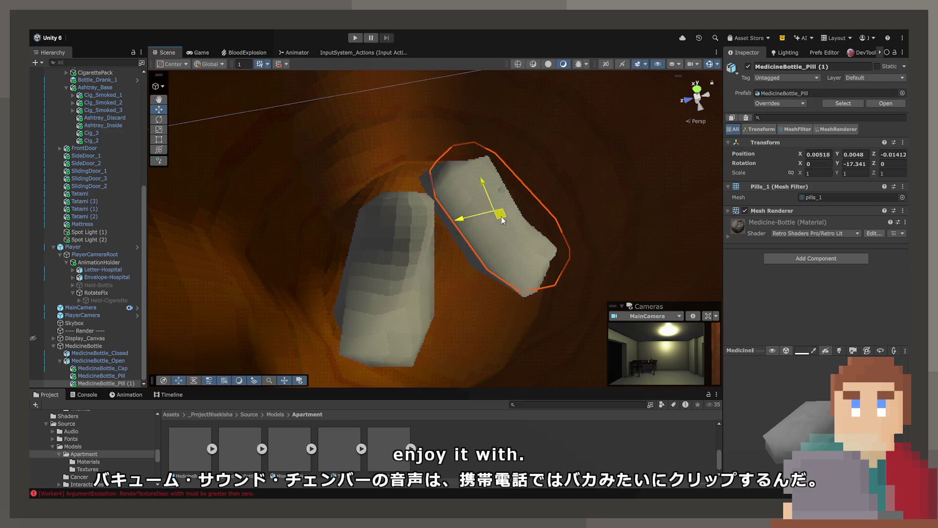
{"action": "left_click", "coordinate": [101, 376]}
{"action": "left_click", "coordinate": [485, 242]}
Duplicate the pill again and move and rotate the third pill into place.
{"action": "key", "text": "ctrl+d"}
{"action": "mouse_move", "coordinate": [492, 222]}
{"action": "left_mouse_down"}
{"action": "mouse_move", "coordinate": [447, 305]}
{"action": "mouse_move", "coordinate": [398, 307]}
{"action": "mouse_move", "coordinate": [405, 314]}
{"action": "left_mouse_up"}
{"action": "key", "text": "e"}
{"action": "left_click", "coordinate": [161, 110]}
{"action": "mouse_move", "coordinate": [464, 281]}
{"action": "left_mouse_down"}
{"action": "mouse_move", "coordinate": [457, 303]}
{"action": "mouse_move", "coordinate": [463, 257]}
{"action": "mouse_move", "coordinate": [766, 127]}
{"action": "mouse_move", "coordinate": [602, 145]}
{"action": "left_mouse_up"}
{"action": "mouse_move", "coordinate": [500, 107]}
{"action": "left_mouse_down"}
{"action": "mouse_move", "coordinate": [499, 121]}
{"action": "mouse_move", "coordinate": [373, 199]}
{"action": "mouse_move", "coordinate": [304, 179]}
{"action": "mouse_move", "coordinate": [258, 178]}
{"action": "mouse_move", "coordinate": [238, 288]}
{"action": "left_mouse_up"}
Review the bottles from new angles and select the parent MedicineBottle object.
{"action": "left_click", "coordinate": [93, 353]}
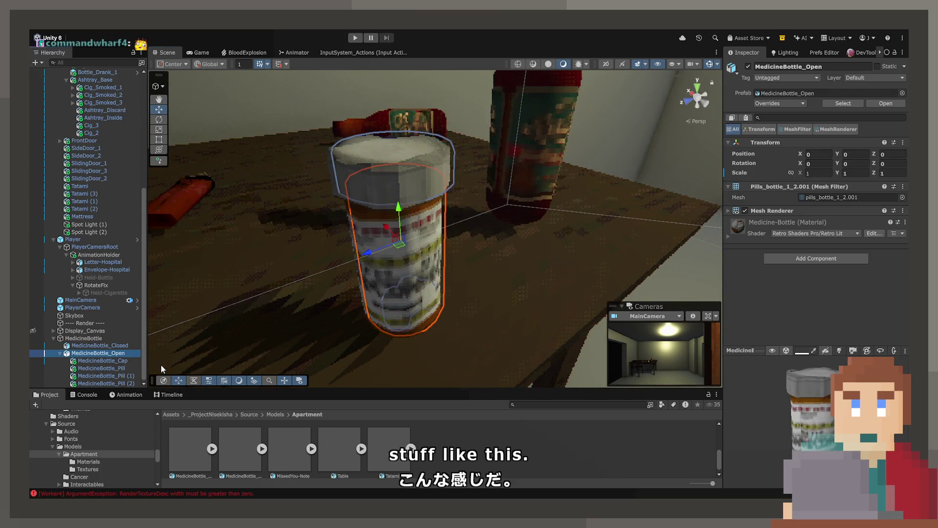
{"action": "left_click", "coordinate": [99, 345]}
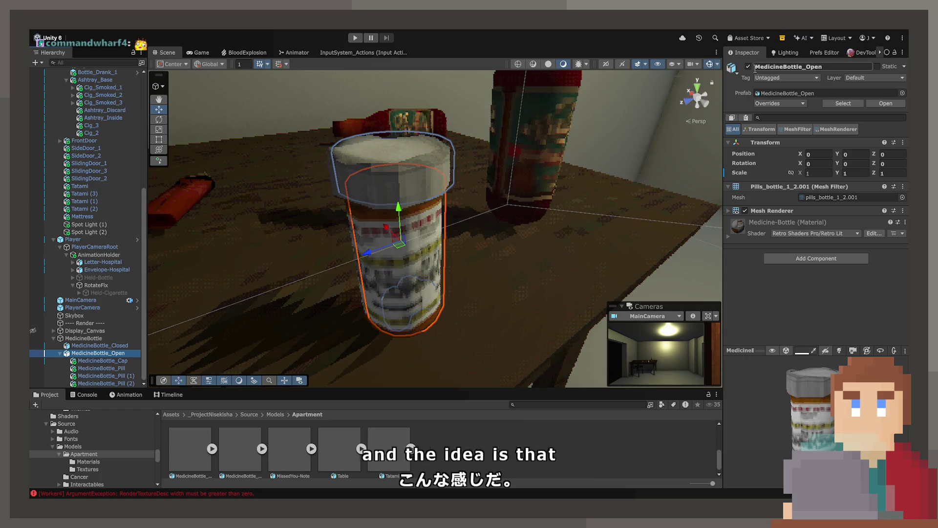
{"action": "mouse_move", "coordinate": [397, 243]}
{"action": "left_mouse_down"}
{"action": "mouse_move", "coordinate": [423, 238]}
{"action": "mouse_move", "coordinate": [386, 247]}
{"action": "mouse_move", "coordinate": [285, 238]}
{"action": "mouse_move", "coordinate": [335, 265]}
{"action": "left_mouse_up"}
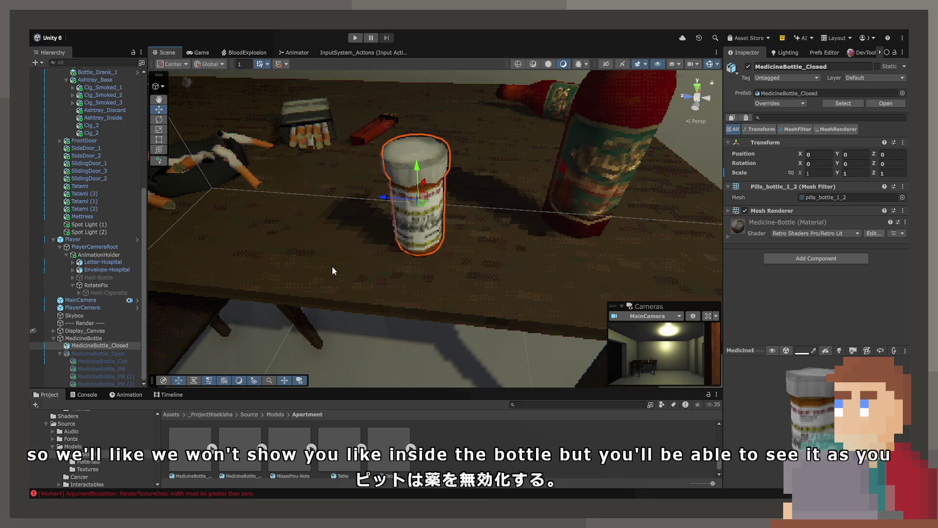
{"action": "mouse_move", "coordinate": [333, 268]}
{"action": "left_mouse_down"}
{"action": "mouse_move", "coordinate": [530, 210]}
{"action": "mouse_move", "coordinate": [416, 199]}
{"action": "mouse_move", "coordinate": [379, 250]}
{"action": "mouse_move", "coordinate": [288, 264]}
{"action": "left_mouse_up"}
{"action": "left_click", "coordinate": [113, 333]}
{"action": "left_click", "coordinate": [111, 339]}
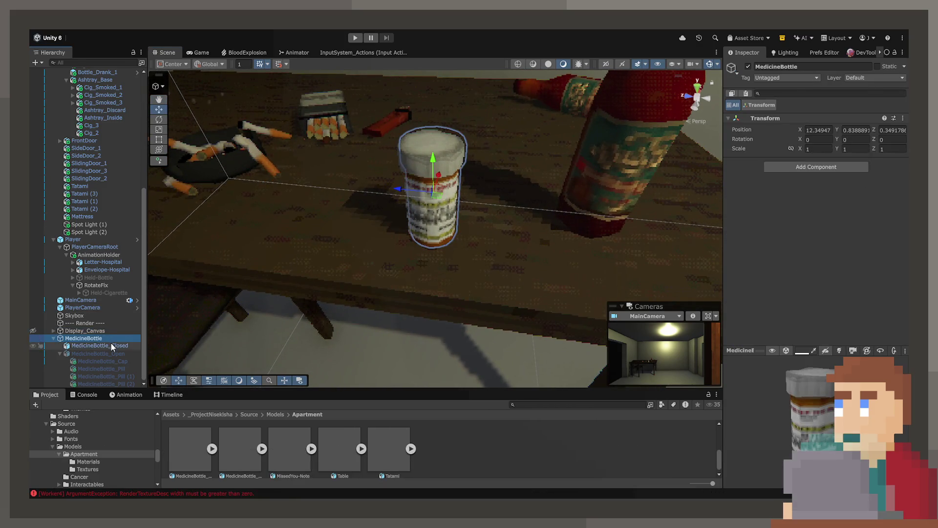
Paste the closed bottle's Box Collider onto MedicineBottle and remove it from the child.
{"action": "left_click", "coordinate": [111, 345]}
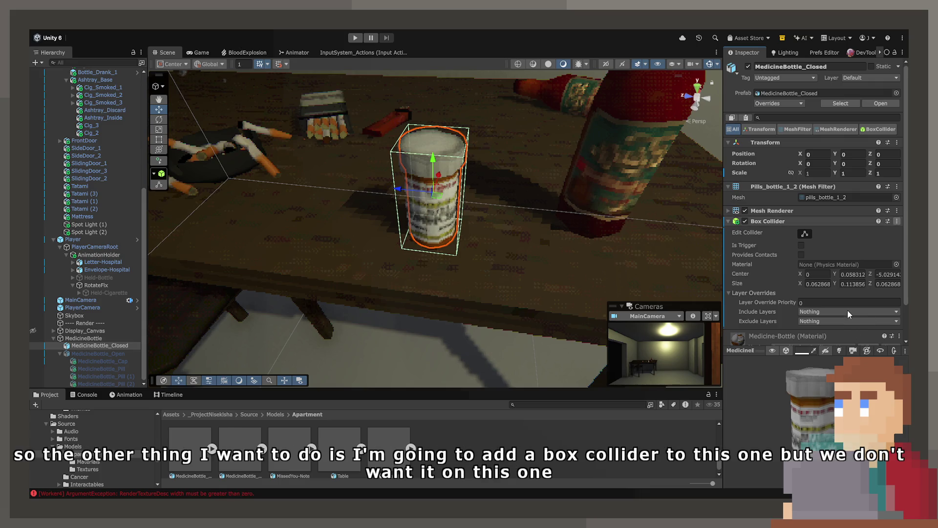
{"action": "left_click", "coordinate": [120, 339]}
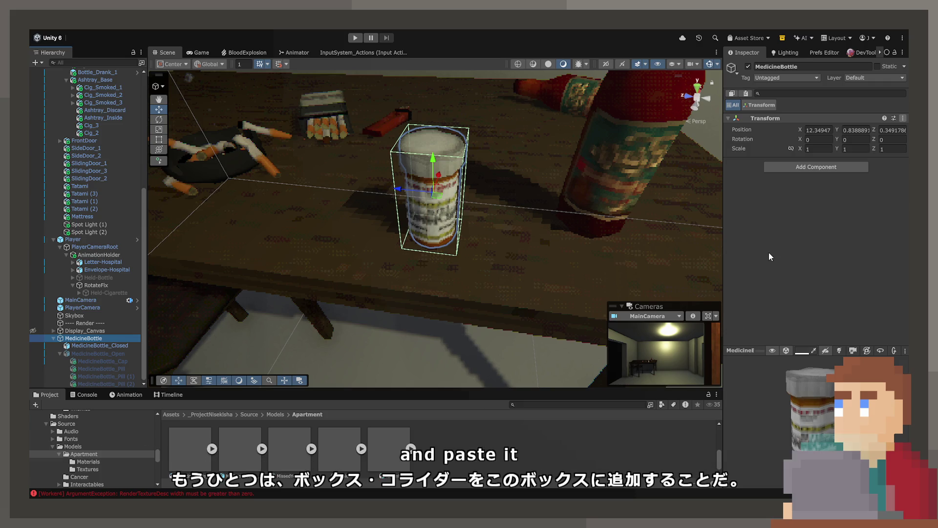
{"action": "key", "text": "ctrl+v"}
{"action": "left_click", "coordinate": [103, 346]}
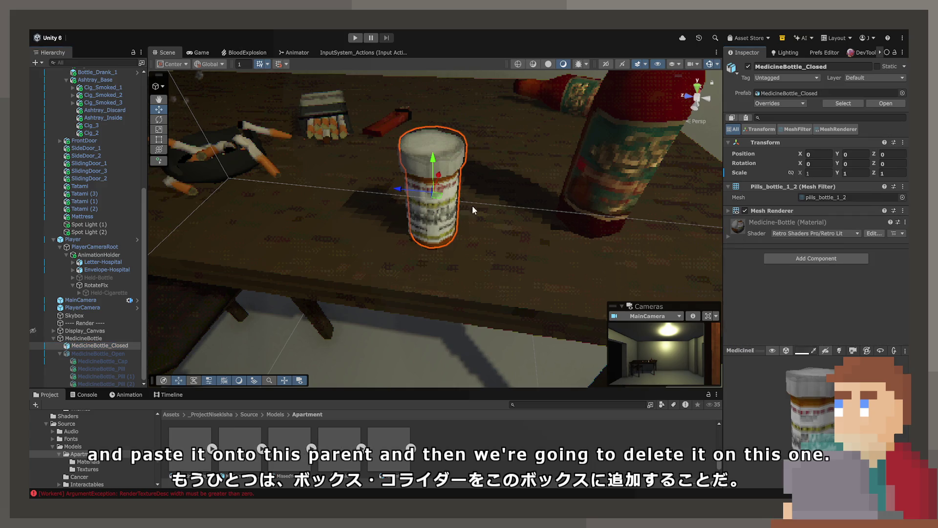
{"action": "left_click", "coordinate": [113, 338]}
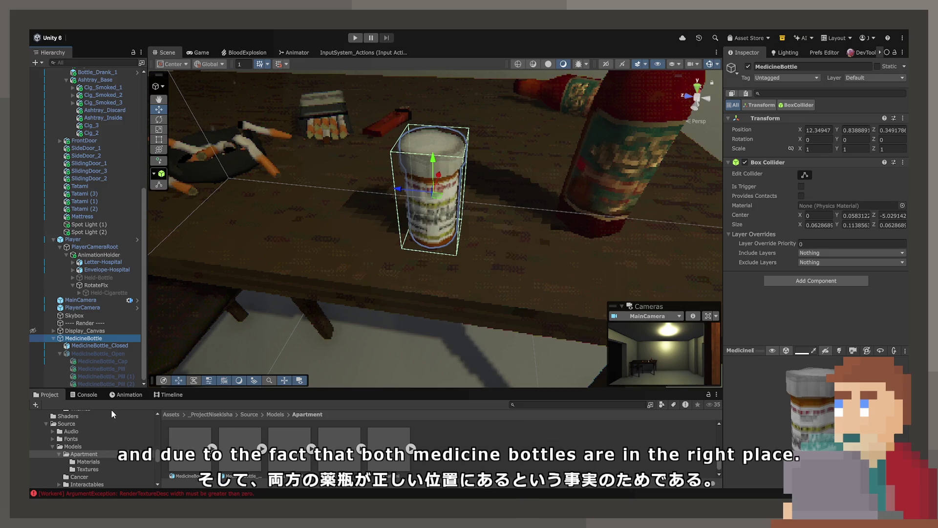
{"action": "mouse_move", "coordinate": [459, 196]}
{"action": "left_mouse_down"}
{"action": "mouse_move", "coordinate": [457, 177]}
{"action": "mouse_move", "coordinate": [721, 191]}
{"action": "left_mouse_up"}
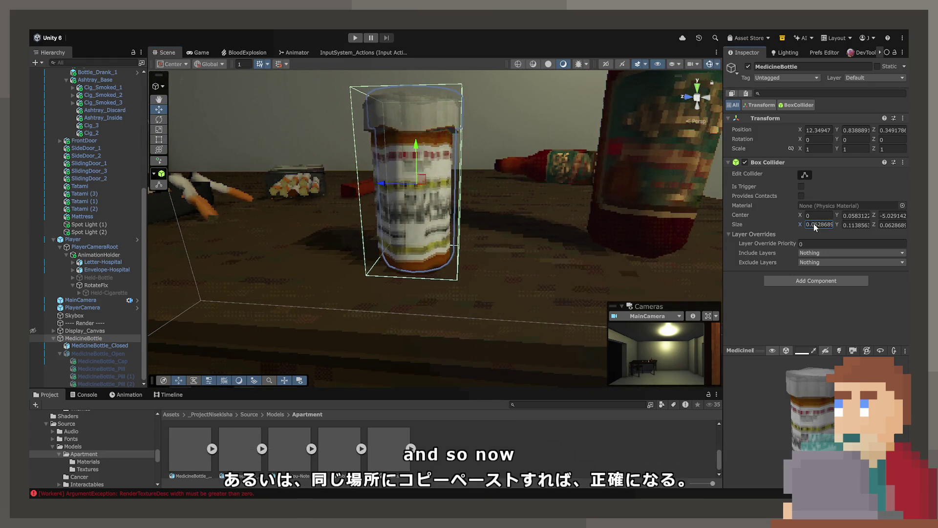
Set the MedicineBottle Box Collider size to 0.1 × 0.15 × 0.1.
{"action": "key", "text": "BackSpace"}
{"action": "type", "text": "1"}
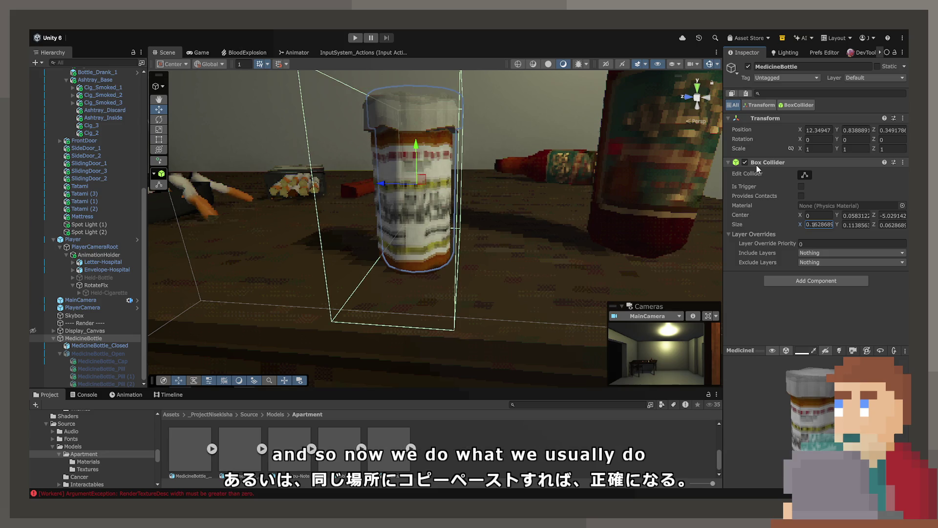
{"action": "key", "text": "Delete"}
{"action": "key", "text": "Delete"}
{"action": "type", "text": "23"}
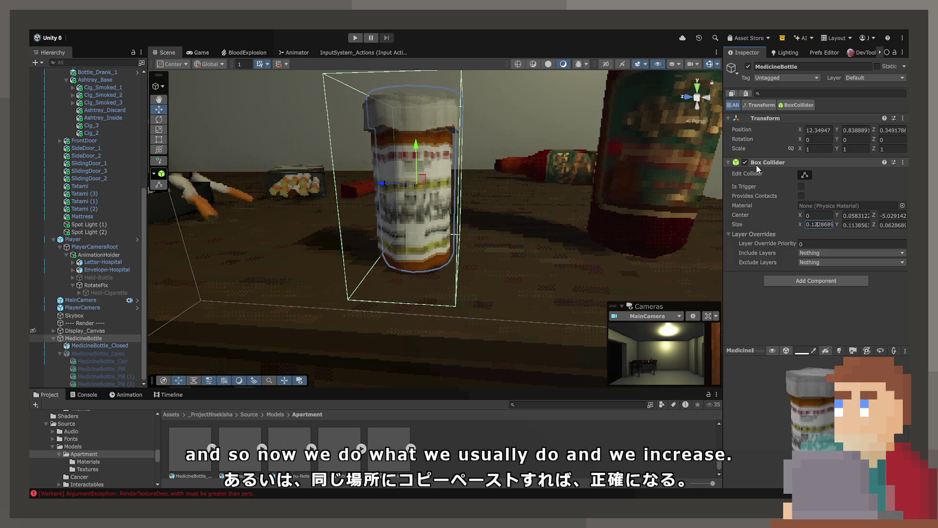
{"action": "key", "text": "BackSpace"}
{"action": "key", "text": "BackSpace"}
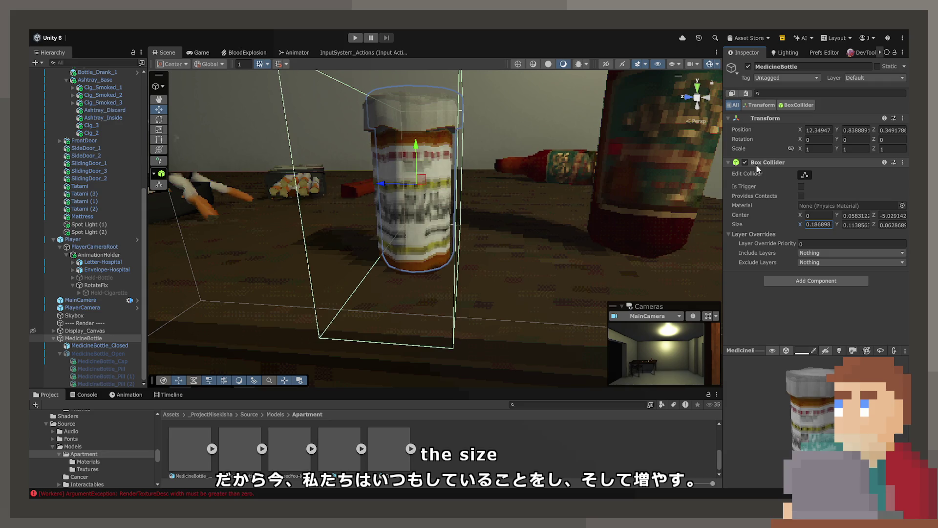
{"action": "key", "text": "Down"}
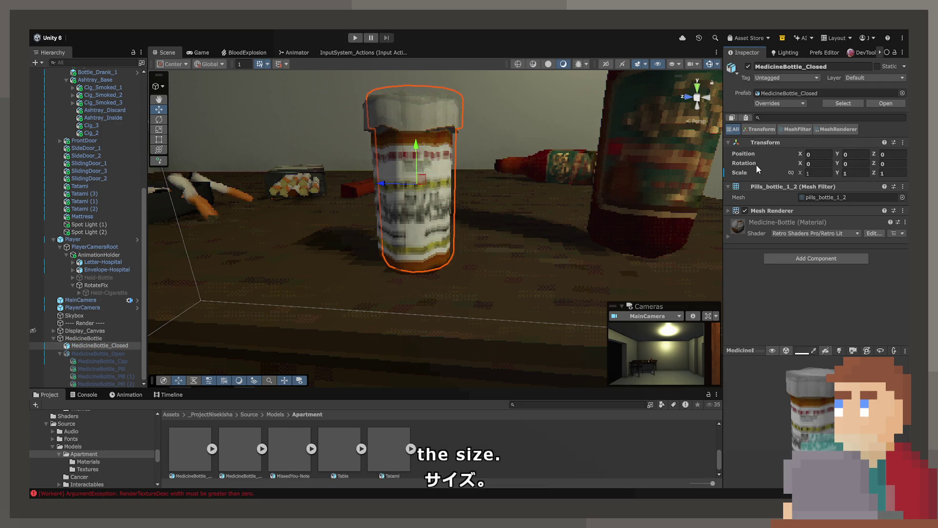
{"action": "key", "text": "Up"}
{"action": "left_click", "coordinate": [817, 225]}
{"action": "type", "text": "0.1028689"}
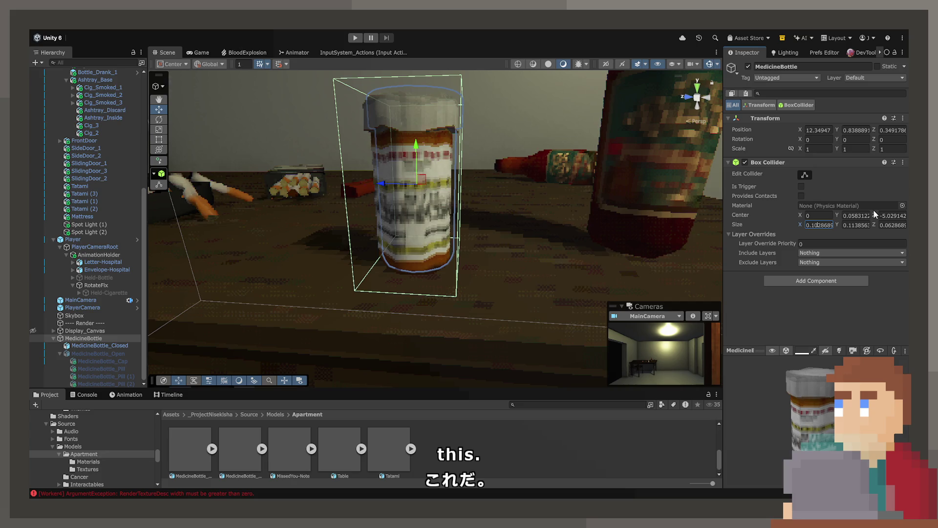
{"action": "key", "text": "Tab"}
{"action": "type", "text": "0.2"}
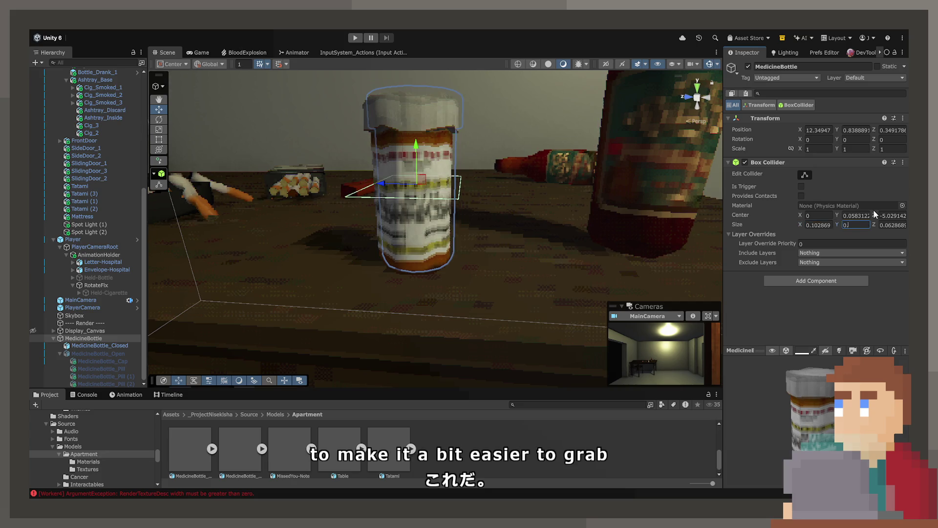
{"action": "key", "text": "BackSpace"}
{"action": "type", "text": "15"}
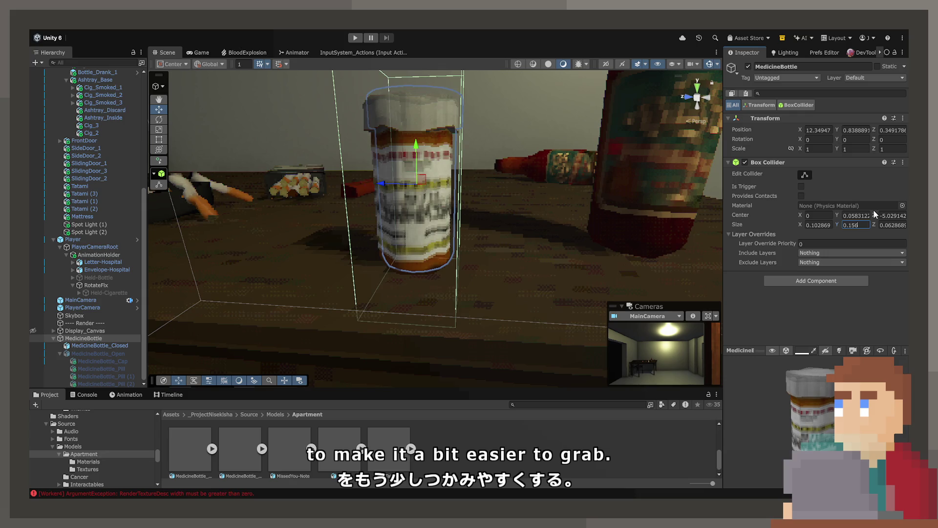
{"action": "key", "text": "Tab"}
{"action": "type", "text": "0.1"}
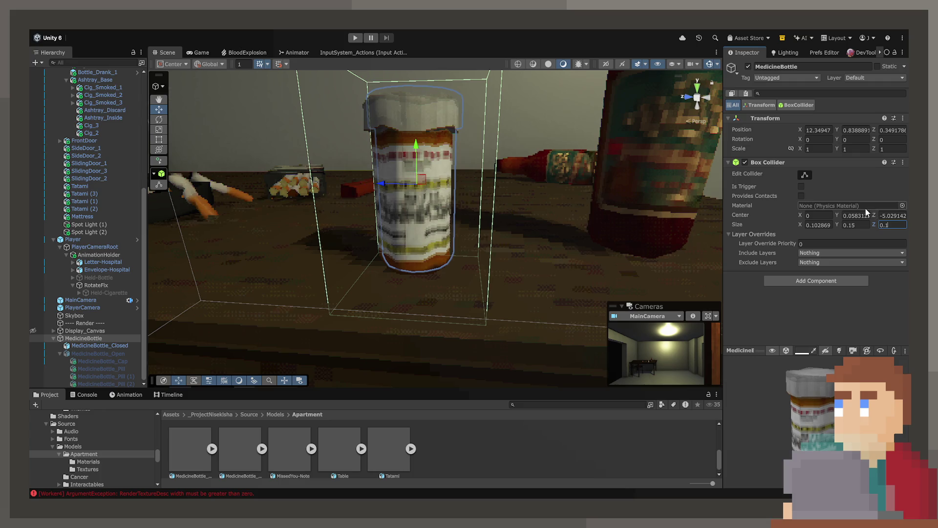
{"action": "type", "text": "0.1"}
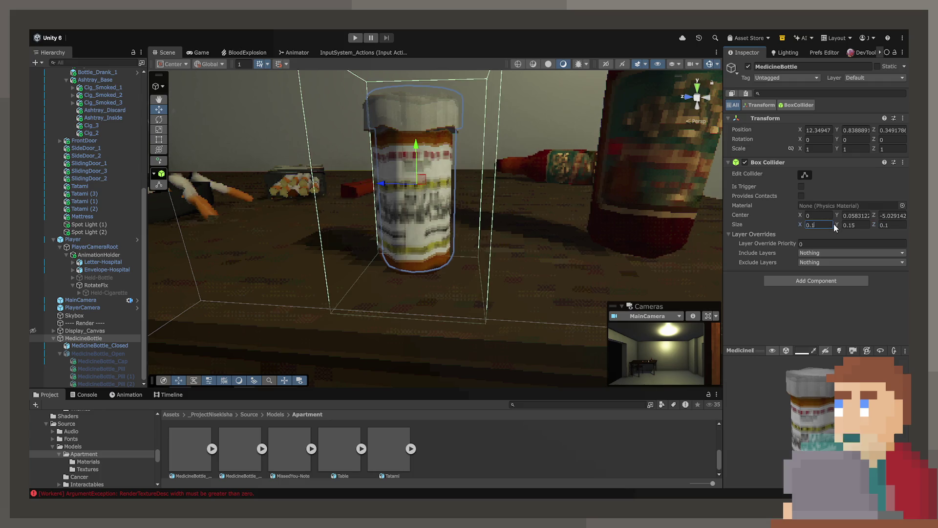
Tick Is Trigger on the collider, then compare the beer bottle and closed medicine bottle.
{"action": "mouse_move", "coordinate": [658, 100]}
{"action": "left_mouse_down"}
{"action": "mouse_move", "coordinate": [471, 180]}
{"action": "mouse_move", "coordinate": [548, 183]}
{"action": "left_mouse_up"}
{"action": "left_click", "coordinate": [801, 186]}
{"action": "mouse_move", "coordinate": [642, 200]}
{"action": "left_mouse_down"}
{"action": "mouse_move", "coordinate": [574, 181]}
{"action": "mouse_move", "coordinate": [593, 195]}
{"action": "mouse_move", "coordinate": [595, 153]}
{"action": "mouse_move", "coordinate": [548, 123]}
{"action": "mouse_move", "coordinate": [463, 184]}
{"action": "mouse_move", "coordinate": [449, 235]}
{"action": "left_mouse_up"}
{"action": "left_click", "coordinate": [592, 195]}
{"action": "left_click", "coordinate": [440, 233]}
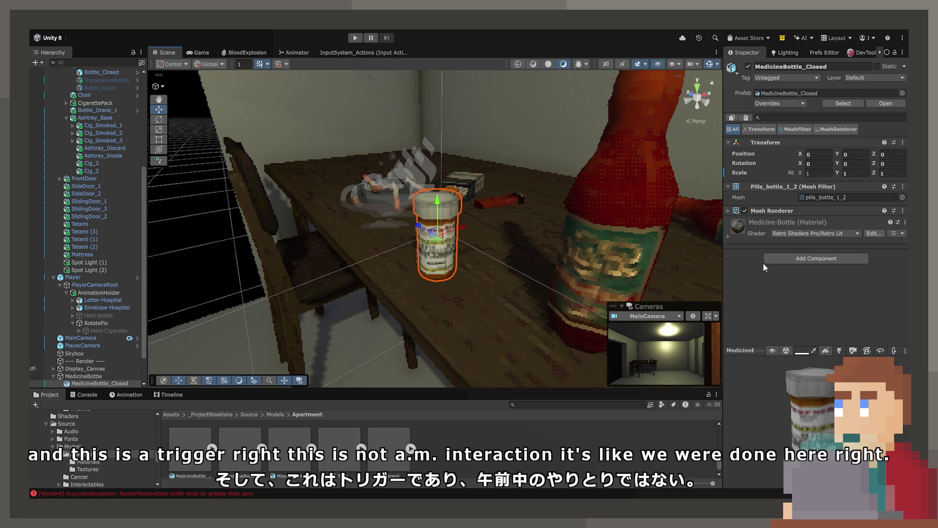
Inspect the beer bottle's Raycast Interactable On Interact events, then reselect MedicineBottle.
{"action": "left_click", "coordinate": [574, 241]}
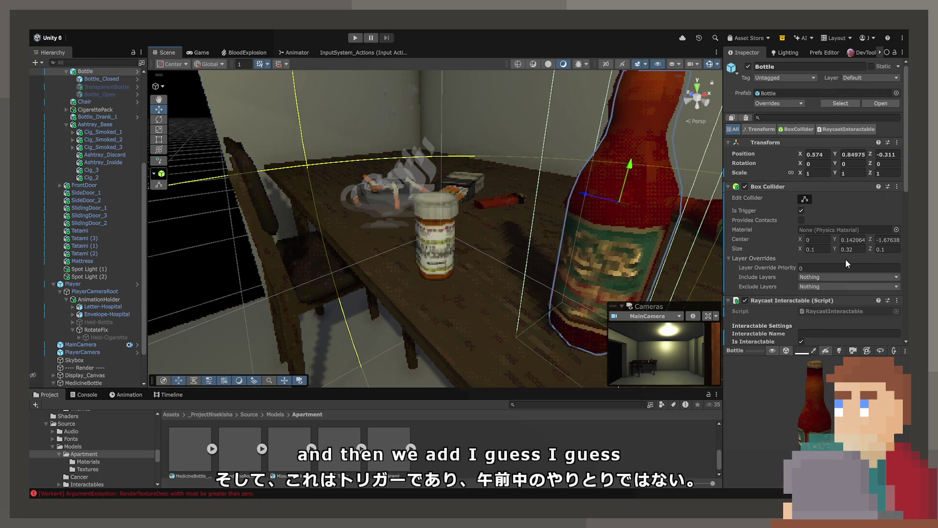
{"action": "scroll", "coordinate": [845, 259], "scroll_direction": "down", "scroll_amount": 5}
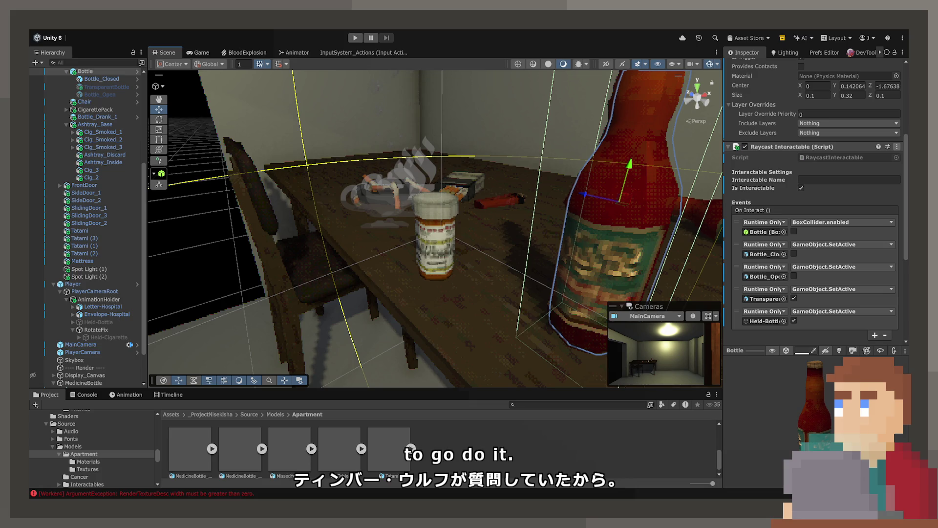
{"action": "left_click_drag", "start_coordinate": [577, 205], "coordinate": [635, 200]}
{"action": "scroll", "coordinate": [766, 200], "scroll_direction": "down", "scroll_amount": 5}
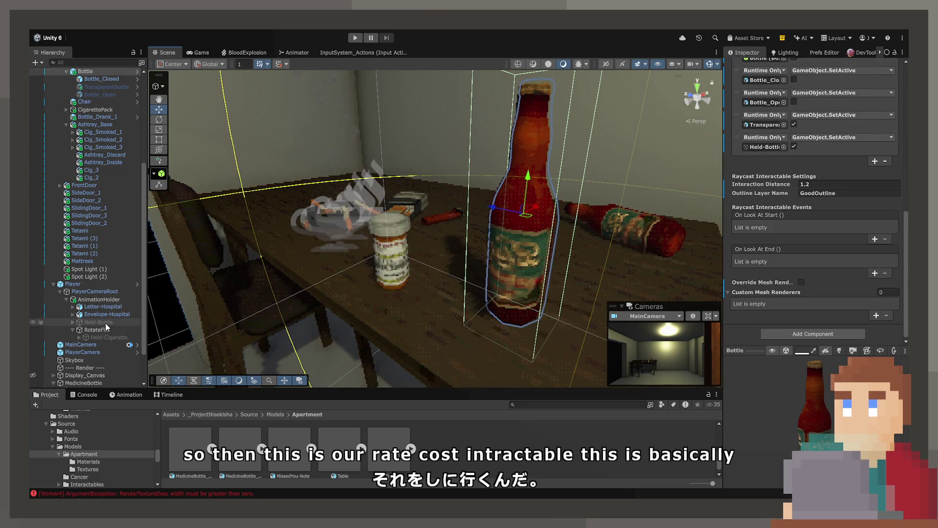
{"action": "scroll", "coordinate": [106, 321], "scroll_direction": "down", "scroll_amount": 3}
{"action": "left_click", "coordinate": [100, 339]}
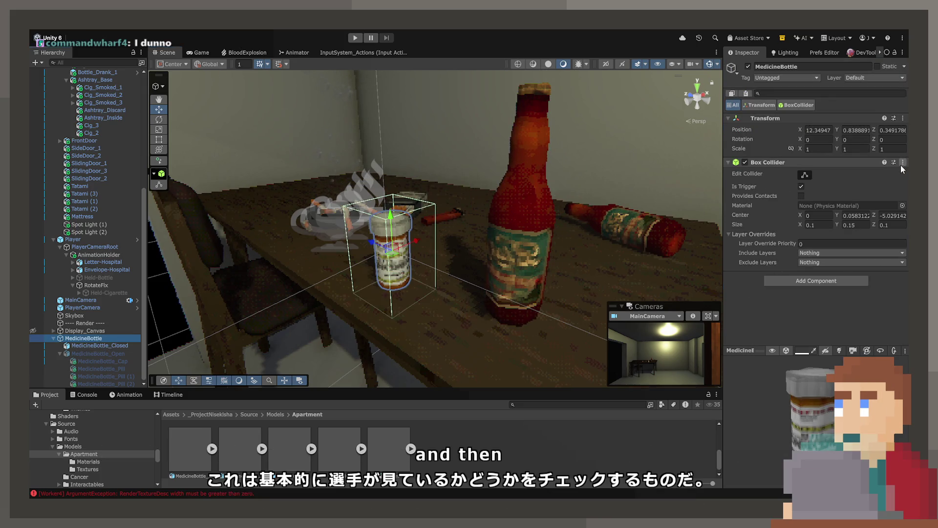
Paste the copied Raycast Interactable component onto MedicineBottle.
{"action": "key", "text": "ctrl+v"}
{"action": "left_click", "coordinate": [728, 163]}
{"action": "left_click_drag", "start_coordinate": [430, 215], "coordinate": [508, 215]}
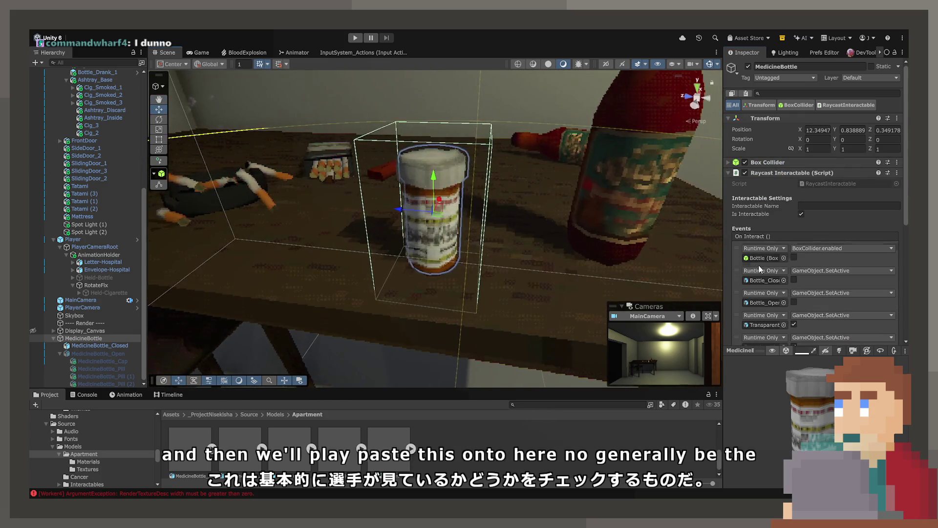
{"action": "scroll", "coordinate": [760, 265], "scroll_direction": "down", "scroll_amount": 3}
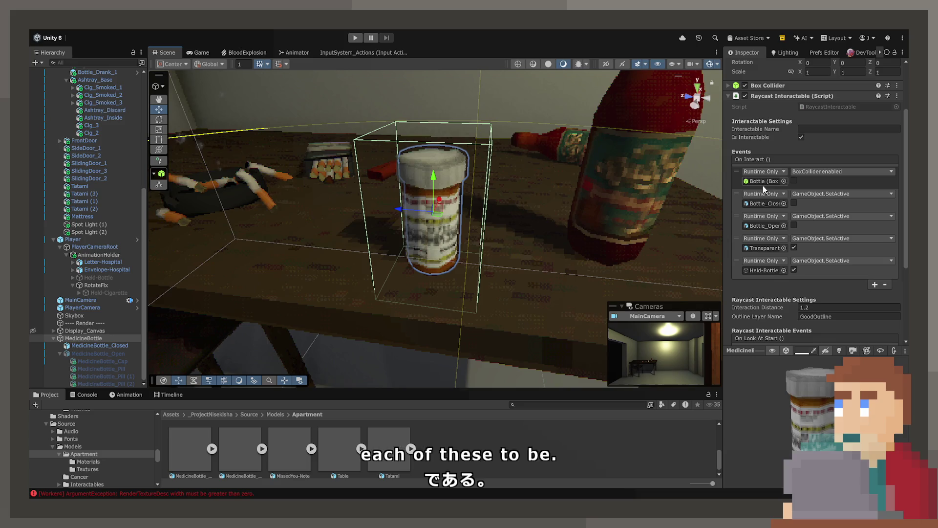
Parent MedicineBottle under Table in the Hierarchy and expand MedicineBottle_Open.
{"action": "left_click", "coordinate": [99, 339]}
{"action": "left_click_drag", "start_coordinate": [98, 74], "coordinate": [93, 123]}
{"action": "left_click", "coordinate": [73, 141]}
Duplicate MedicineBottle_Closed and rename the copy MedicineBottle_Transparent.
{"action": "left_click", "coordinate": [73, 142]}
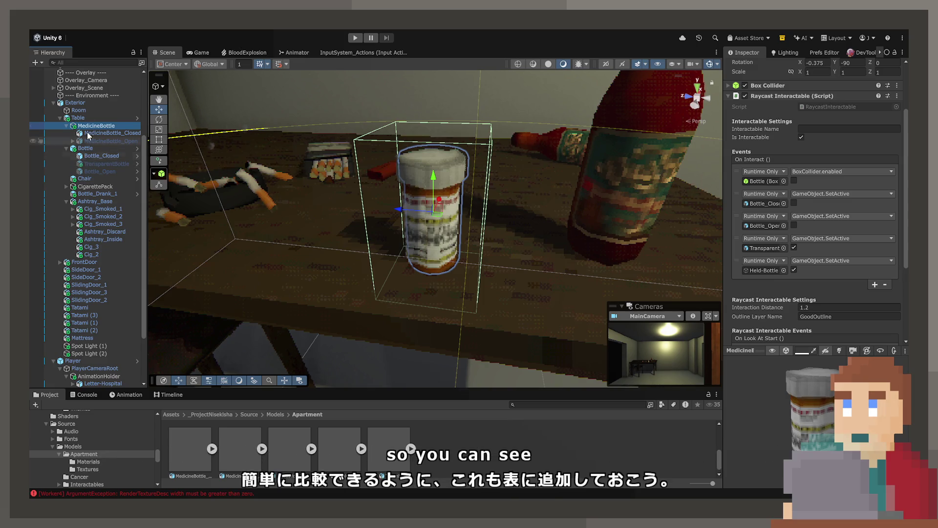
{"action": "left_click", "coordinate": [108, 133]}
{"action": "key", "text": "ctrl+d"}
{"action": "key", "text": "F2"}
{"action": "key", "text": "BackSpace"}
{"action": "key", "text": "BackSpace"}
{"action": "key", "text": "BackSpace"}
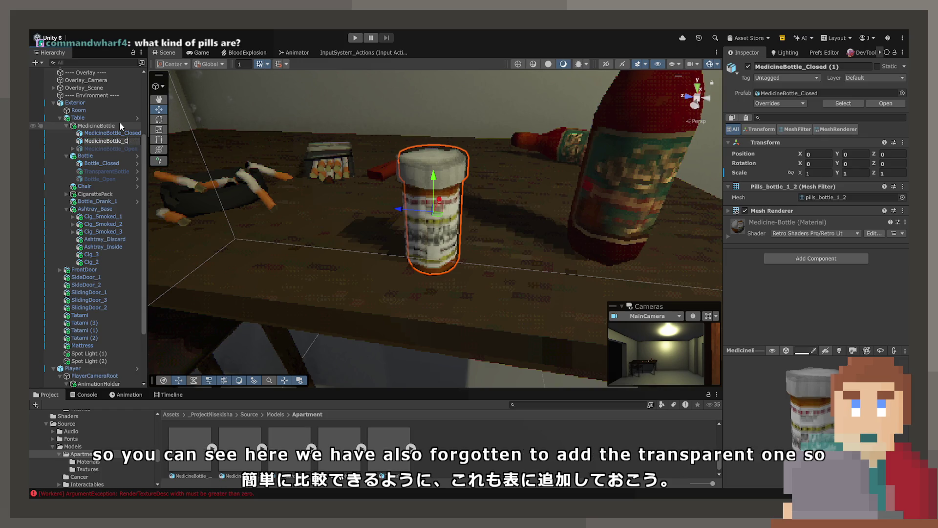
{"action": "key", "text": "BackSpace"}
{"action": "type", "text": "Transparen"}
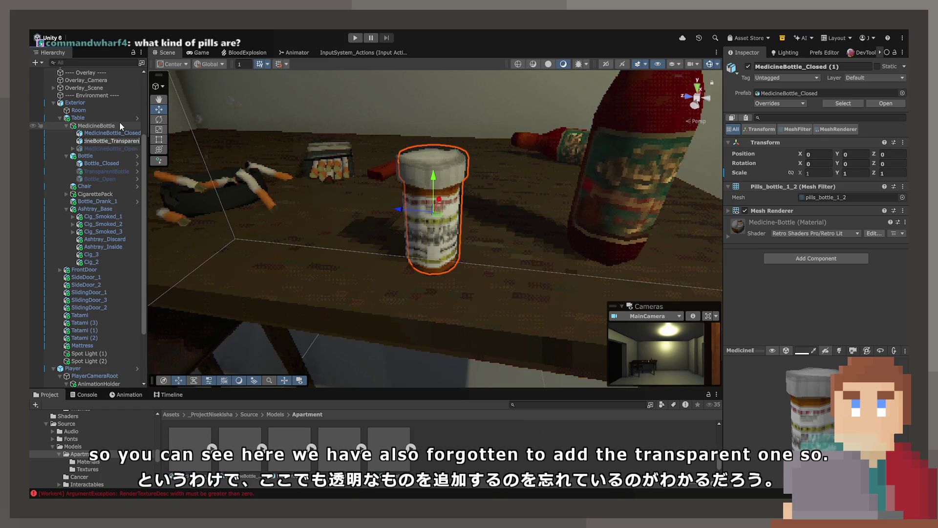
{"action": "type", "text": "t"}
{"action": "key", "text": "Return"}
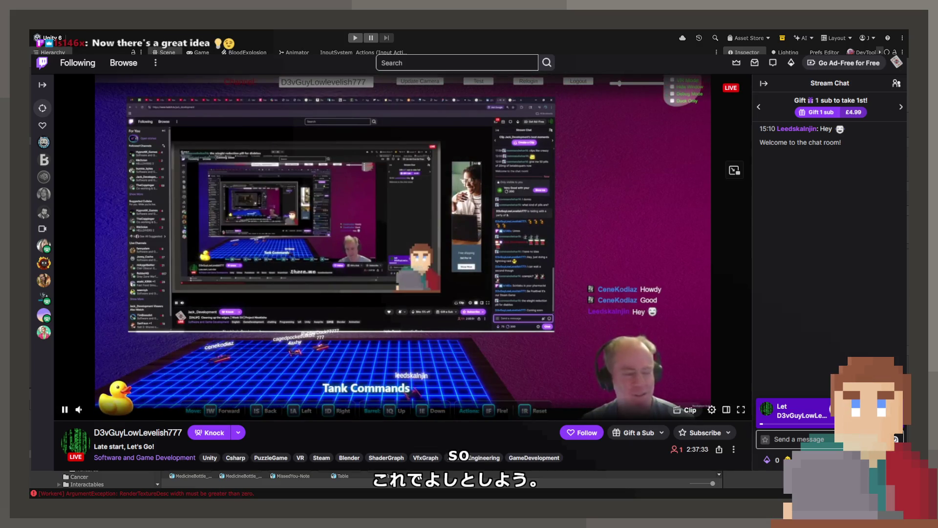
{"action": "mouse_move", "coordinate": [79, 409]}
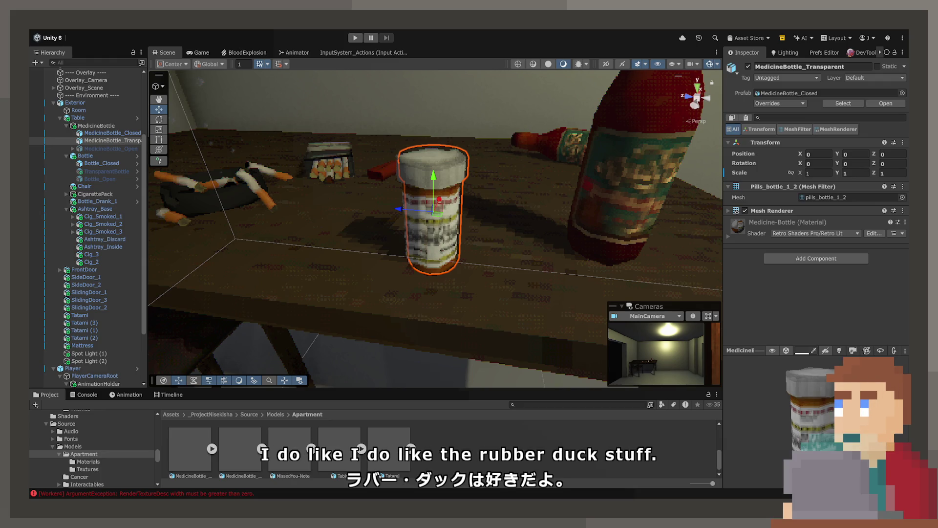
Inspect TransparentBottle's Box Collider and Bottle_Closed's Cap Remove script targets.
{"action": "left_click_drag", "start_coordinate": [460, 212], "coordinate": [474, 213]}
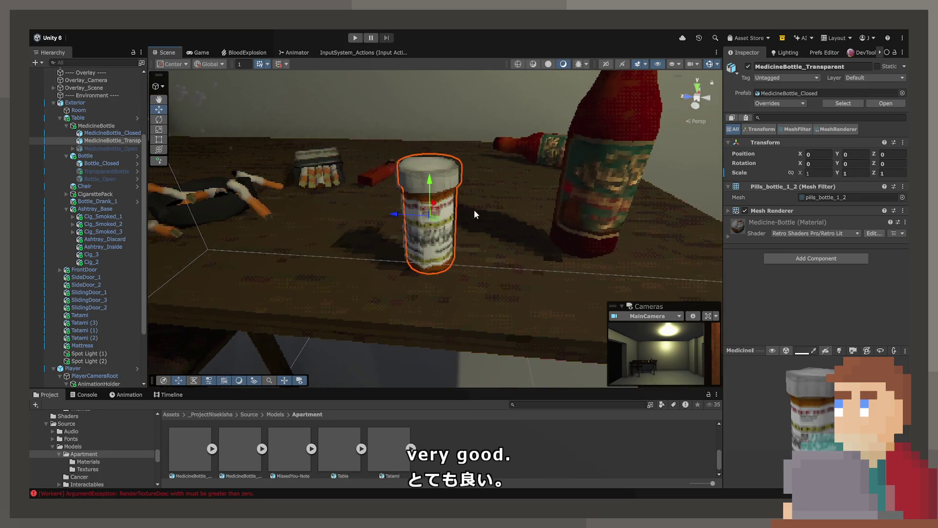
{"action": "left_click", "coordinate": [113, 172]}
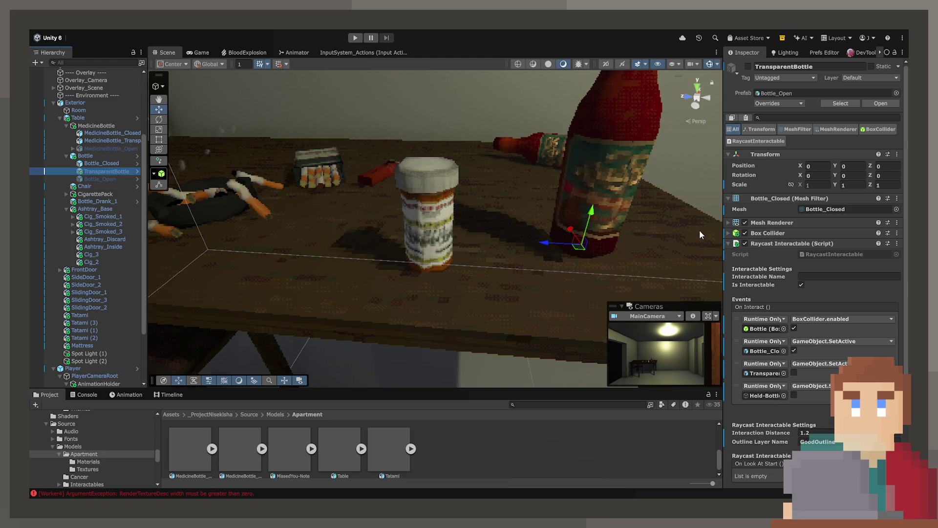
{"action": "scroll", "coordinate": [784, 248], "scroll_direction": "down", "scroll_amount": 3}
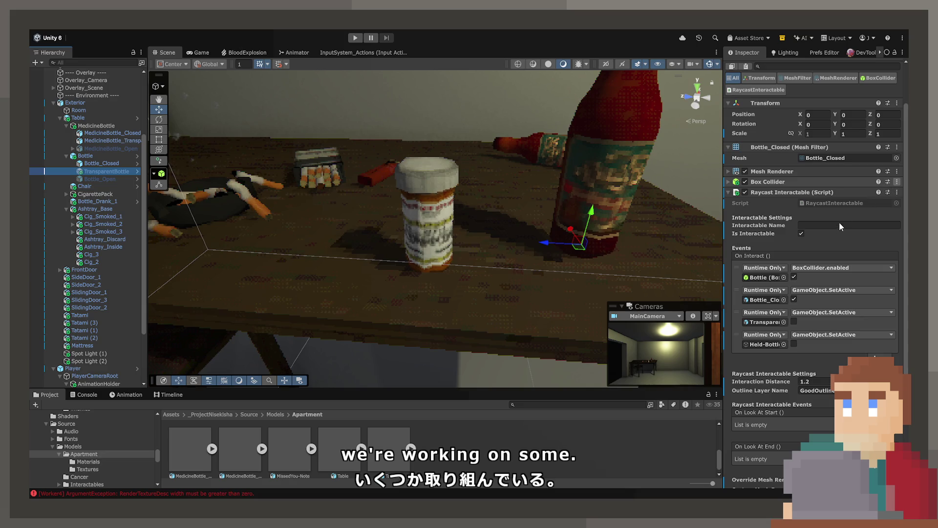
{"action": "left_click", "coordinate": [729, 183]}
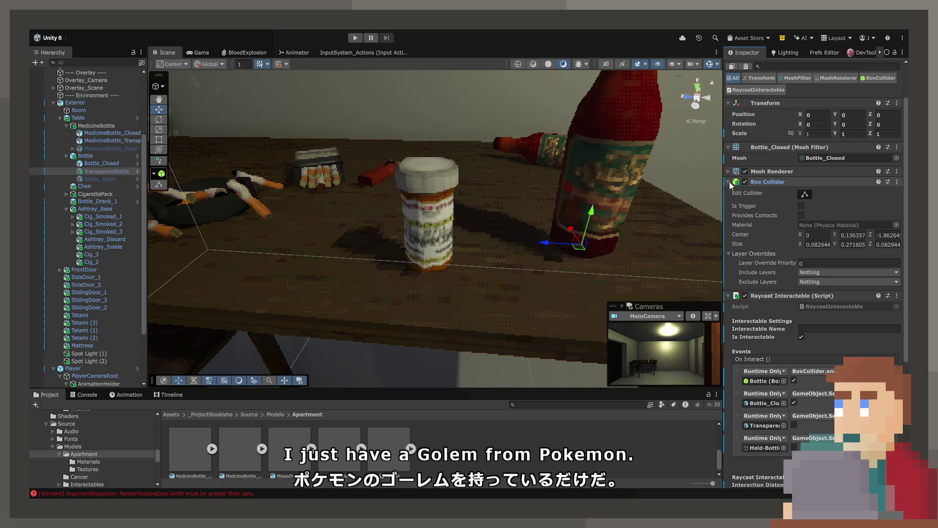
{"action": "left_click", "coordinate": [112, 161]}
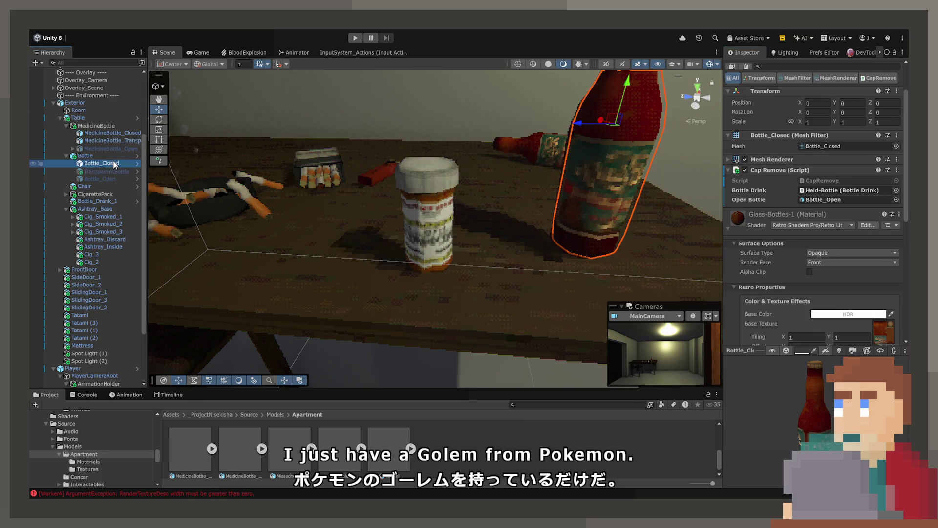
{"action": "scroll", "coordinate": [762, 224], "scroll_direction": "up", "scroll_amount": 2}
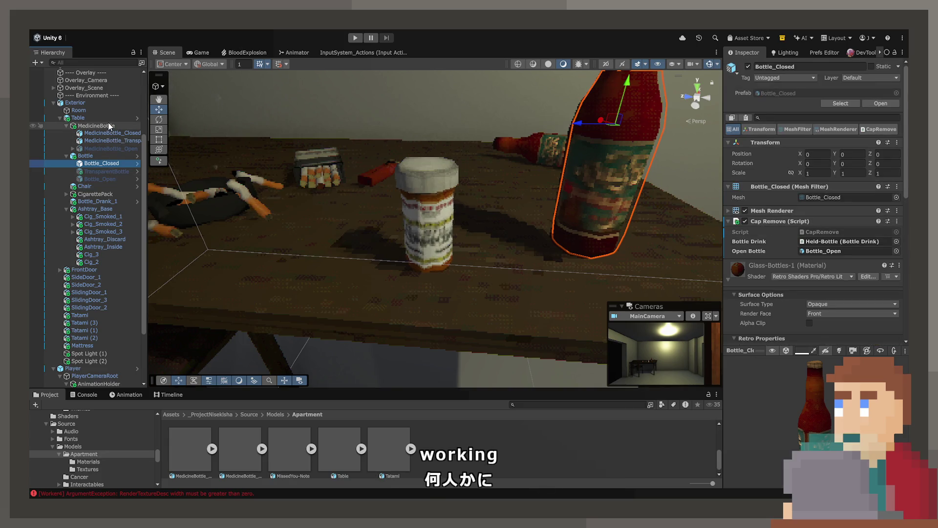
{"action": "mouse_move", "coordinate": [292, 232]}
{"action": "left_mouse_down"}
{"action": "mouse_move", "coordinate": [252, 210]}
{"action": "mouse_move", "coordinate": [337, 245]}
{"action": "mouse_move", "coordinate": [586, 240]}
{"action": "mouse_move", "coordinate": [300, 234]}
{"action": "left_mouse_up"}
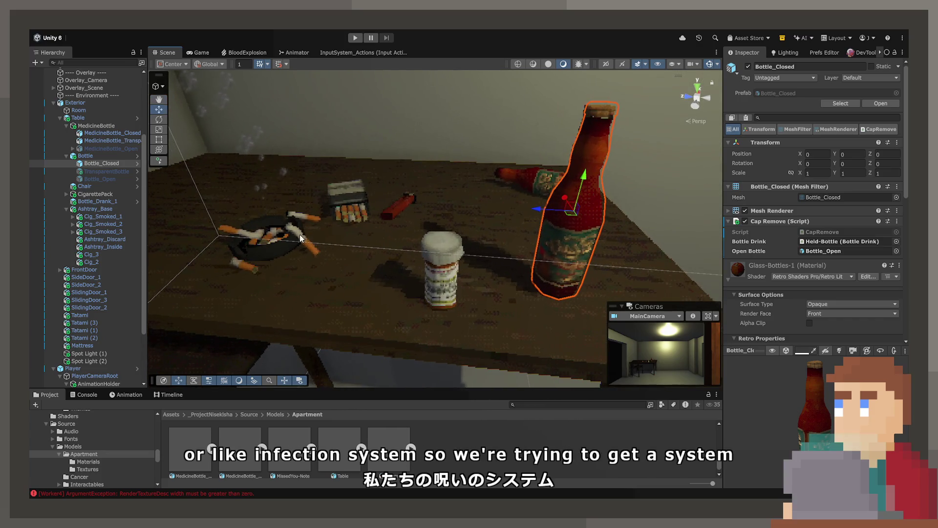
Paste MedicineBottle's 0.1 × 0.15 × 0.1 trigger collider onto MedicineBottle_Transparent.
{"action": "left_click", "coordinate": [453, 280]}
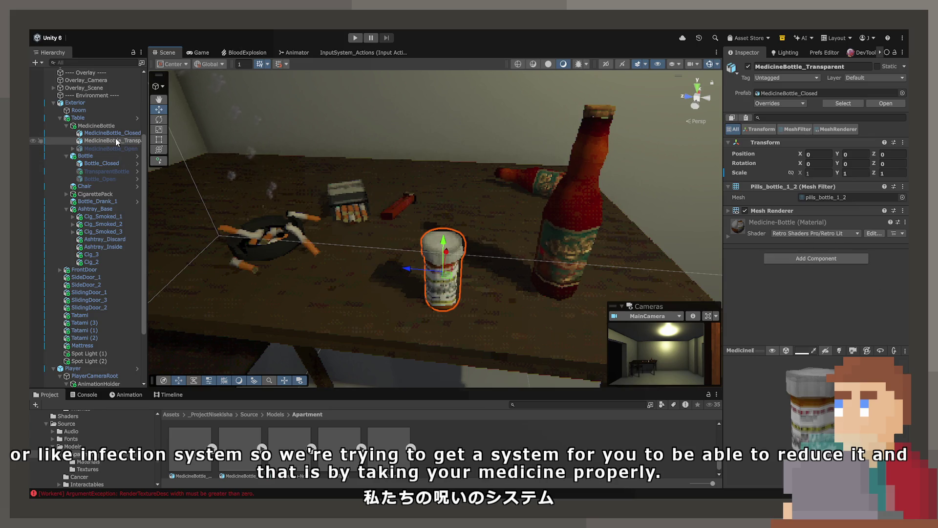
{"action": "left_click", "coordinate": [98, 126]}
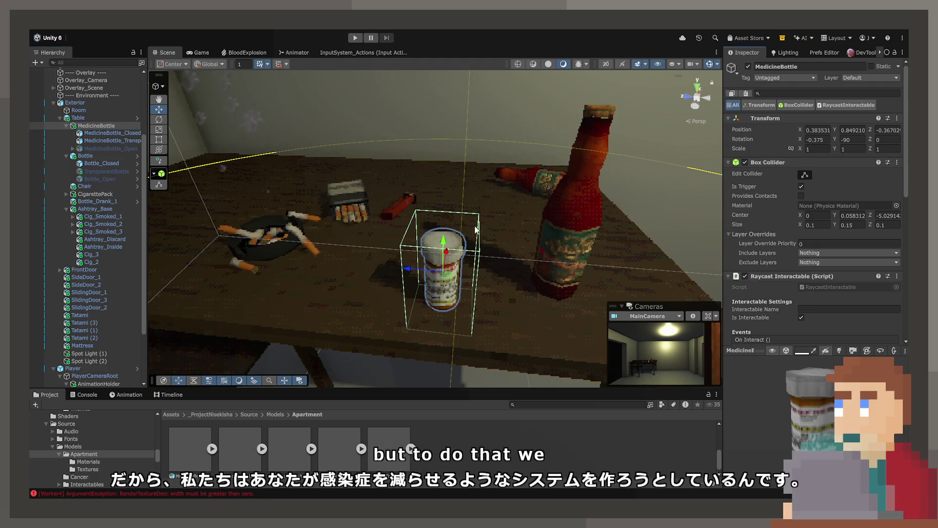
{"action": "left_click", "coordinate": [91, 141]}
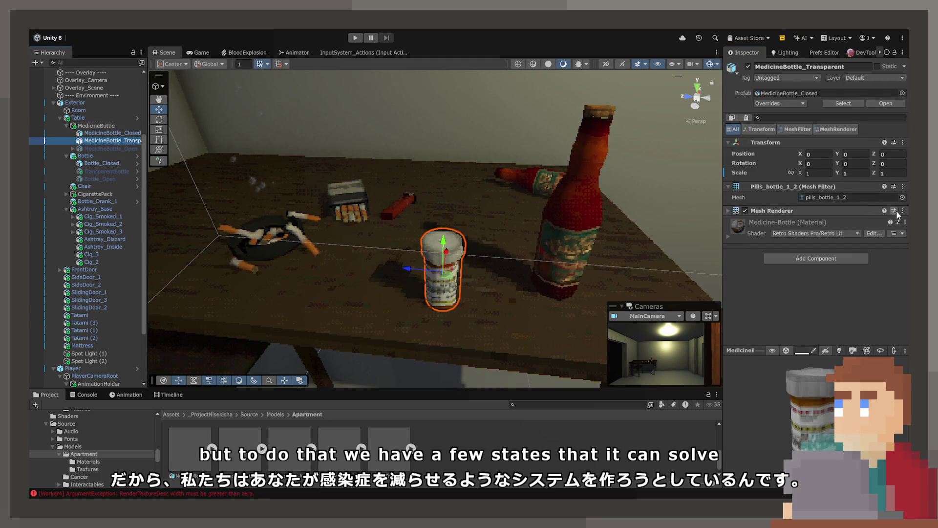
{"action": "key", "text": "ctrl+v"}
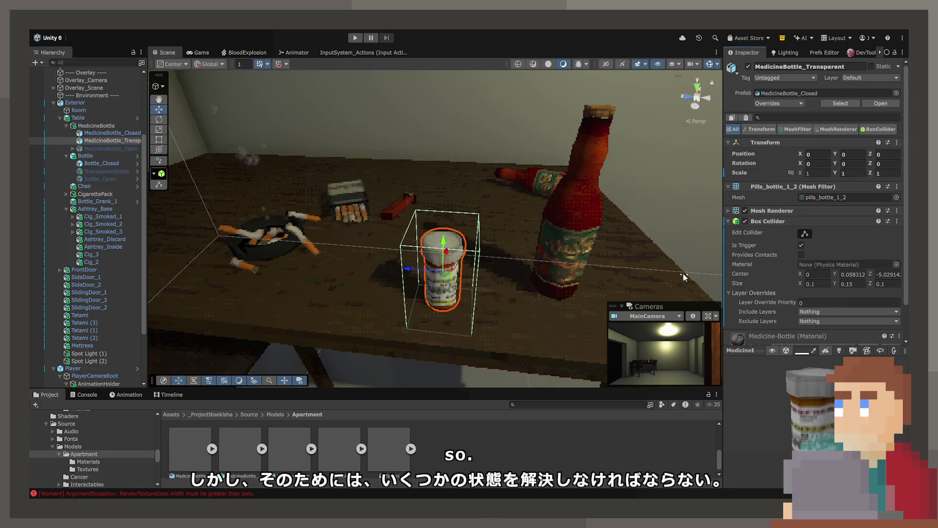
{"action": "left_click", "coordinate": [583, 218]}
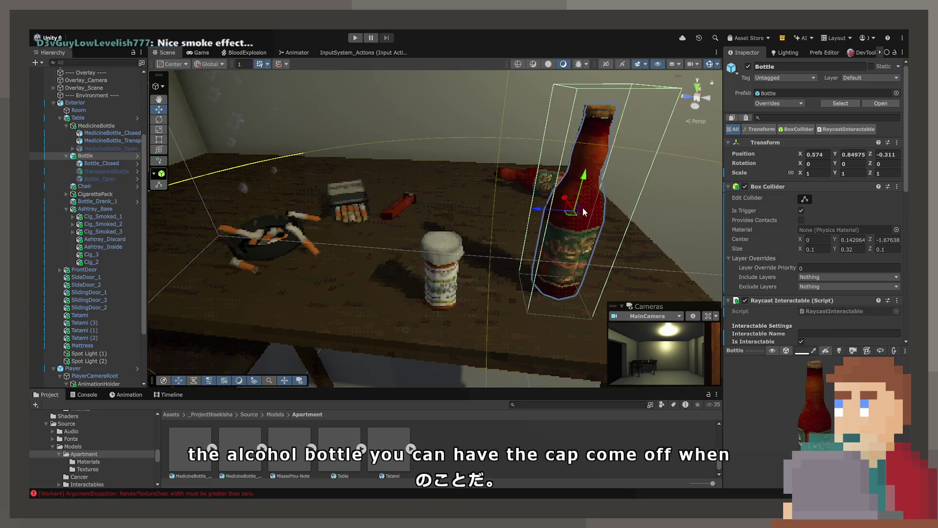
Open the Prefs Editor showing CigarettesSmoked 3, DrinksConsumed 1 and CurseStrength 6.2.
{"action": "mouse_move", "coordinate": [341, 151]}
{"action": "left_mouse_down"}
{"action": "mouse_move", "coordinate": [320, 121]}
{"action": "mouse_move", "coordinate": [332, 134]}
{"action": "mouse_move", "coordinate": [343, 102]}
{"action": "mouse_move", "coordinate": [373, 163]}
{"action": "mouse_move", "coordinate": [440, 185]}
{"action": "left_mouse_up"}
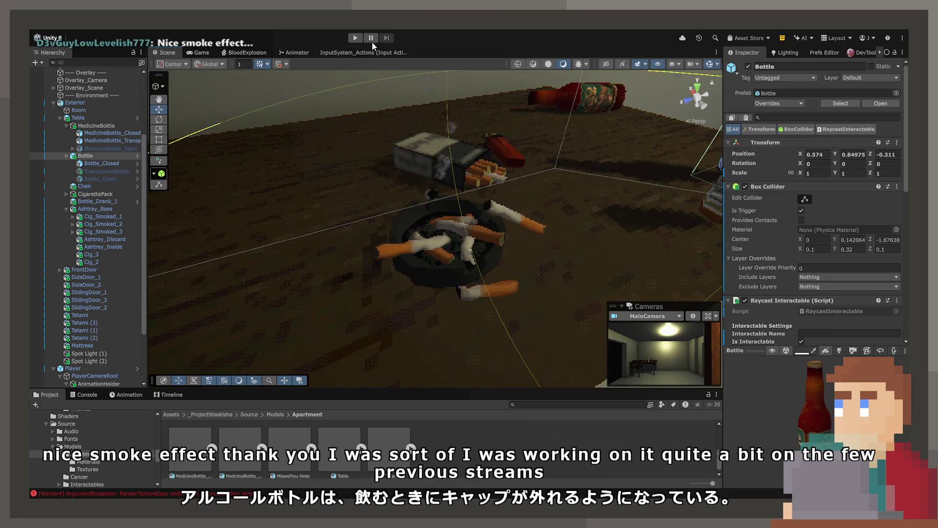
{"action": "left_click", "coordinate": [824, 52]}
Set CurrentNight to 1, zero the smoking, drink and curse prefs, and play the game.
{"action": "left_click", "coordinate": [824, 140]}
{"action": "type", "text": "1"}
{"action": "left_click", "coordinate": [825, 151]}
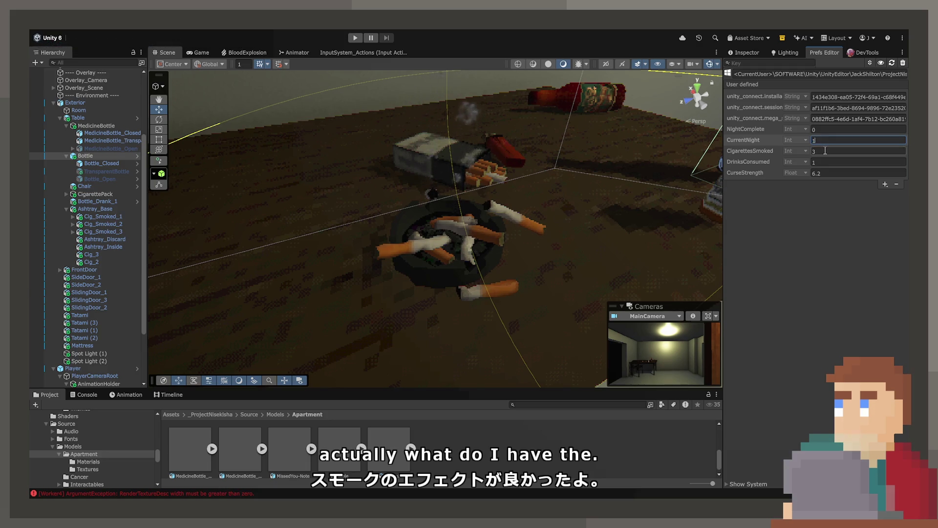
{"action": "left_click", "coordinate": [829, 162]}
{"action": "type", "text": "0"}
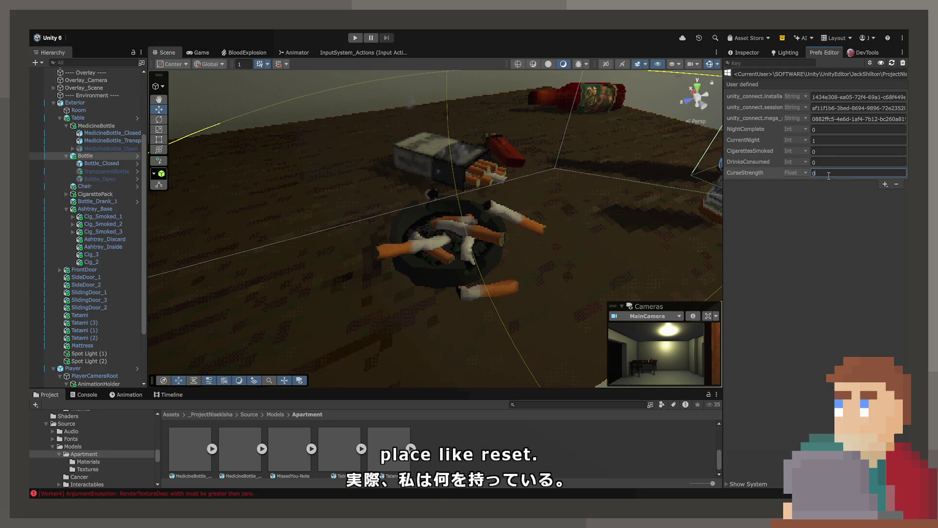
{"action": "left_click", "coordinate": [362, 37]}
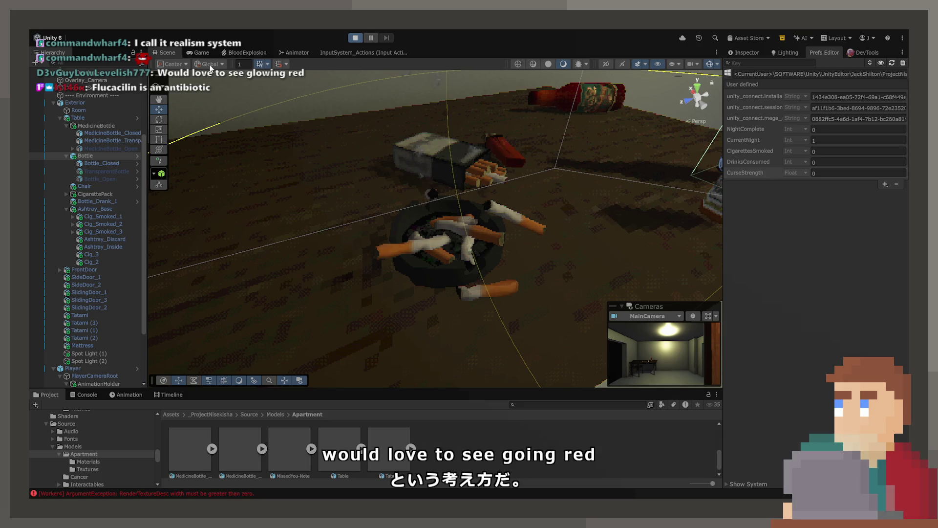
{"action": "left_click", "coordinate": [204, 52]}
Playtest picking up and drinking from the red bottle, then smoking and stubbing out a cigarette.
{"action": "key", "text": "w"}
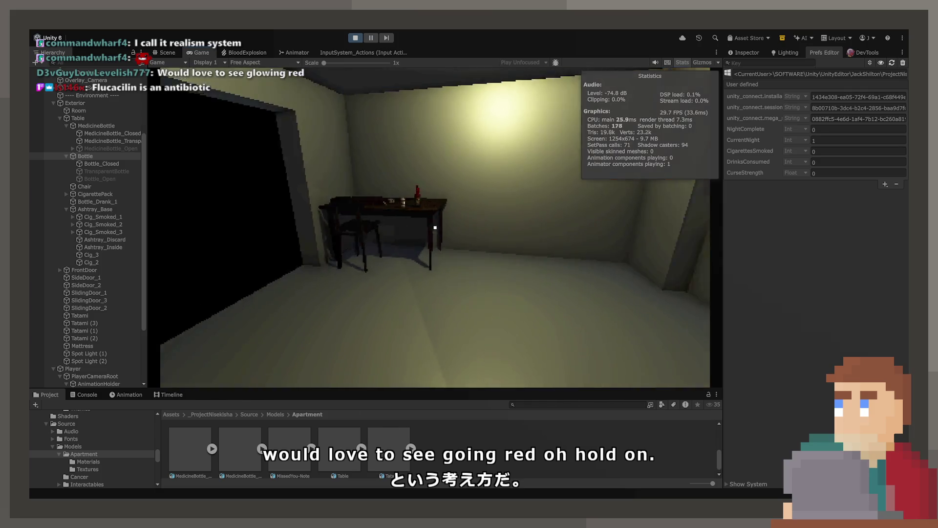
{"action": "key", "text": "e"}
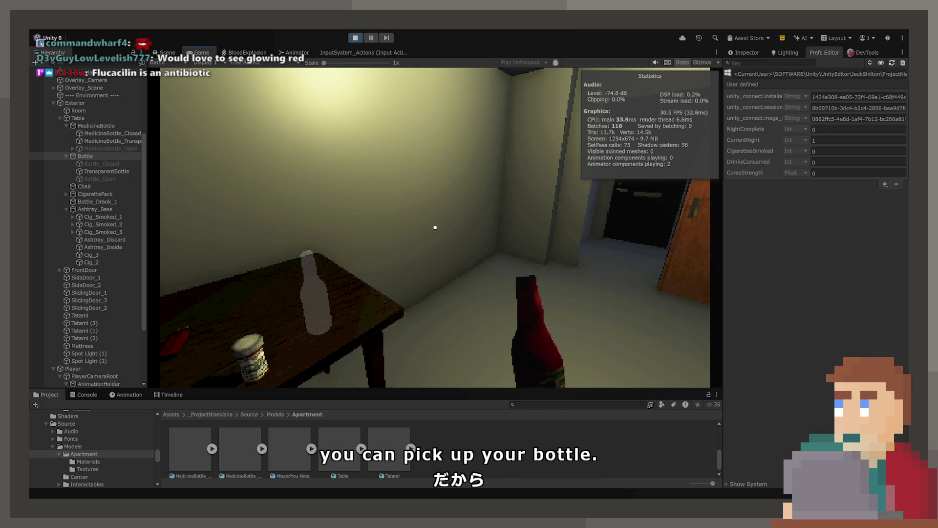
{"action": "left_click", "coordinate": [435, 227]}
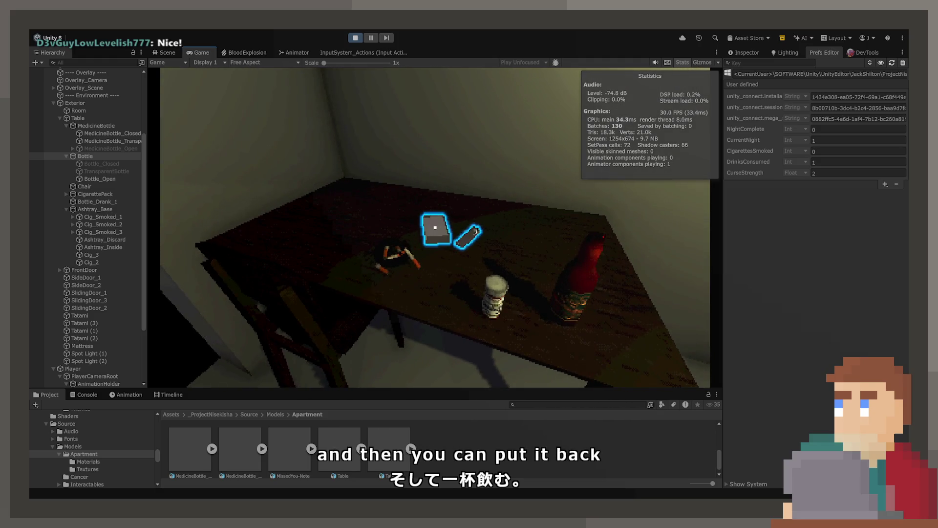
{"action": "left_click", "coordinate": [435, 227]}
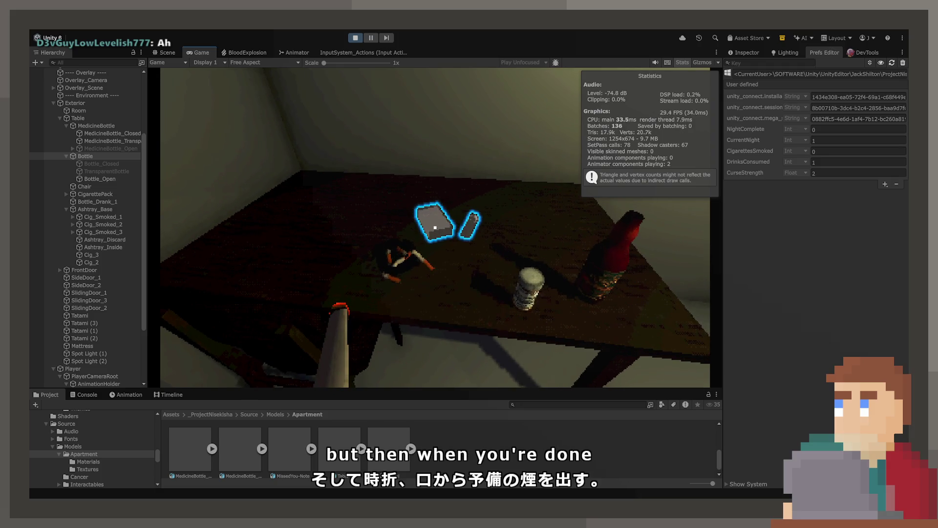
{"action": "left_click", "coordinate": [435, 228]}
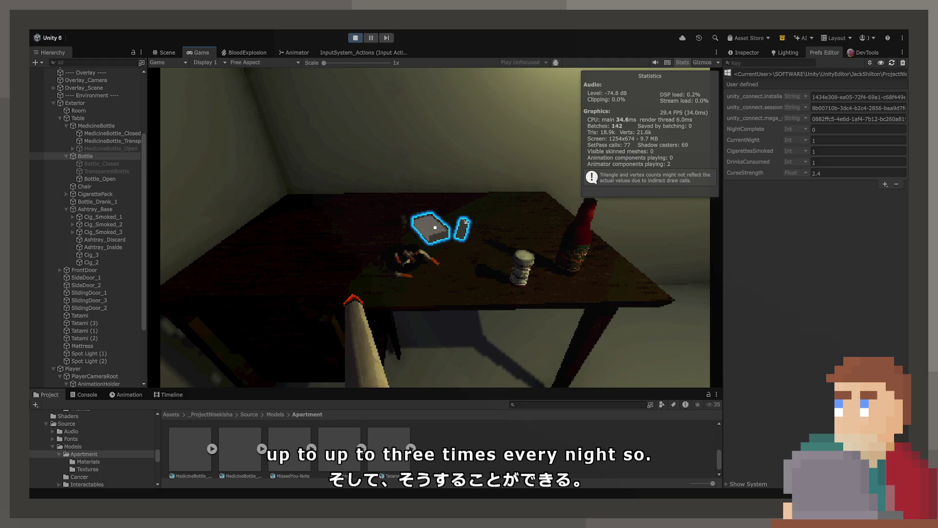
Light and smoke another cigarette in the playtest, then pick up the bottle again.
{"action": "left_click", "coordinate": [435, 227]}
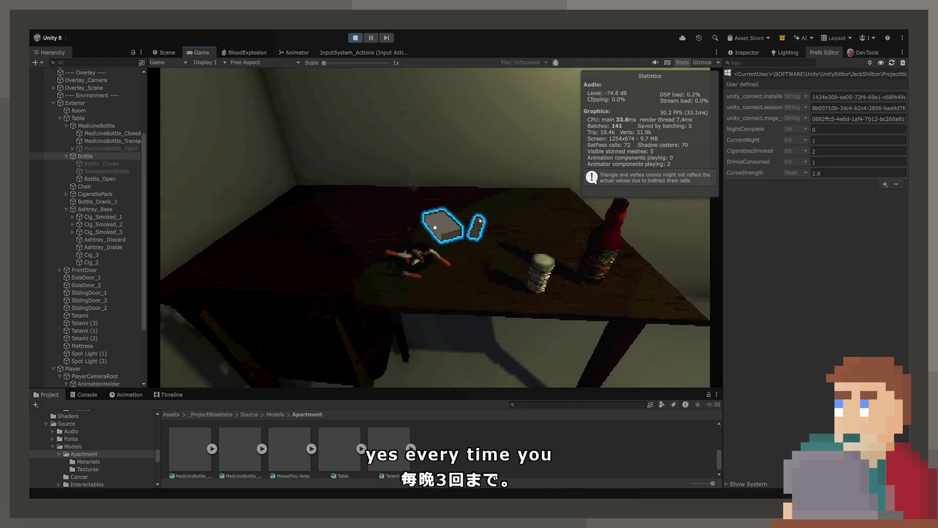
{"action": "left_click", "coordinate": [435, 227]}
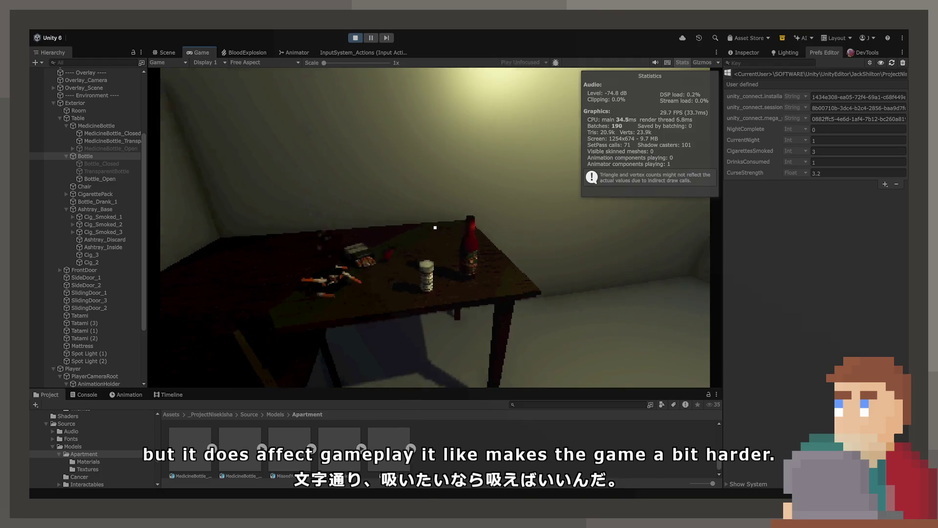
{"action": "left_click", "coordinate": [435, 227]}
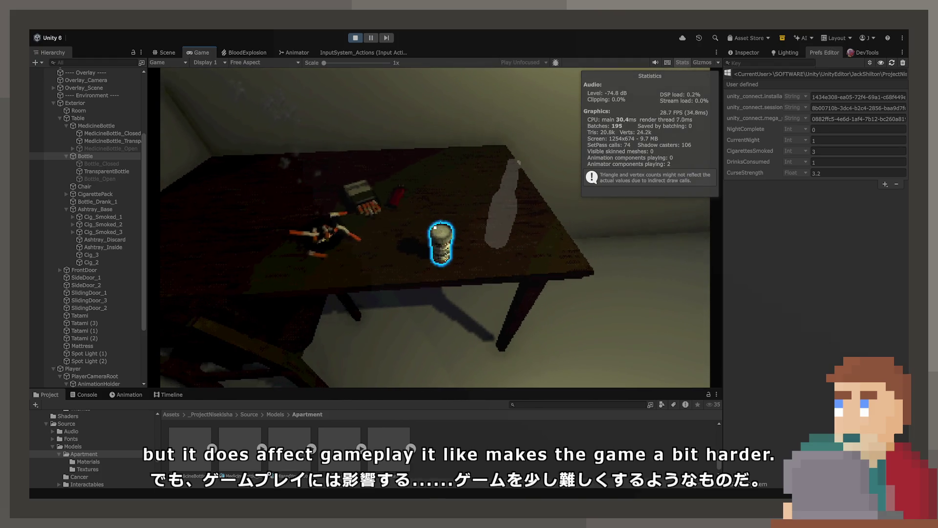
Put the bottle back, pick up and set down the medicine bottle, then open the hospital letter.
{"action": "left_click", "coordinate": [435, 227]}
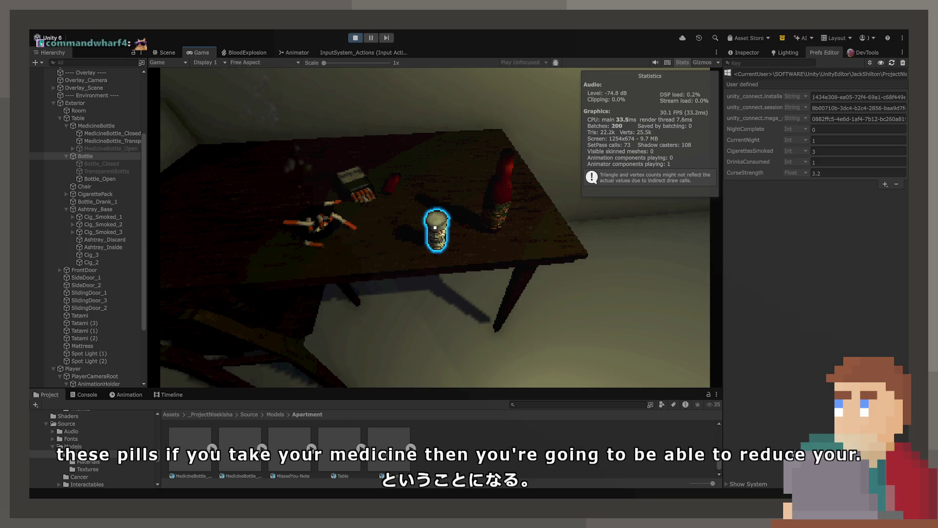
{"action": "left_click", "coordinate": [435, 228]}
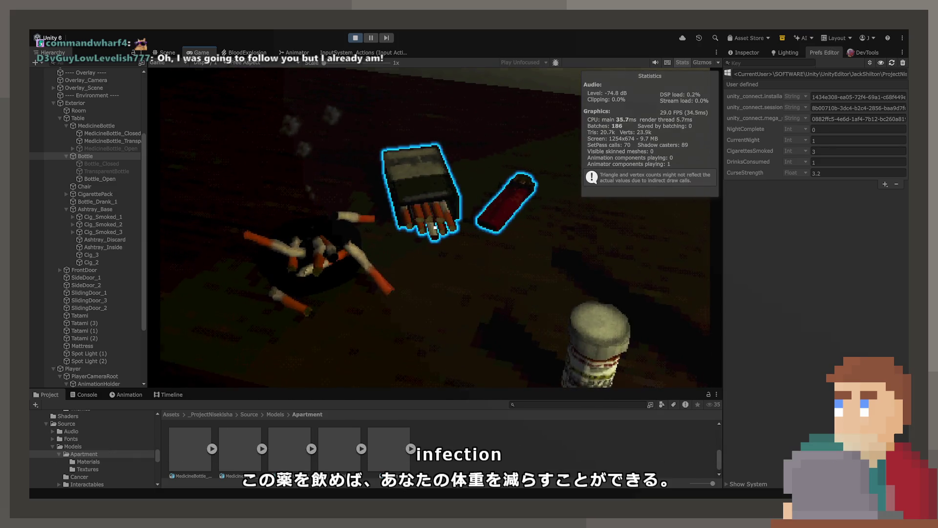
{"action": "right_click", "coordinate": [435, 228]}
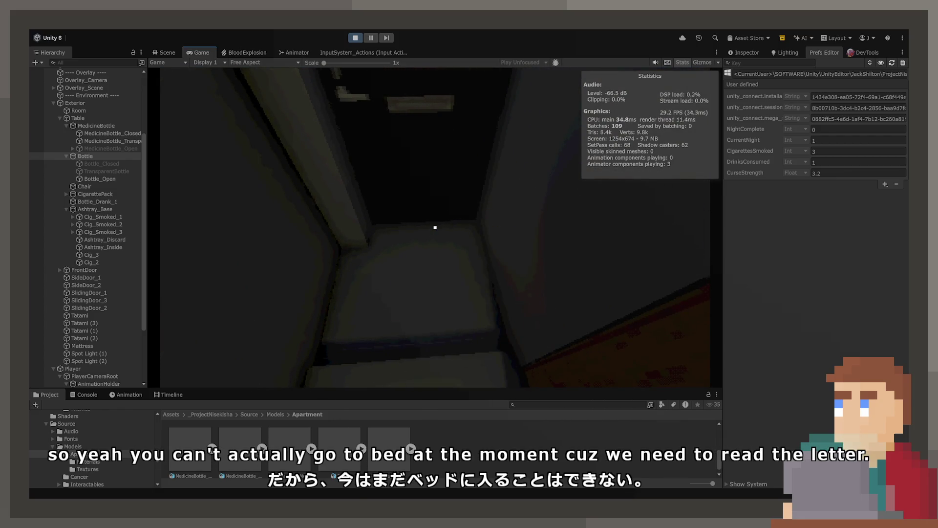
{"action": "key", "text": "e"}
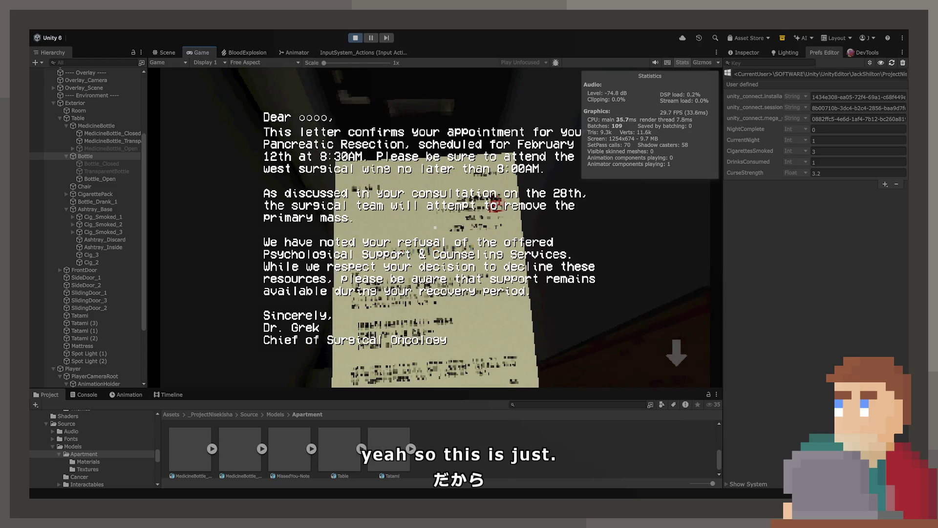
Close the letter, sleep in the bed to end the night, and walk down the train aisle.
{"action": "key", "text": "e"}
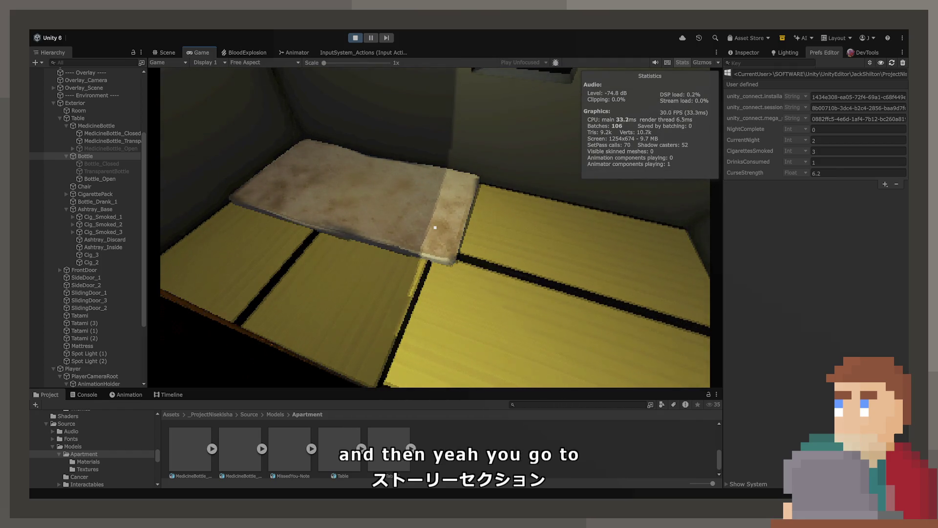
{"action": "key", "text": "e"}
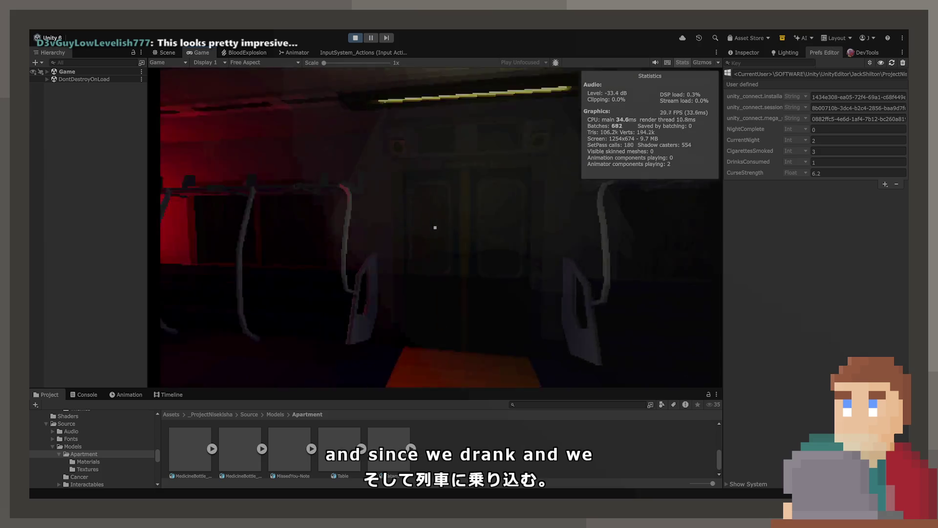
{"action": "key", "text": "w"}
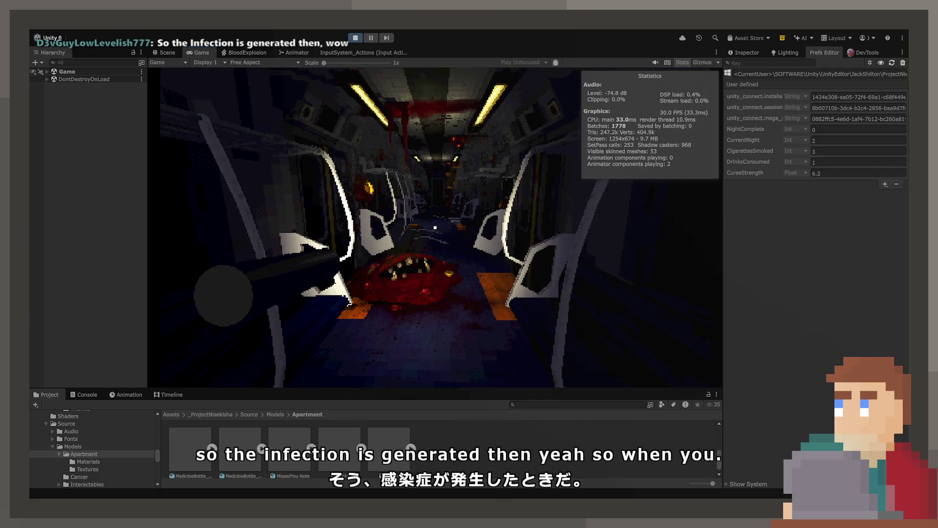
Recommit the CurseStrength pref unchanged and stop the running game.
{"action": "left_click", "coordinate": [826, 173]}
{"action": "key", "text": "Return"}
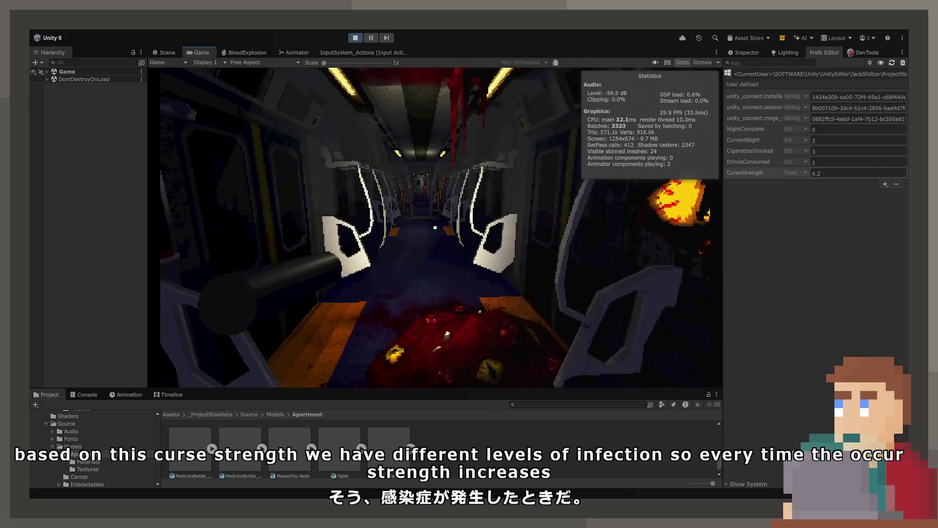
{"action": "left_click", "coordinate": [356, 38]}
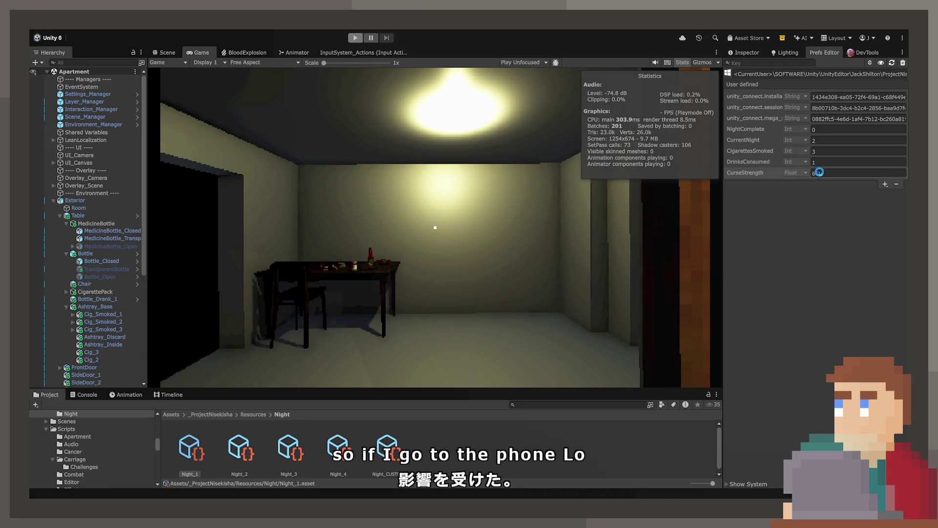
Enter 30 for CurseStrength in the Prefs Editor and run the game.
{"action": "left_click", "coordinate": [859, 173]}
{"action": "type", "text": "30"}
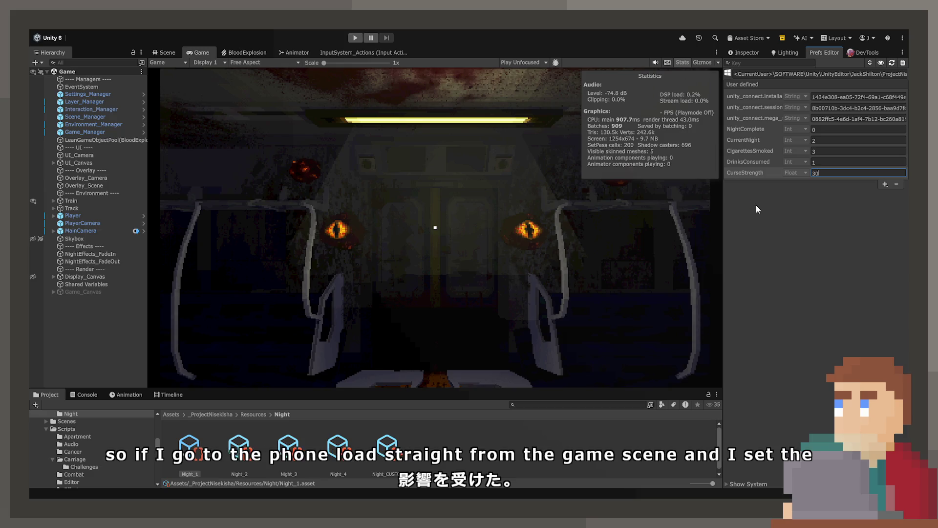
{"action": "left_click", "coordinate": [355, 38]}
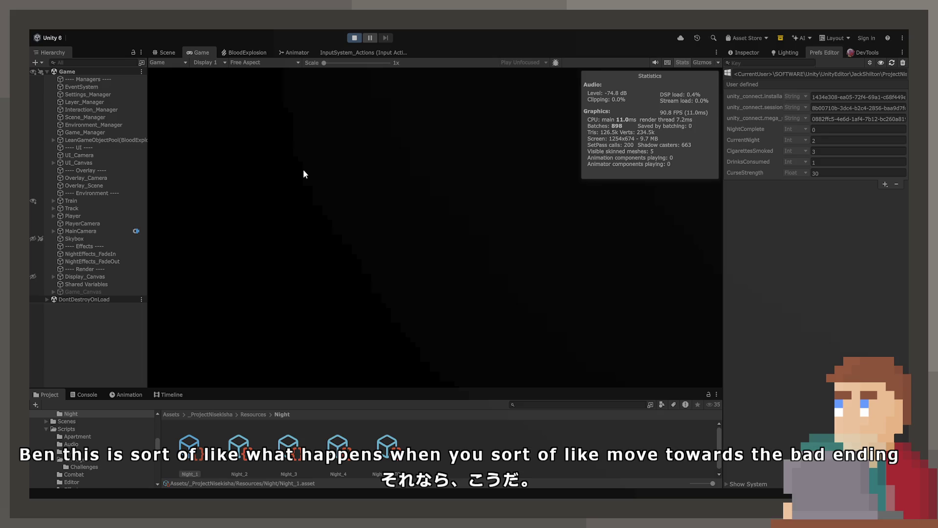
Go through the carriage door into the cab and look between the gauges and console lever.
{"action": "key", "text": "w"}
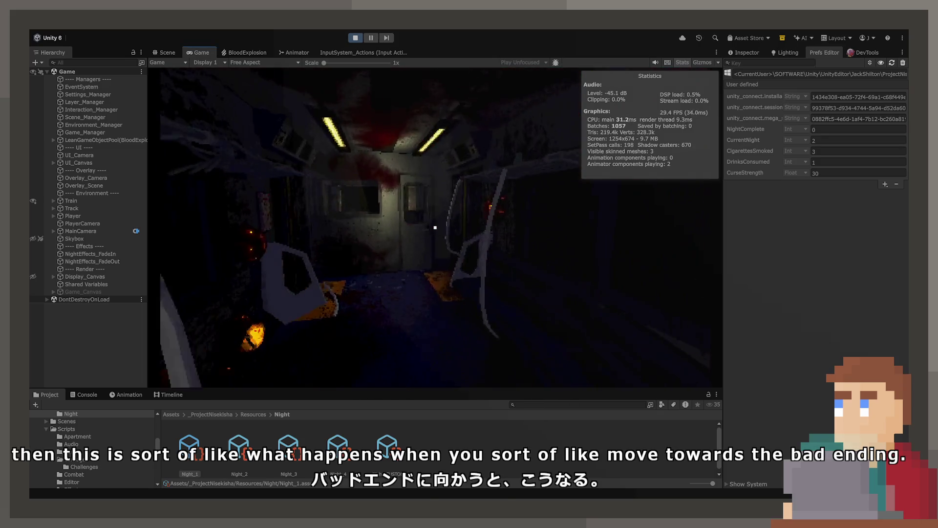
{"action": "key", "text": "e"}
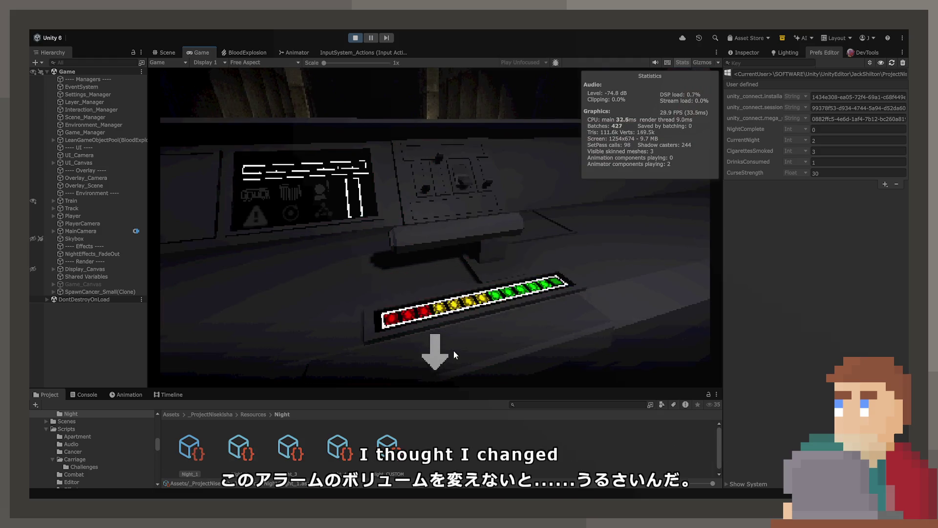
{"action": "left_click", "coordinate": [439, 348]}
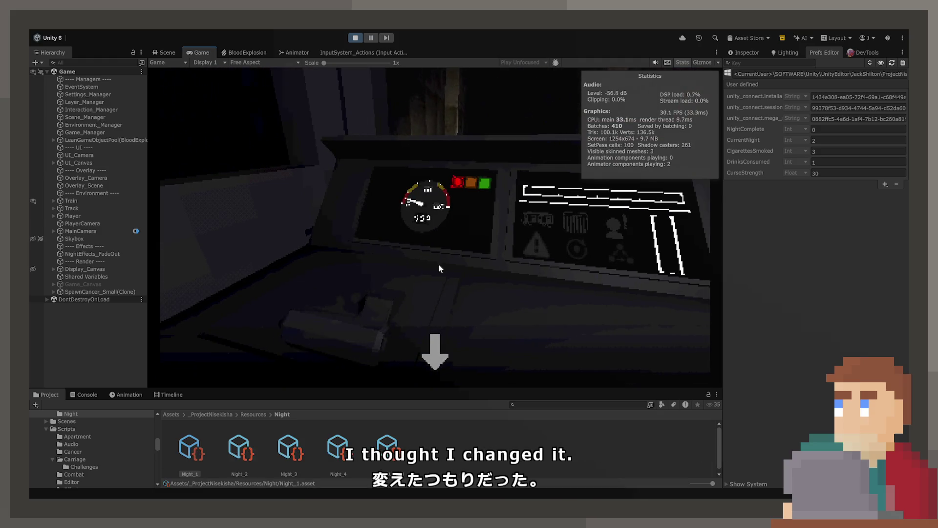
{"action": "left_click", "coordinate": [436, 350]}
{"action": "left_click", "coordinate": [435, 227]}
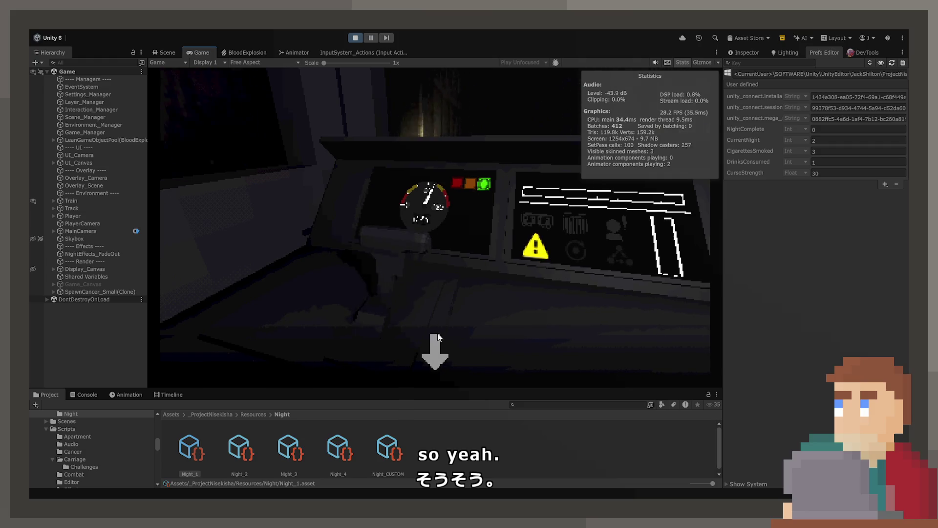
{"action": "left_click", "coordinate": [437, 348]}
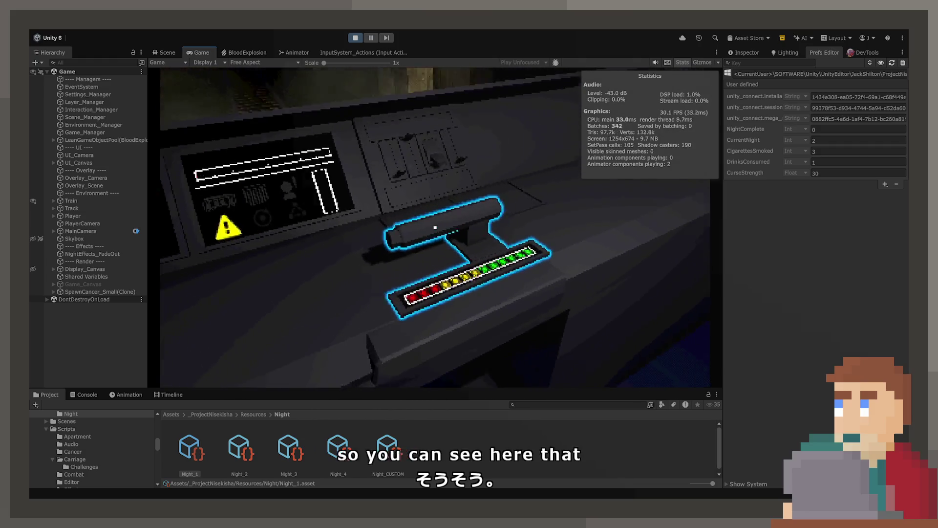
{"action": "left_click", "coordinate": [435, 227]}
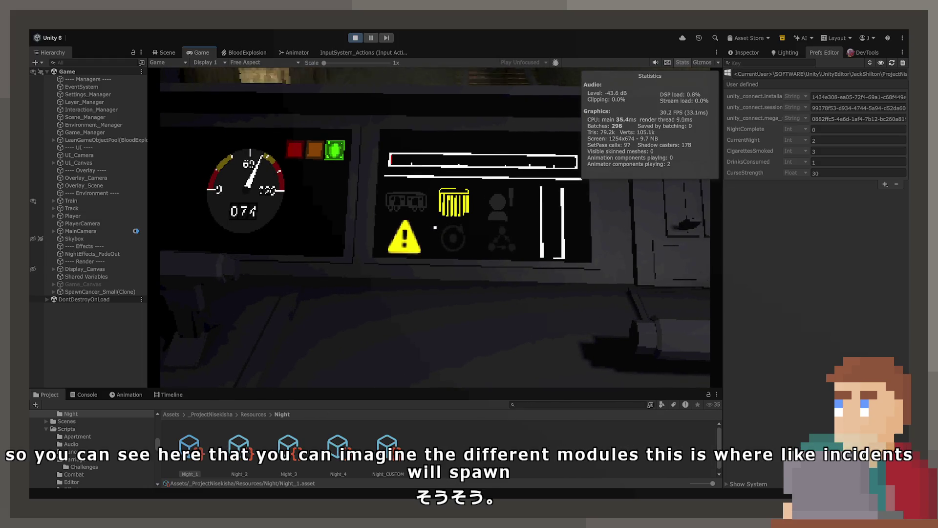
Back out of the dashboard close-up, look up, and pull the cab lever down.
{"action": "right_click", "coordinate": [435, 226]}
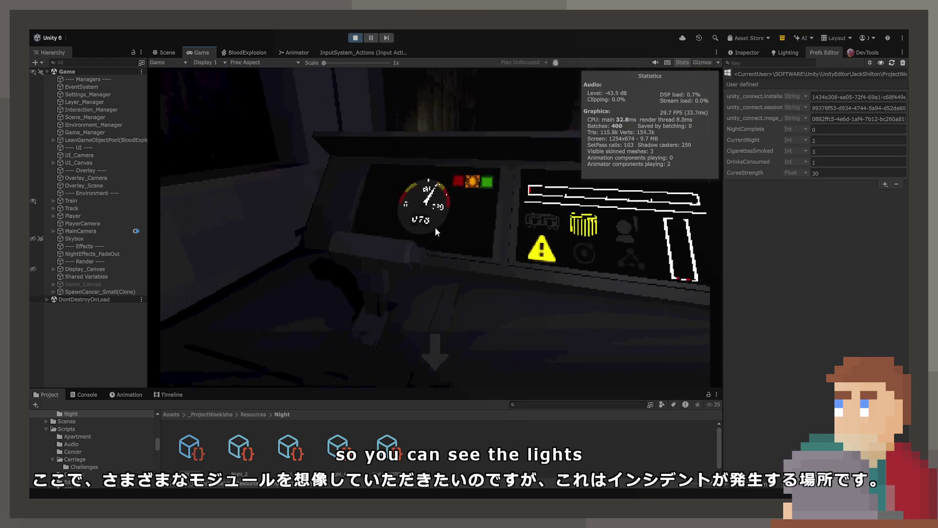
{"action": "right_click", "coordinate": [435, 227]}
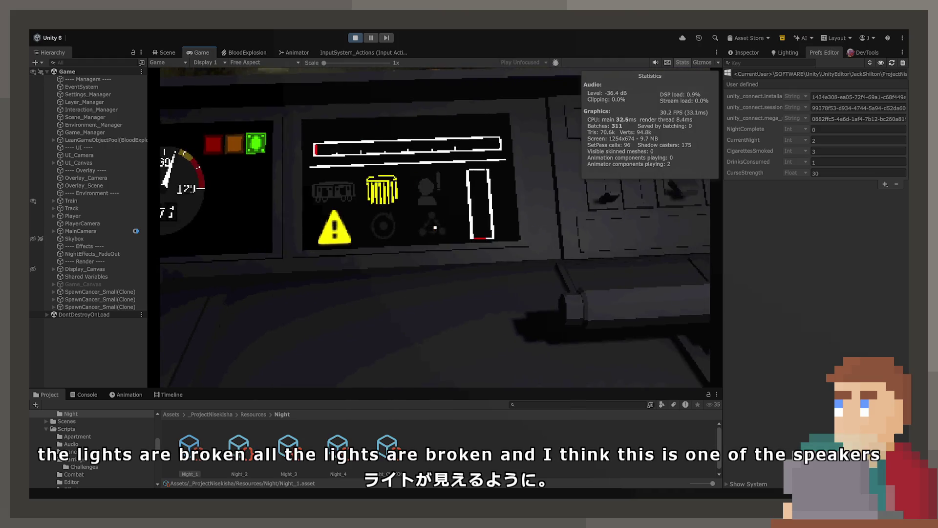
{"action": "right_click", "coordinate": [435, 227]}
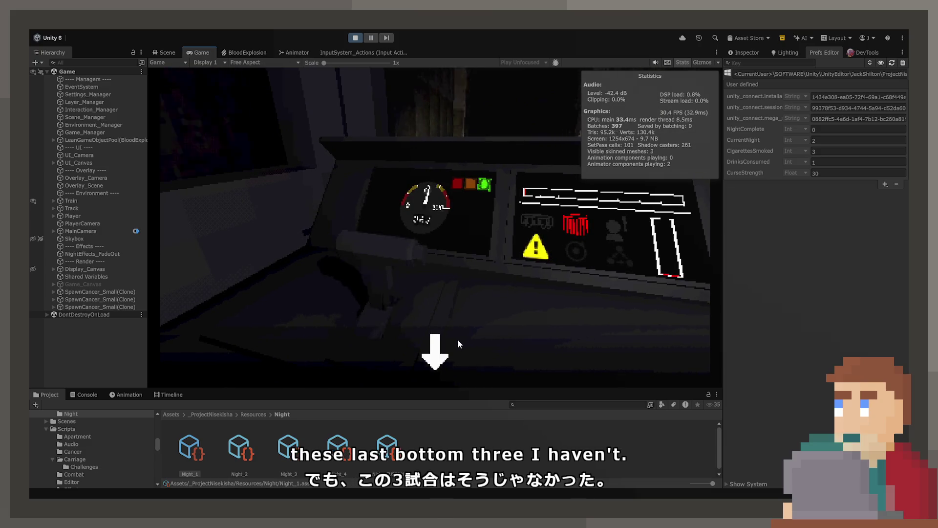
{"action": "left_click", "coordinate": [457, 340]}
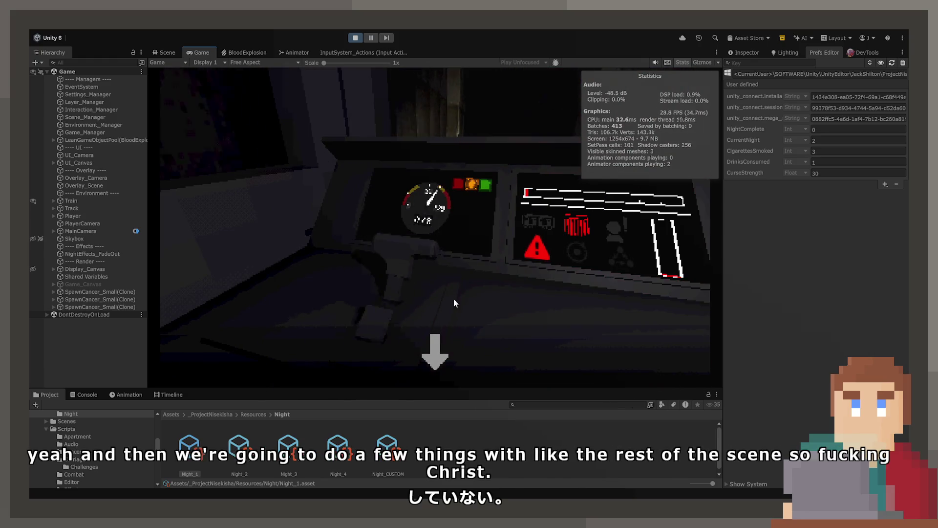
{"action": "left_click_drag", "start_coordinate": [454, 303], "coordinate": [429, 356]}
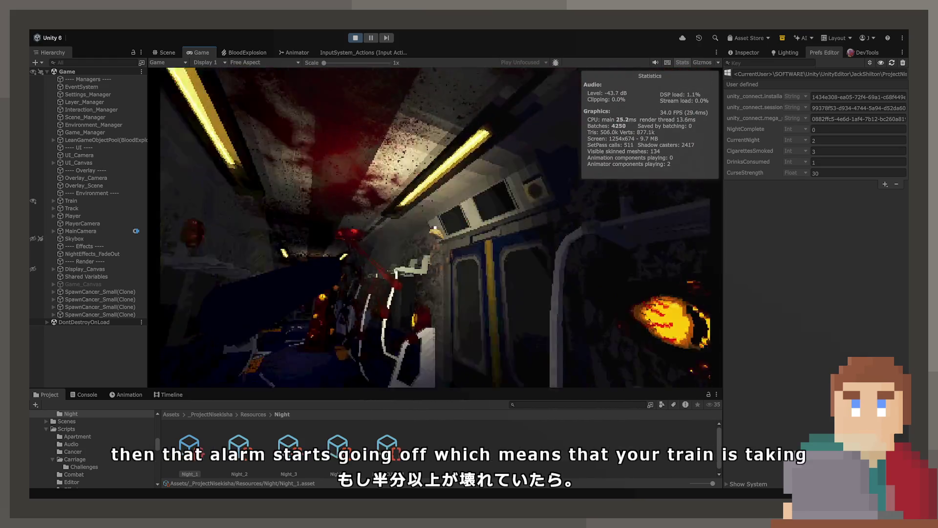
Repair two ceiling fixtures by stopping their timing bars in the green, and destroy two cancer growths.
{"action": "left_click", "coordinate": [437, 231]}
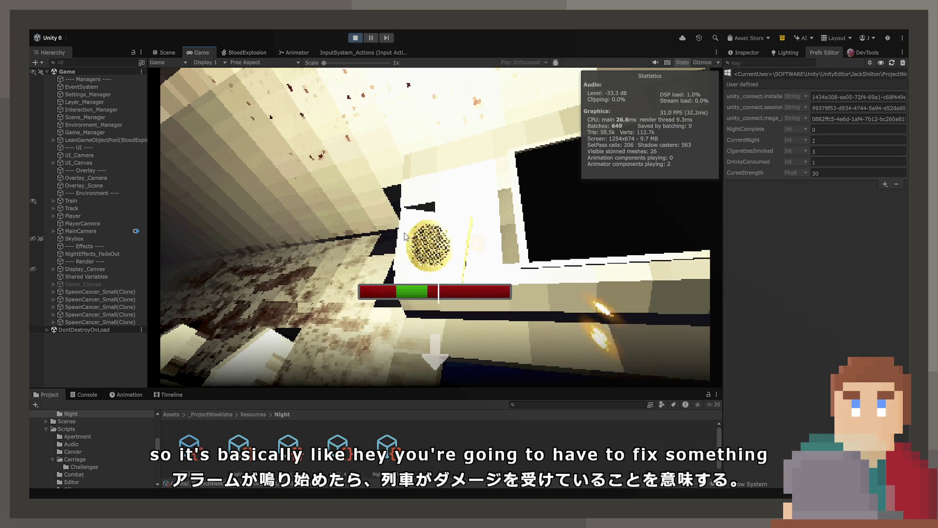
{"action": "left_click", "coordinate": [450, 354]}
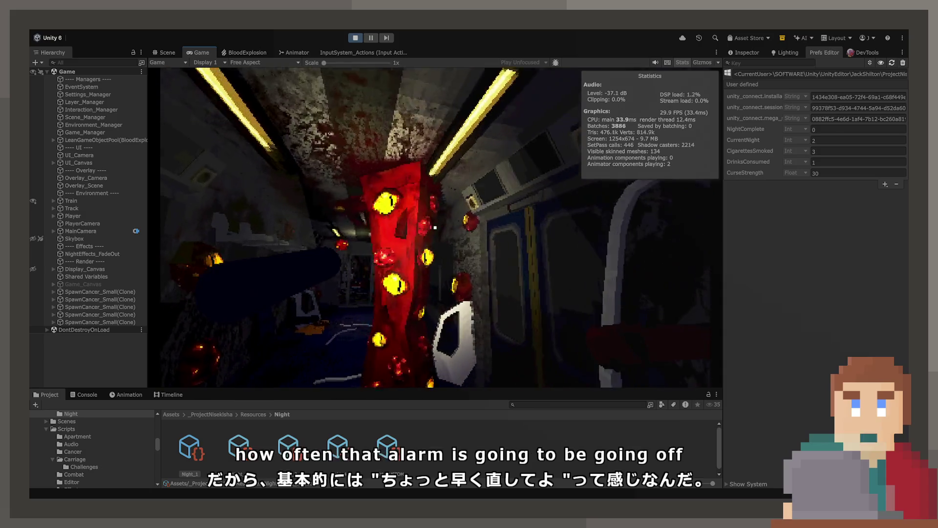
{"action": "left_click", "coordinate": [435, 227]}
{"action": "left_click", "coordinate": [435, 227]}
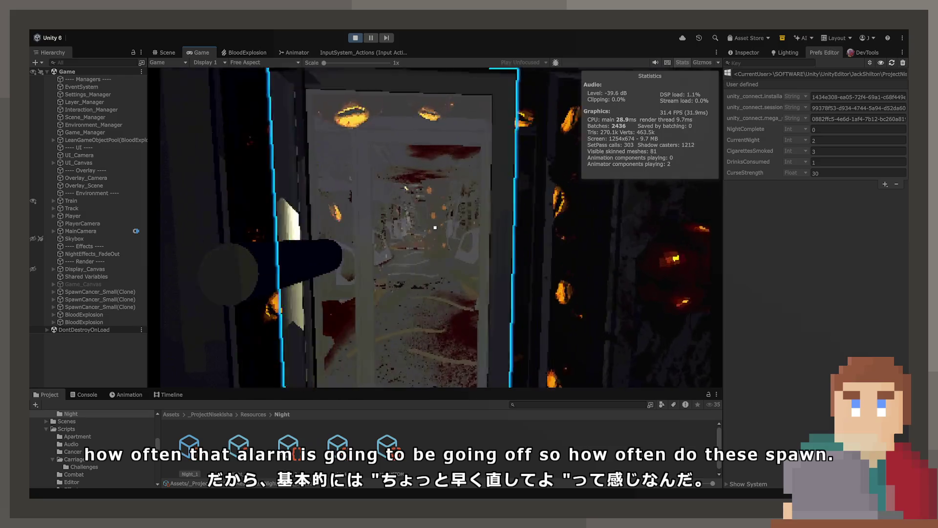
{"action": "left_click", "coordinate": [435, 228]}
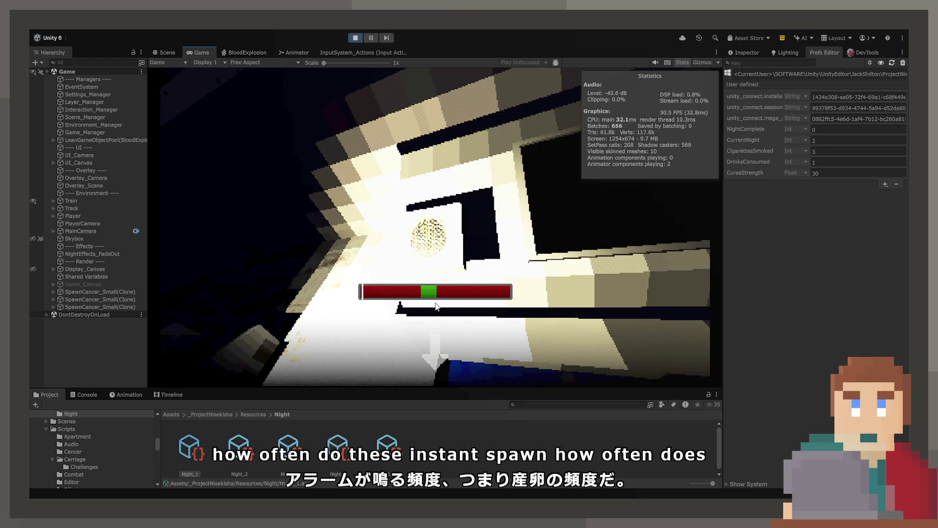
{"action": "left_click", "coordinate": [442, 354]}
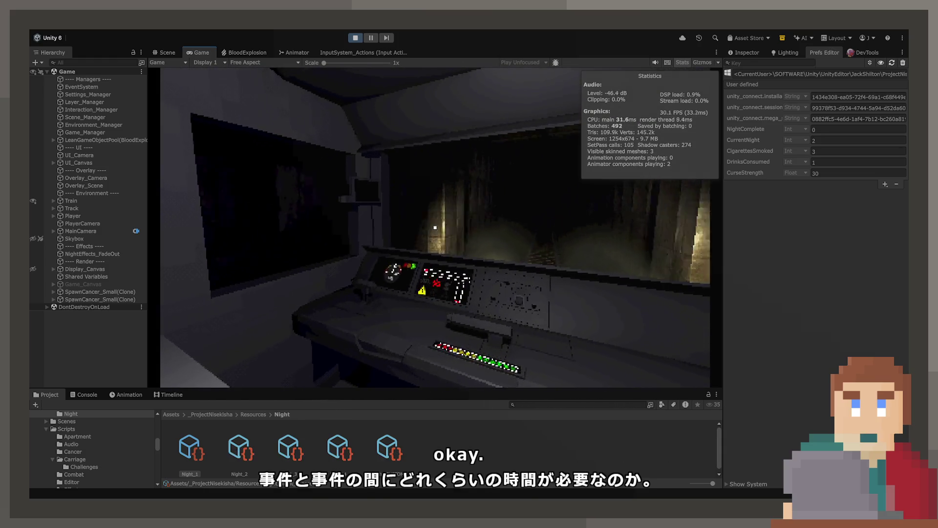
Stop the playtest from the toolbar.
{"action": "left_click", "coordinate": [358, 37]}
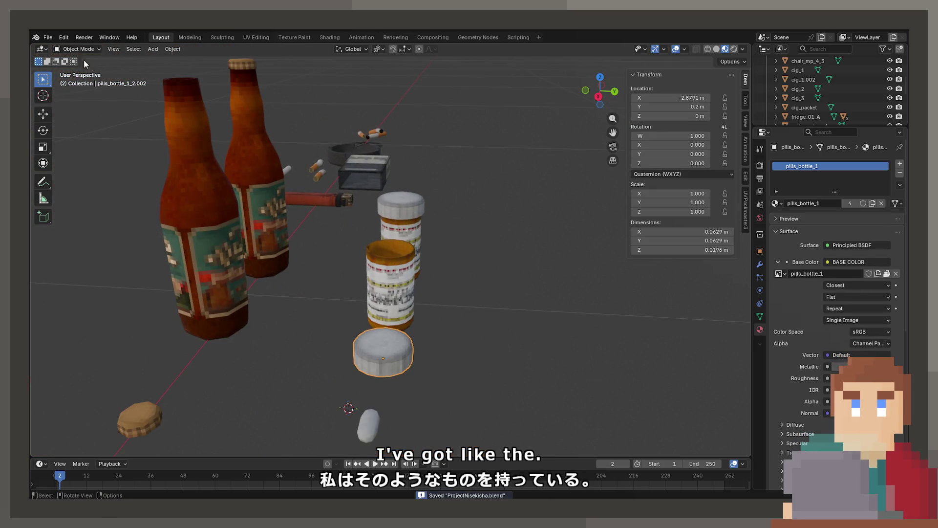
Open DeathEnemy.blend from recent files and select the monster's head mesh.
{"action": "left_click", "coordinate": [48, 37]}
{"action": "mouse_move", "coordinate": [70, 66]}
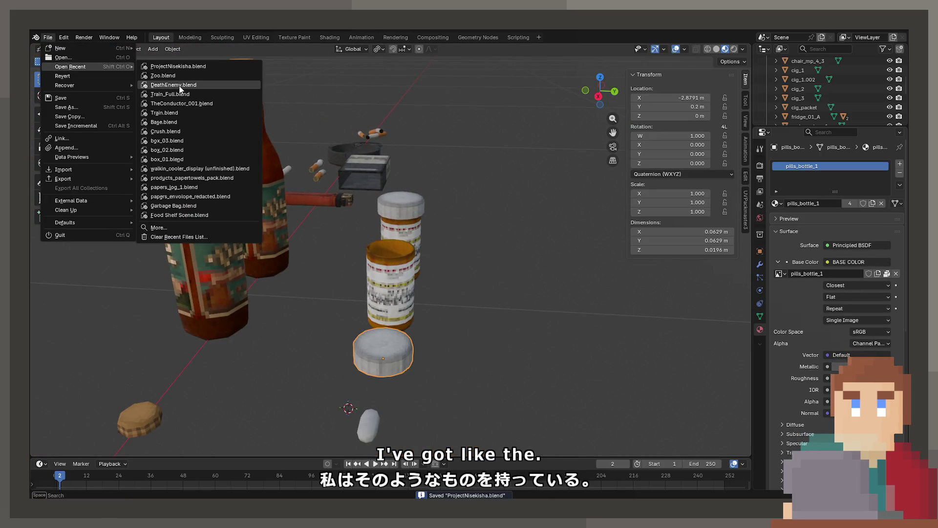
{"action": "left_click", "coordinate": [179, 87]}
{"action": "scroll", "coordinate": [378, 310], "scroll_direction": "up", "scroll_amount": 5}
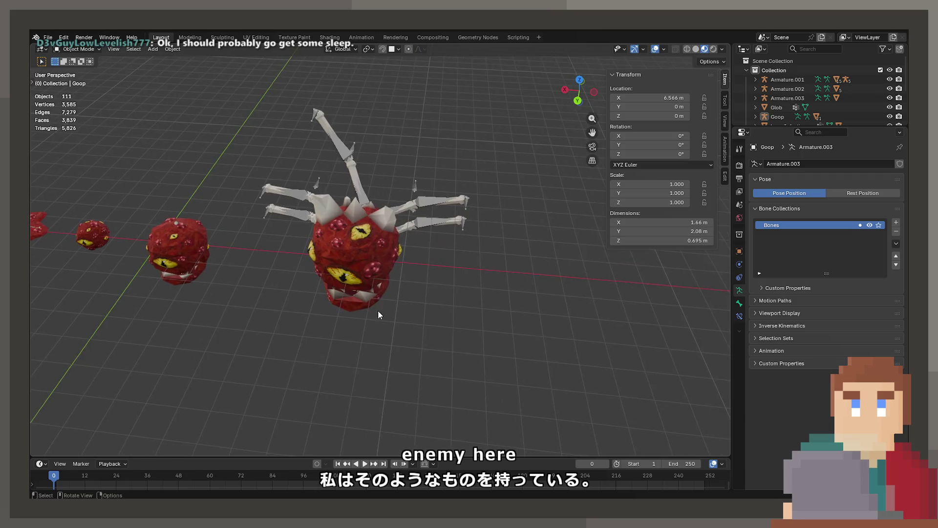
{"action": "scroll", "coordinate": [383, 272], "scroll_direction": "up", "scroll_amount": 2}
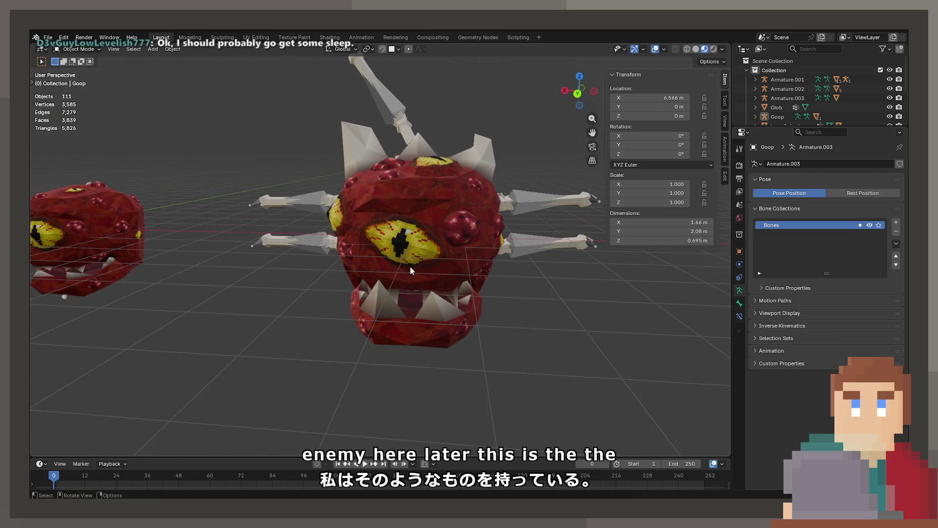
{"action": "left_click", "coordinate": [409, 262]}
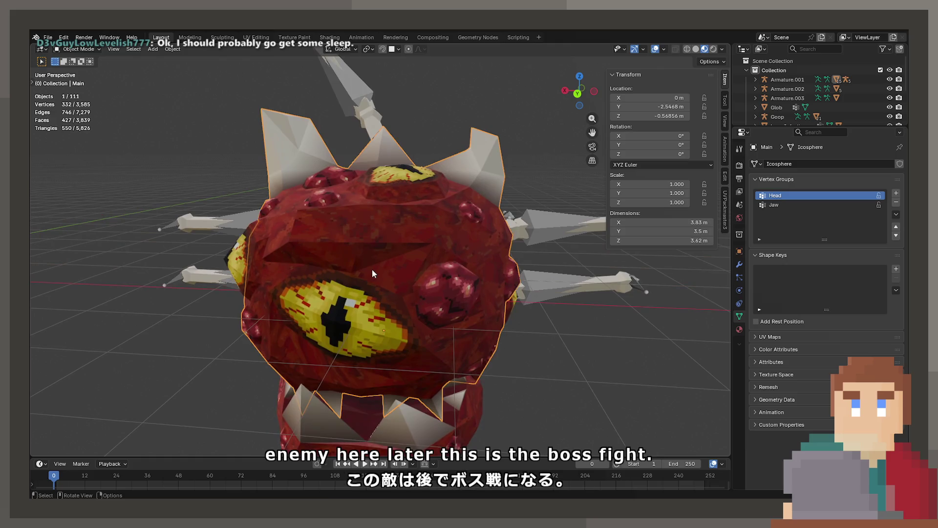
{"action": "scroll", "coordinate": [282, 306], "scroll_direction": "down", "scroll_amount": 5}
{"action": "mouse_move", "coordinate": [282, 306]}
{"action": "left_mouse_down"}
{"action": "mouse_move", "coordinate": [180, 296]}
{"action": "mouse_move", "coordinate": [165, 304]}
{"action": "mouse_move", "coordinate": [357, 281]}
{"action": "mouse_move", "coordinate": [272, 217]}
{"action": "left_mouse_up"}
Put Armature.005 in Pose Mode, move the ArmIKHandle to bend the arm, then return to Object Mode.
{"action": "left_click", "coordinate": [270, 247]}
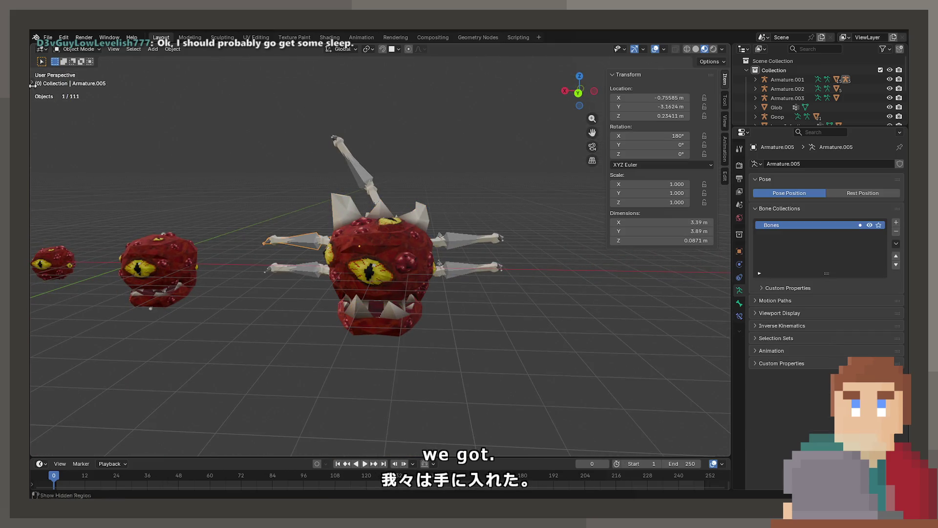
{"action": "left_click", "coordinate": [72, 51]}
{"action": "left_click", "coordinate": [72, 81]}
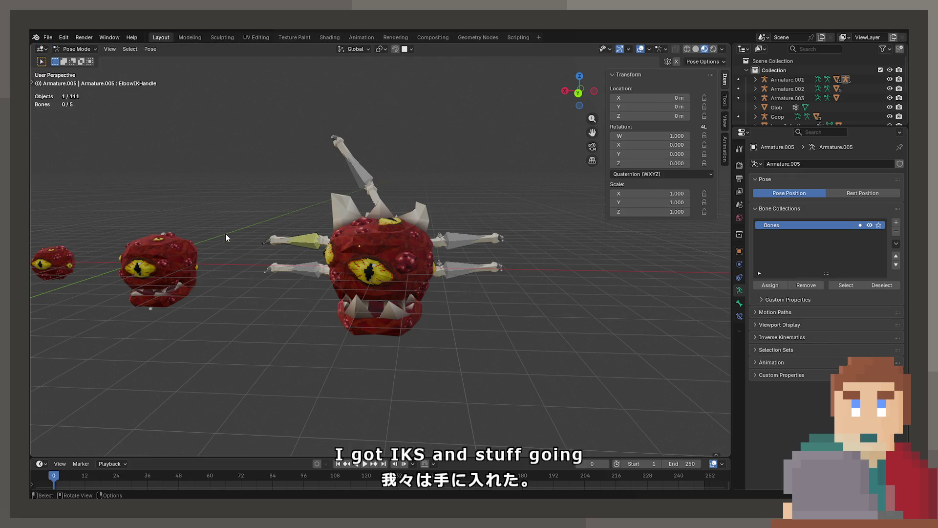
{"action": "left_click", "coordinate": [263, 242]}
{"action": "left_click_drag", "start_coordinate": [263, 242], "coordinate": [267, 308]}
{"action": "key", "text": "g"}
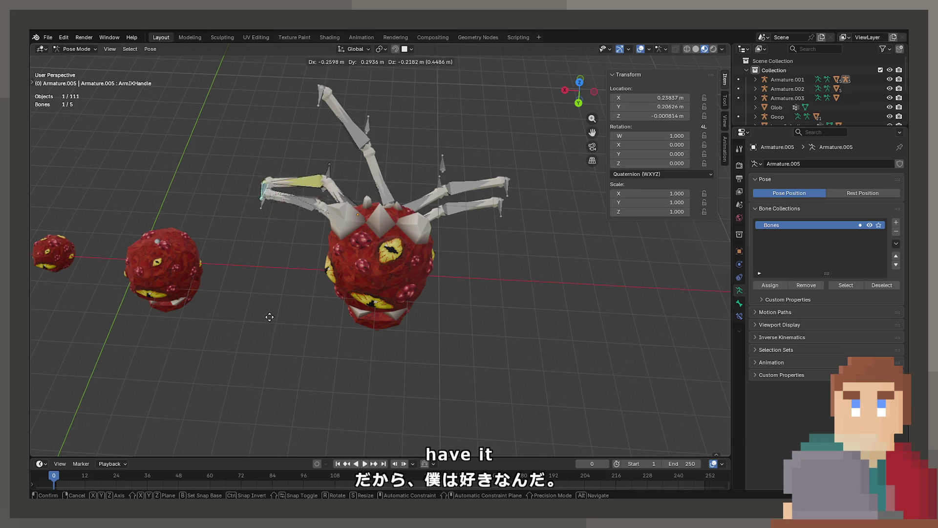
{"action": "left_click", "coordinate": [321, 318]}
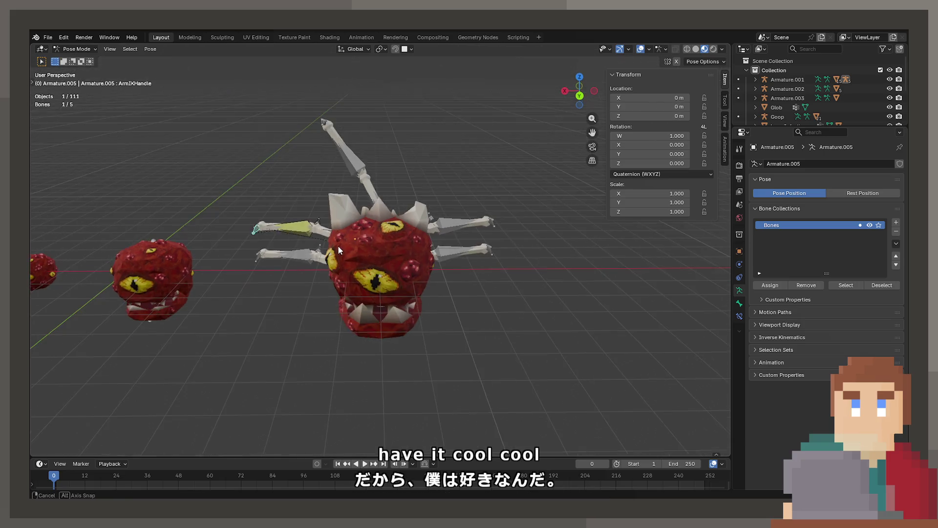
{"action": "key", "text": "Tab"}
{"action": "key", "text": "Tab"}
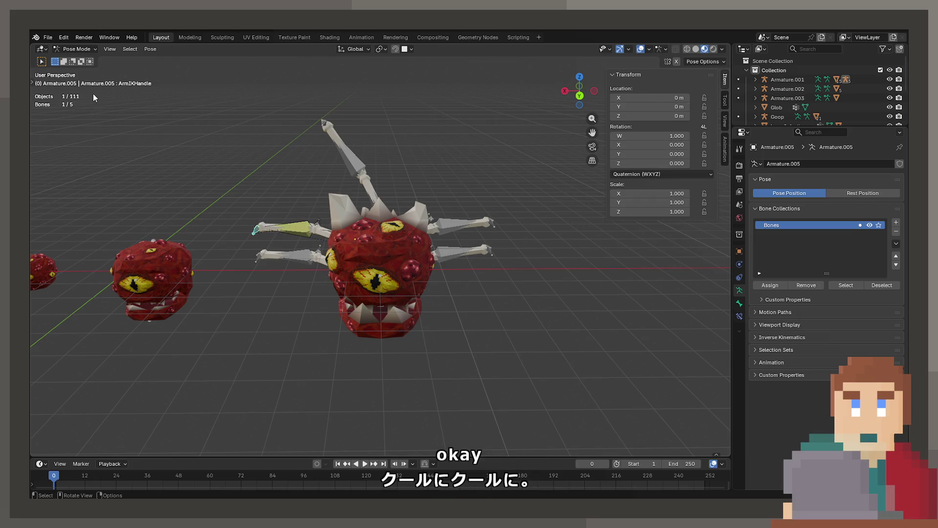
{"action": "left_click", "coordinate": [77, 49]}
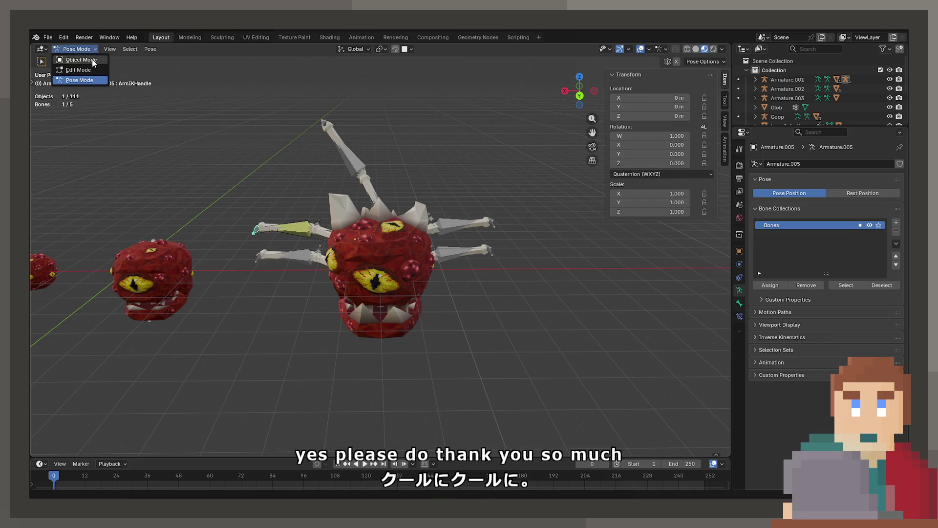
{"action": "left_click", "coordinate": [92, 61]}
Survey the creature lineup, selecting the main body mesh and Armature.004 in wireframe view.
{"action": "left_click_drag", "start_coordinate": [326, 329], "coordinate": [497, 350]}
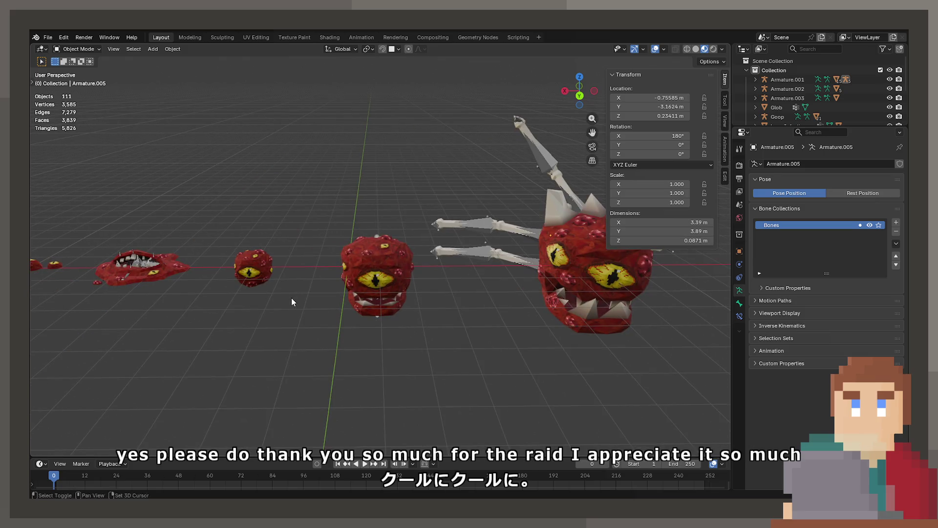
{"action": "left_click_drag", "start_coordinate": [292, 299], "coordinate": [287, 251]}
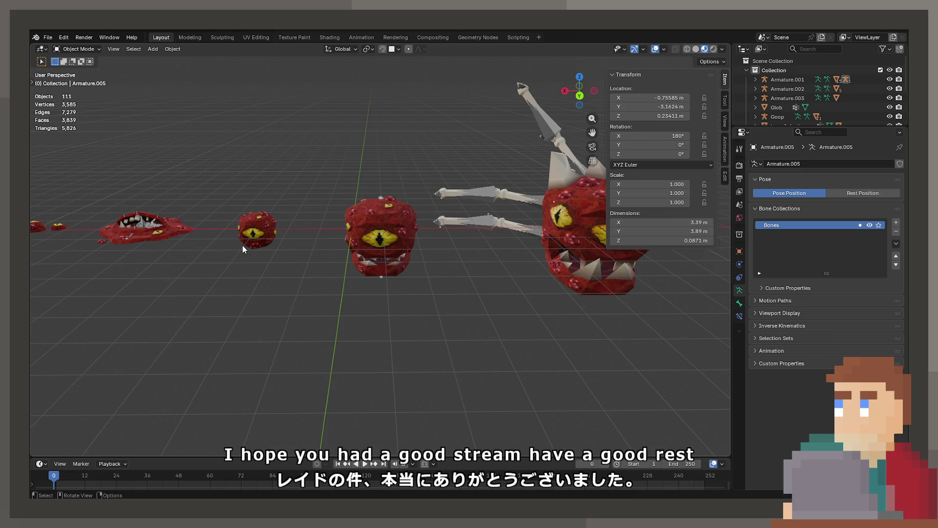
{"action": "right_click", "coordinate": [308, 244]}
{"action": "mouse_move", "coordinate": [337, 201]}
{"action": "left_mouse_down"}
{"action": "mouse_move", "coordinate": [366, 225]}
{"action": "mouse_move", "coordinate": [409, 225]}
{"action": "mouse_move", "coordinate": [374, 198]}
{"action": "mouse_move", "coordinate": [261, 180]}
{"action": "mouse_move", "coordinate": [163, 200]}
{"action": "mouse_move", "coordinate": [159, 230]}
{"action": "mouse_move", "coordinate": [291, 260]}
{"action": "mouse_move", "coordinate": [228, 210]}
{"action": "mouse_move", "coordinate": [357, 222]}
{"action": "mouse_move", "coordinate": [343, 215]}
{"action": "mouse_move", "coordinate": [365, 190]}
{"action": "left_mouse_up"}
{"action": "left_click", "coordinate": [358, 226]}
{"action": "left_click", "coordinate": [491, 237]}
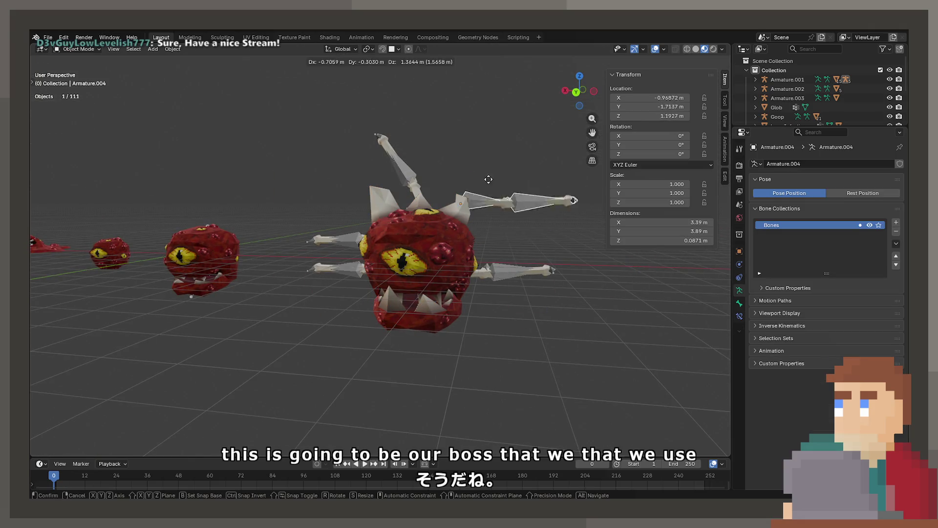
{"action": "left_click_drag", "start_coordinate": [484, 206], "coordinate": [495, 233]}
{"action": "key", "text": "shift+z"}
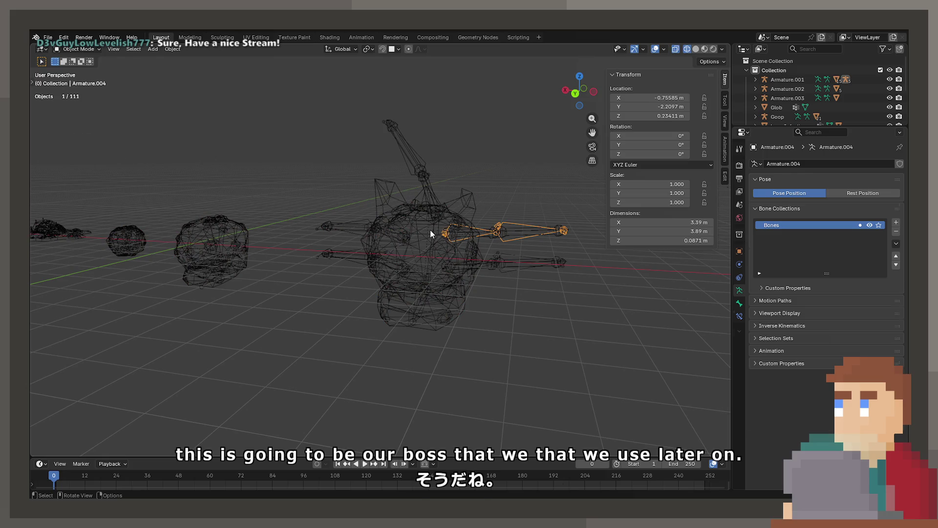
Select the Icosphere and Armature.001, reposition Armature.001, and switch to material preview.
{"action": "left_click", "coordinate": [428, 239]}
{"action": "left_click", "coordinate": [422, 251]}
{"action": "key", "text": "shift+z"}
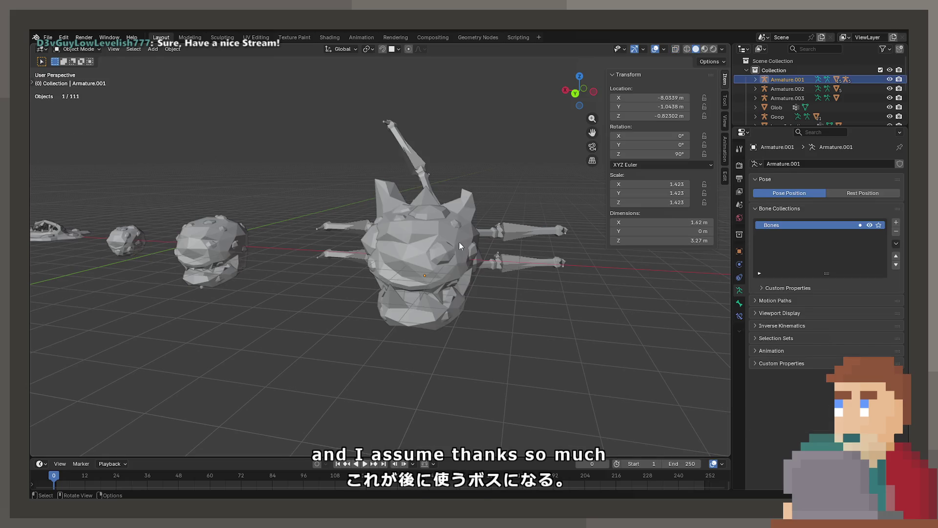
{"action": "key", "text": "g"}
{"action": "left_click", "coordinate": [403, 268]}
{"action": "key", "text": "z"}
{"action": "scroll", "coordinate": [403, 269], "scroll_direction": "up", "scroll_amount": 2}
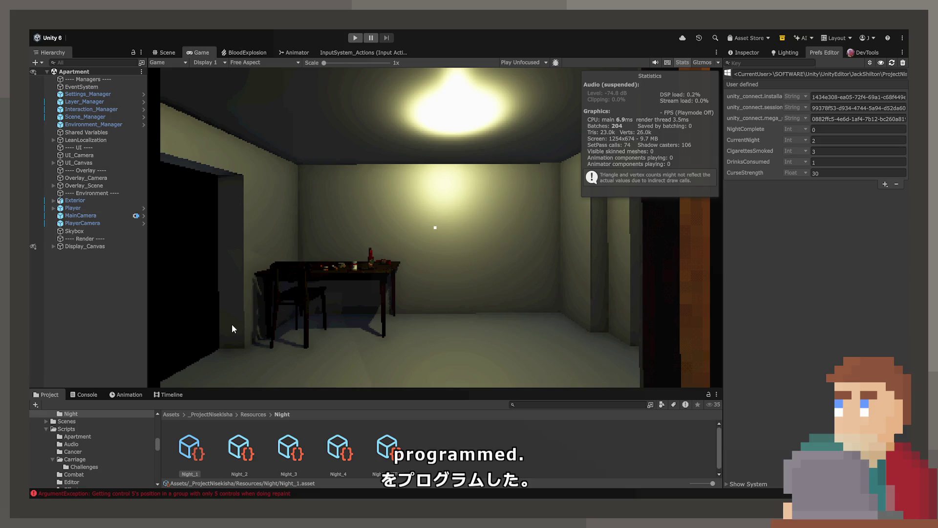
In the Scene view, select MedicineBottle_Transparent and review its components in the Inspector.
{"action": "left_click", "coordinate": [167, 52]}
{"action": "mouse_move", "coordinate": [357, 215]}
{"action": "left_mouse_down"}
{"action": "mouse_move", "coordinate": [497, 181]}
{"action": "mouse_move", "coordinate": [372, 180]}
{"action": "left_mouse_up"}
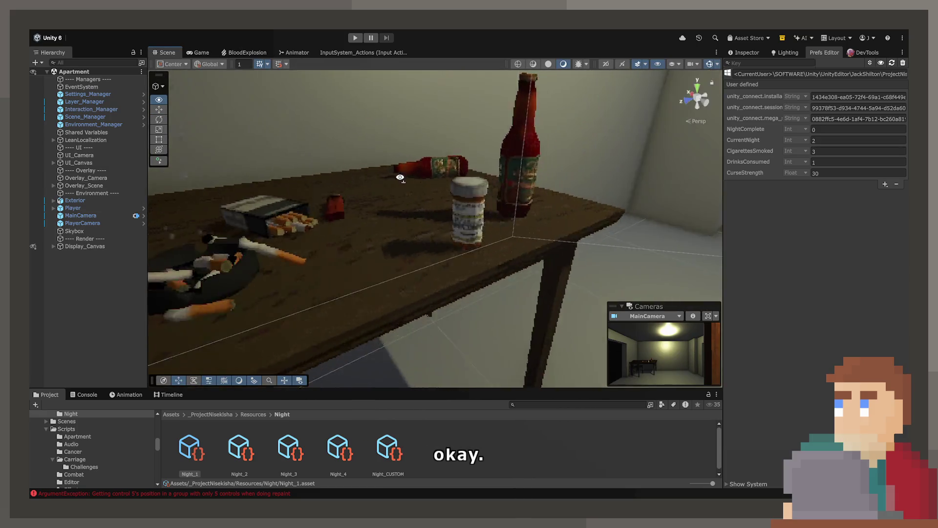
{"action": "scroll", "coordinate": [342, 175], "scroll_direction": "up", "scroll_amount": 5}
{"action": "left_click", "coordinate": [394, 198]}
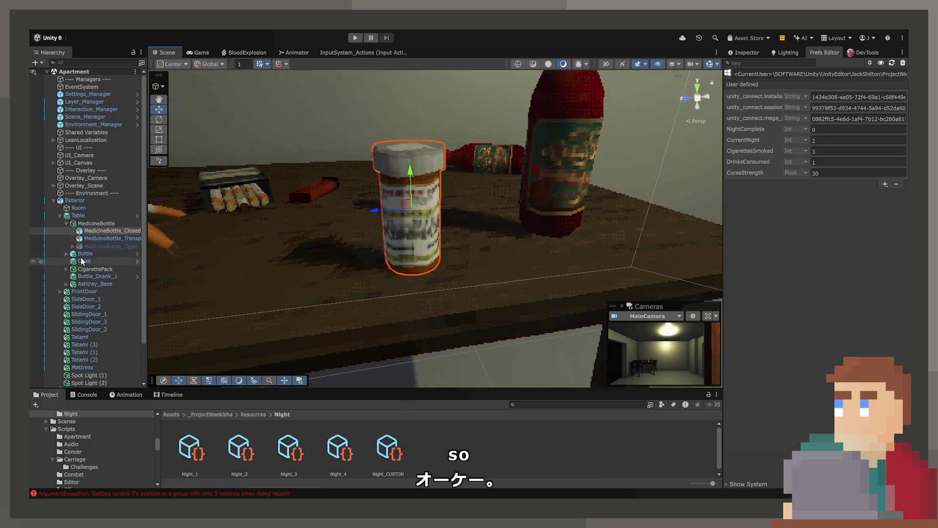
{"action": "left_click", "coordinate": [99, 238]}
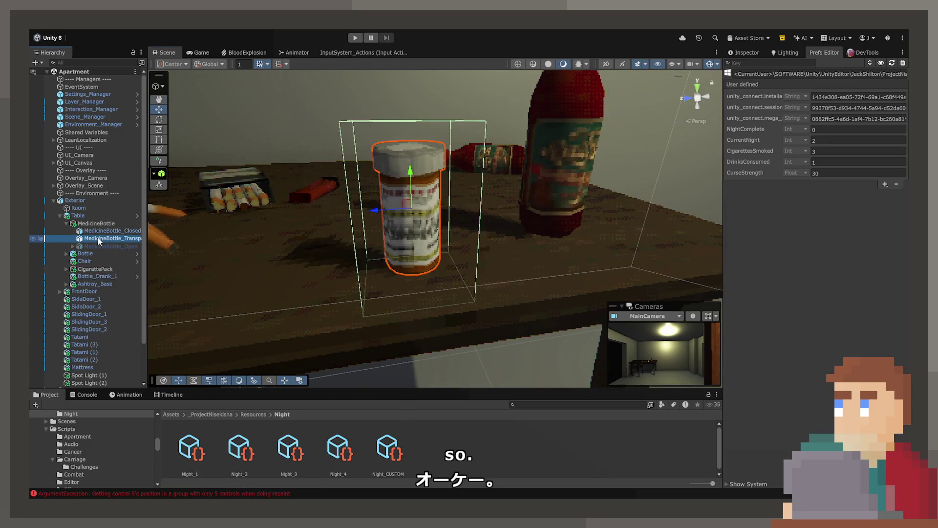
{"action": "left_click", "coordinate": [731, 53]}
{"action": "scroll", "coordinate": [791, 218], "scroll_direction": "down", "scroll_amount": 2}
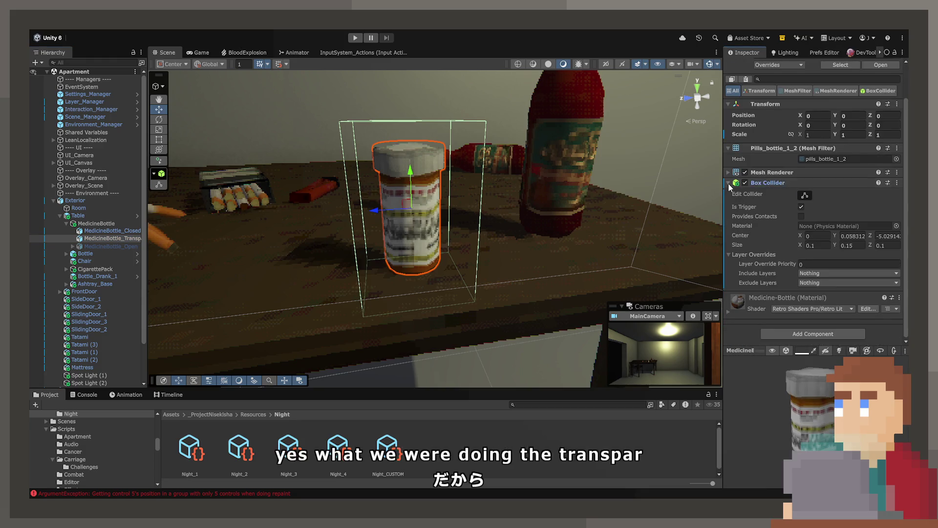
{"action": "left_click", "coordinate": [728, 182]}
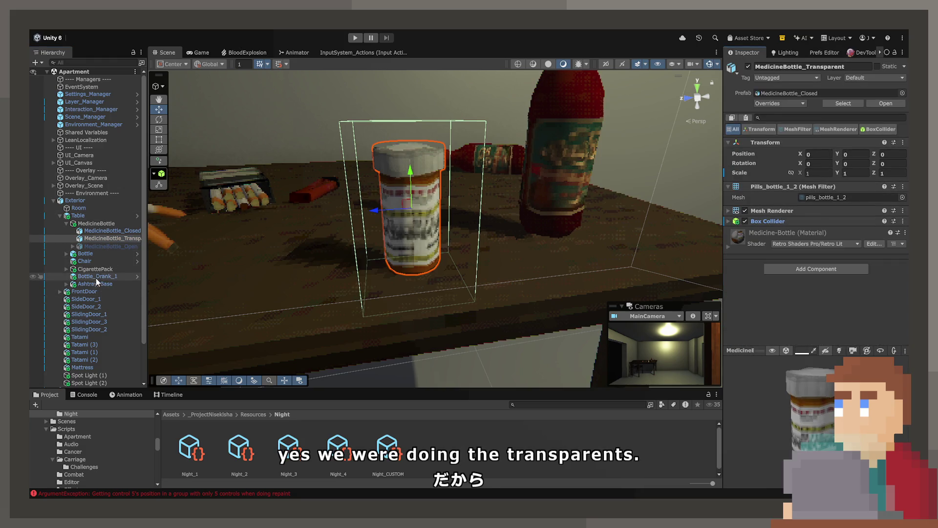
Copy the Raycast Interactable component from Bottle's TransparentBottle, then reselect the transparent medicine bottle.
{"action": "left_click", "coordinate": [65, 254]}
{"action": "left_click", "coordinate": [83, 269]}
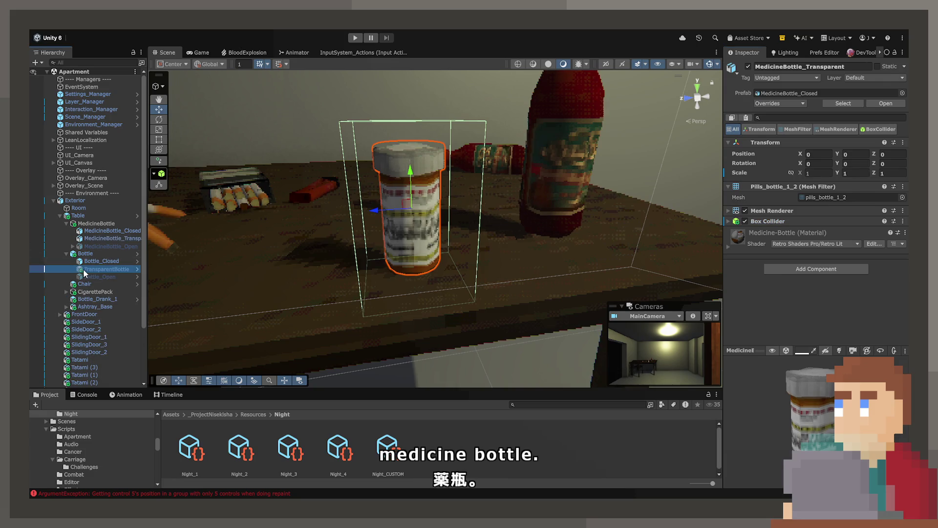
{"action": "left_click", "coordinate": [899, 244]}
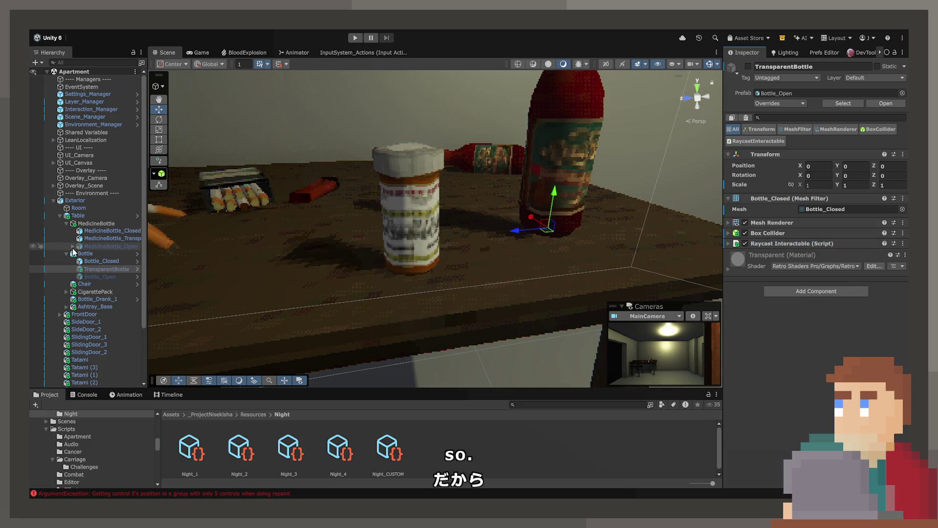
{"action": "left_click", "coordinate": [94, 239]}
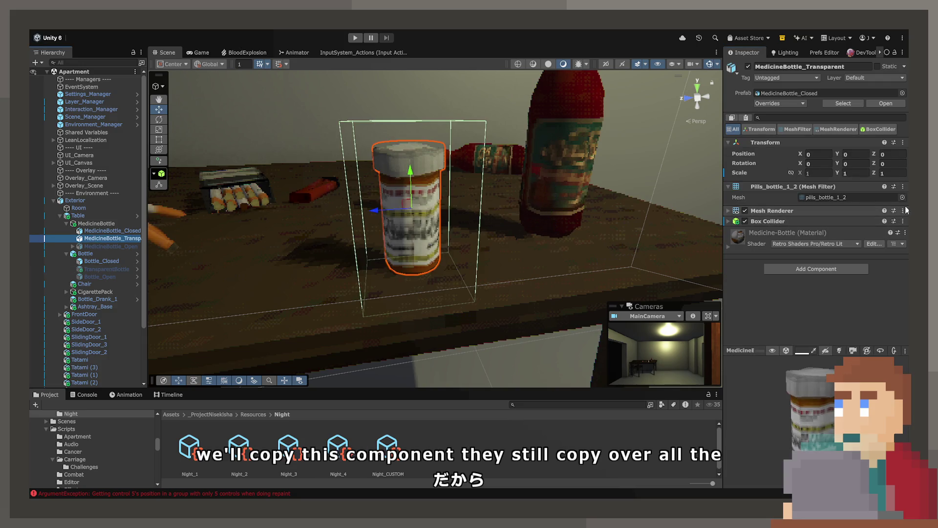
Paste the Raycast Interactable onto MedicineBottle_Transparent and apply TransparentBottle's Transparent material.
{"action": "left_click", "coordinate": [844, 275]}
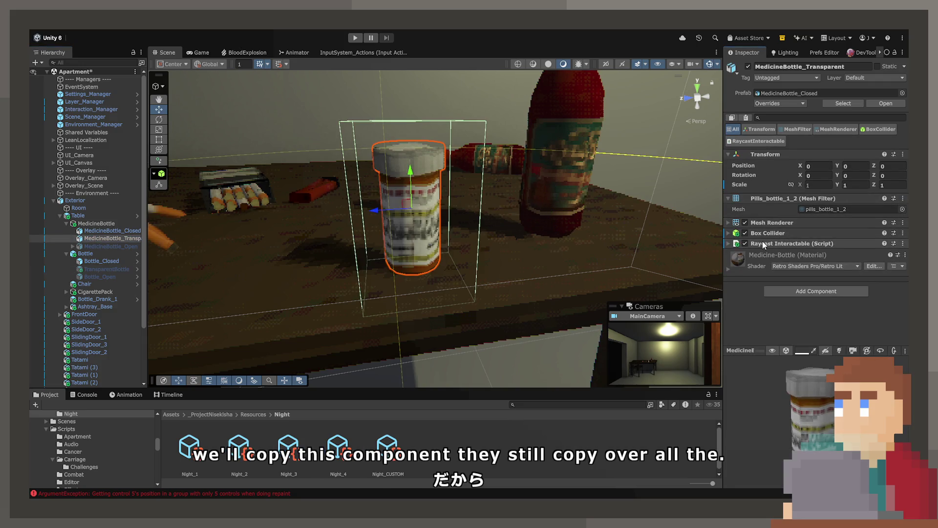
{"action": "left_click", "coordinate": [98, 276]}
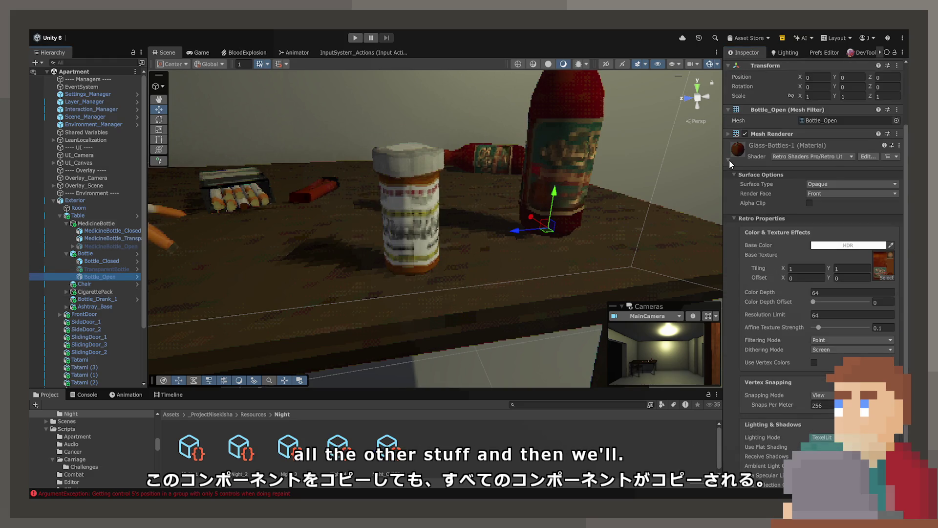
{"action": "left_click", "coordinate": [729, 159]}
{"action": "left_click", "coordinate": [93, 270]}
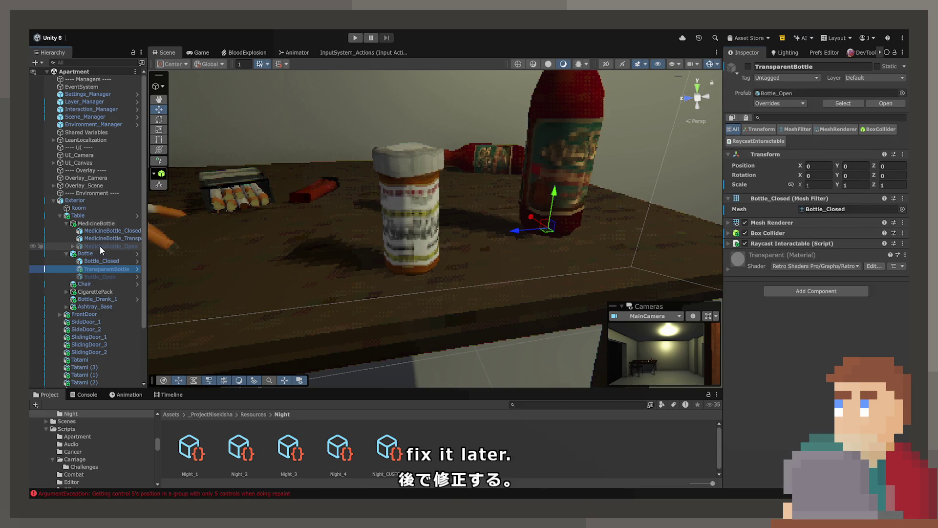
{"action": "left_click", "coordinate": [101, 240]}
{"action": "left_click", "coordinate": [98, 270]}
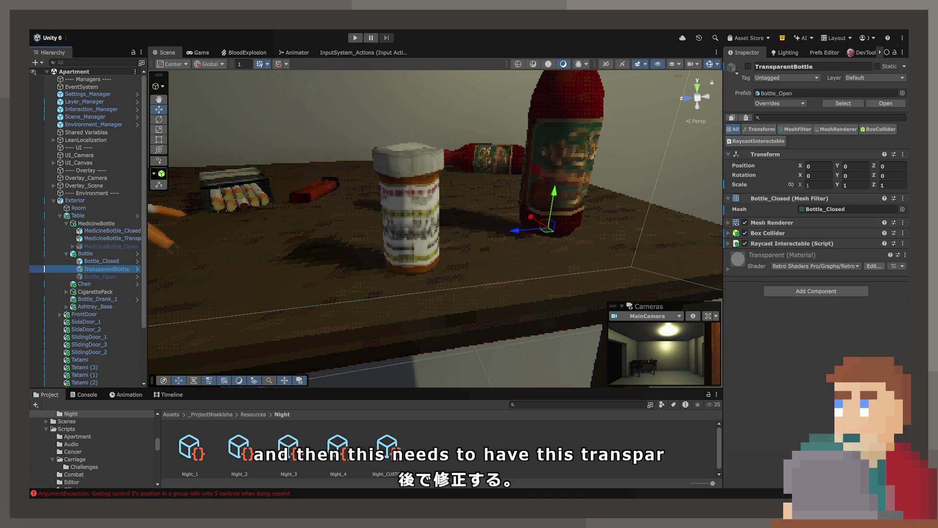
{"action": "left_click", "coordinate": [904, 256]}
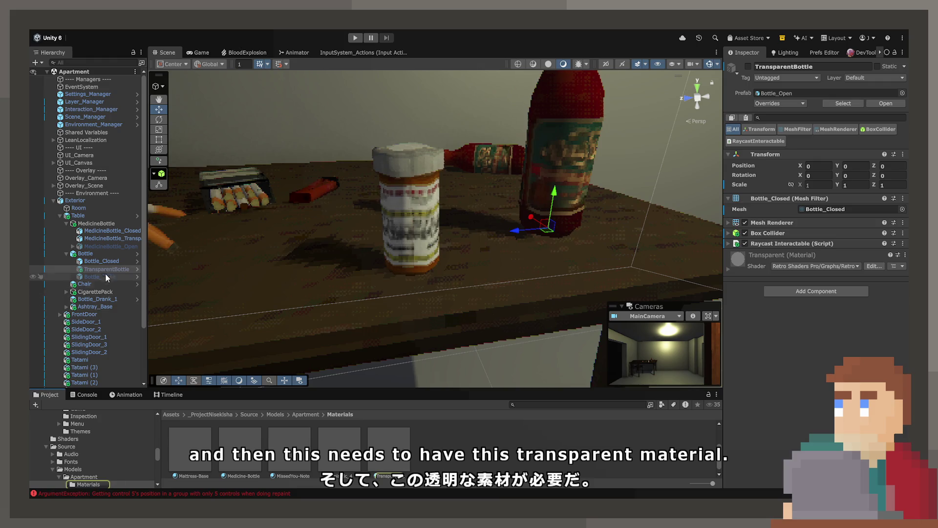
{"action": "left_click", "coordinate": [103, 239]}
{"action": "left_click_drag", "start_coordinate": [392, 441], "coordinate": [783, 318]}
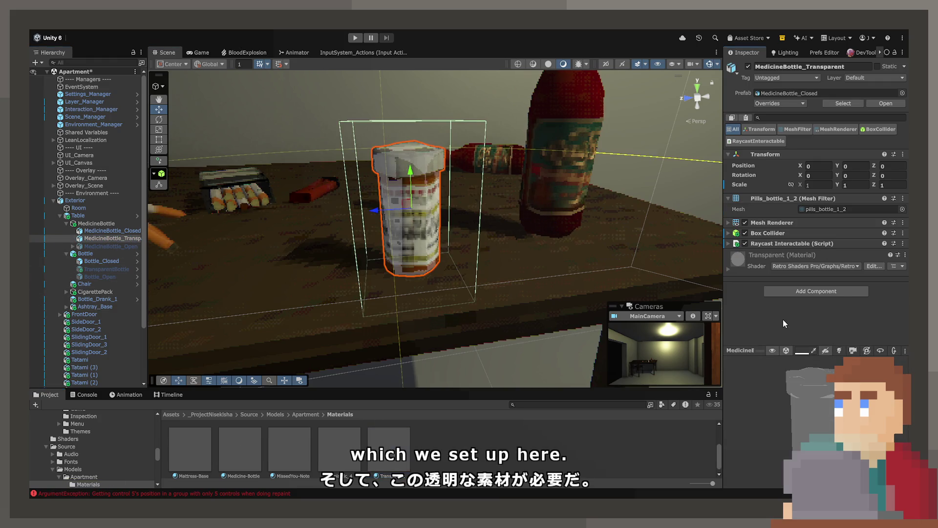
Preview the transparency by hiding the closed bottle, then disable MedicineBottle_Transparent.
{"action": "left_click", "coordinate": [34, 230]}
{"action": "mouse_move", "coordinate": [360, 234]}
{"action": "left_mouse_down"}
{"action": "mouse_move", "coordinate": [388, 237]}
{"action": "mouse_move", "coordinate": [325, 274]}
{"action": "mouse_move", "coordinate": [185, 294]}
{"action": "left_mouse_up"}
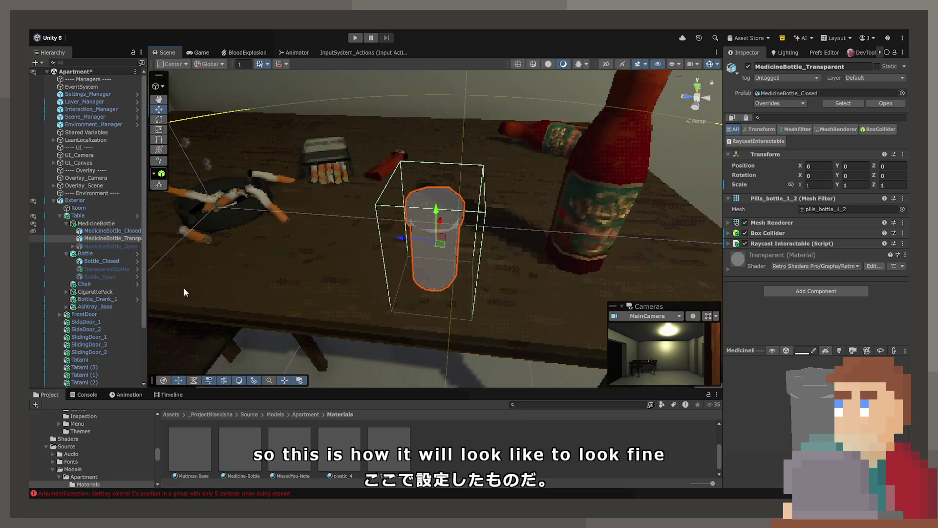
{"action": "left_click", "coordinate": [31, 230]}
{"action": "left_click", "coordinate": [111, 238]}
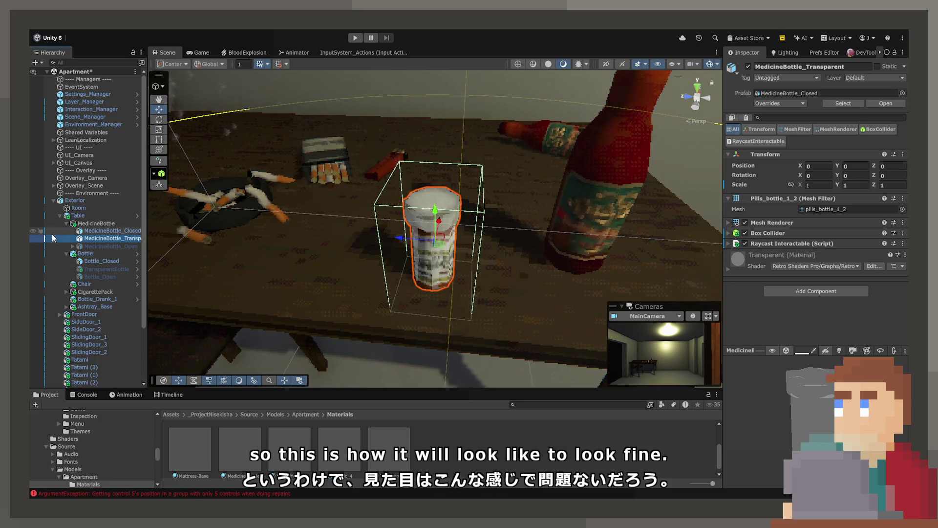
{"action": "left_click", "coordinate": [748, 66]}
{"action": "left_click", "coordinate": [96, 231]}
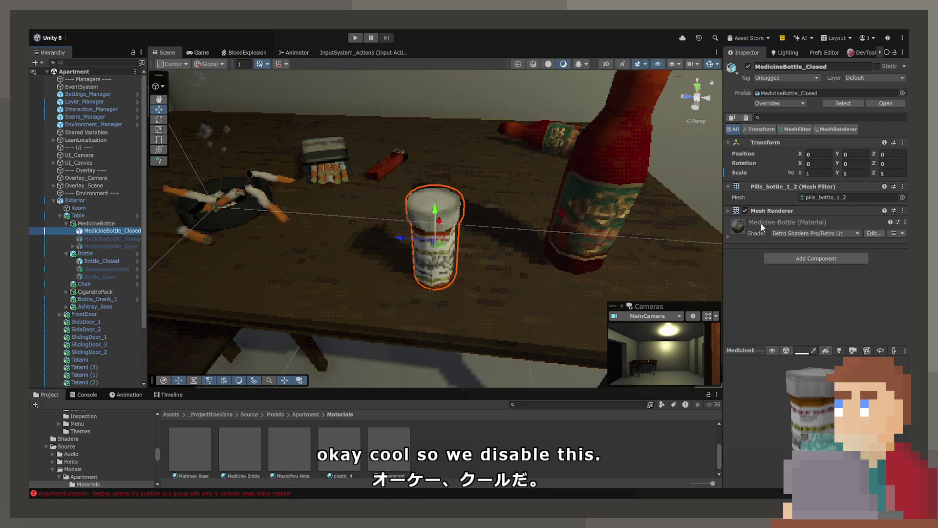
Make MedicineBottle the target of the first On Interact event in Raycast Interactable.
{"action": "left_click", "coordinate": [123, 223]}
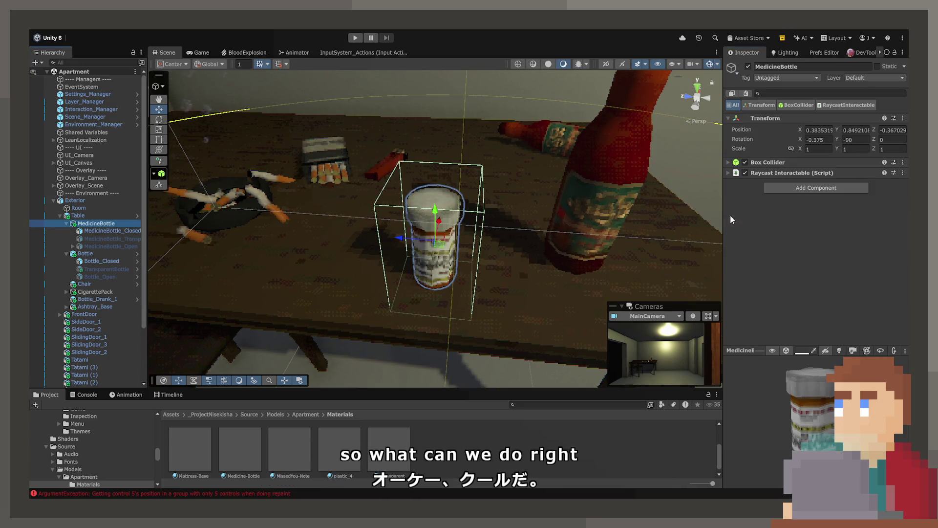
{"action": "left_click", "coordinate": [730, 172]}
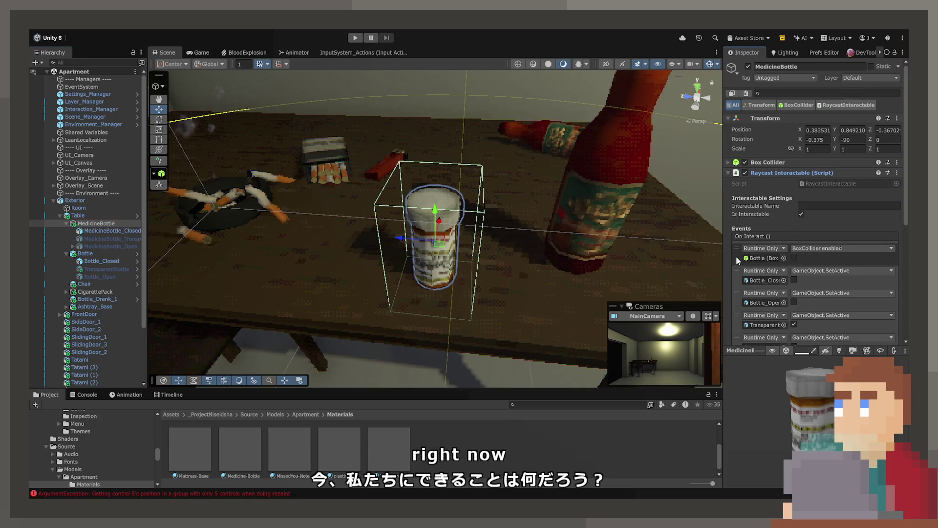
{"action": "scroll", "coordinate": [737, 257], "scroll_direction": "down", "scroll_amount": 2}
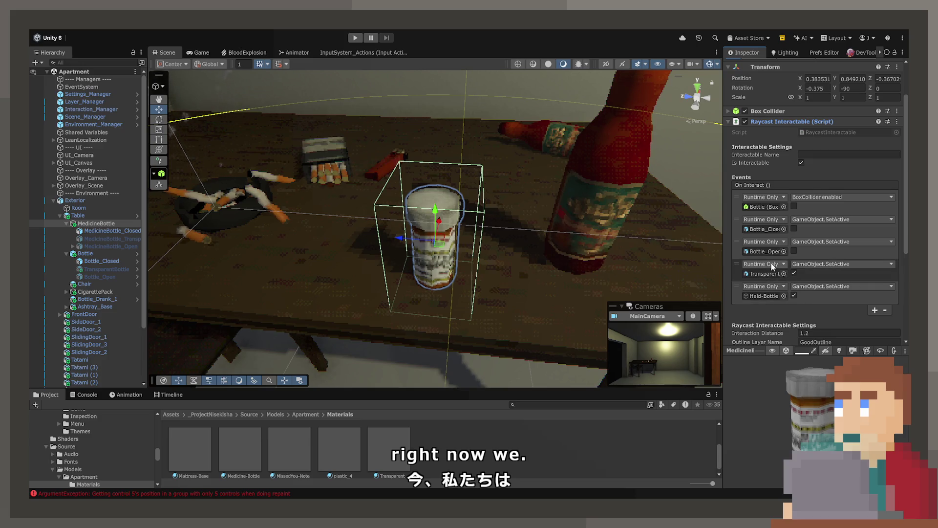
{"action": "left_click", "coordinate": [84, 225]}
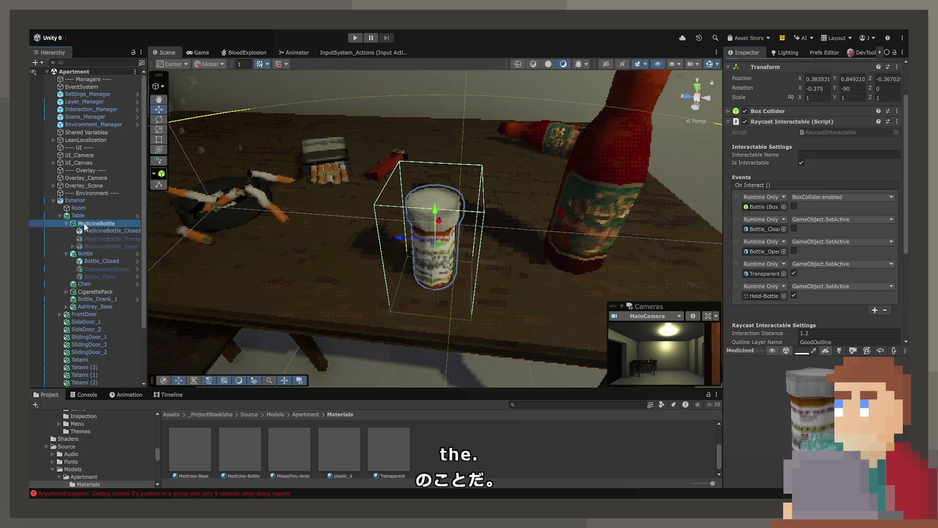
{"action": "left_click_drag", "start_coordinate": [84, 225], "coordinate": [755, 206]}
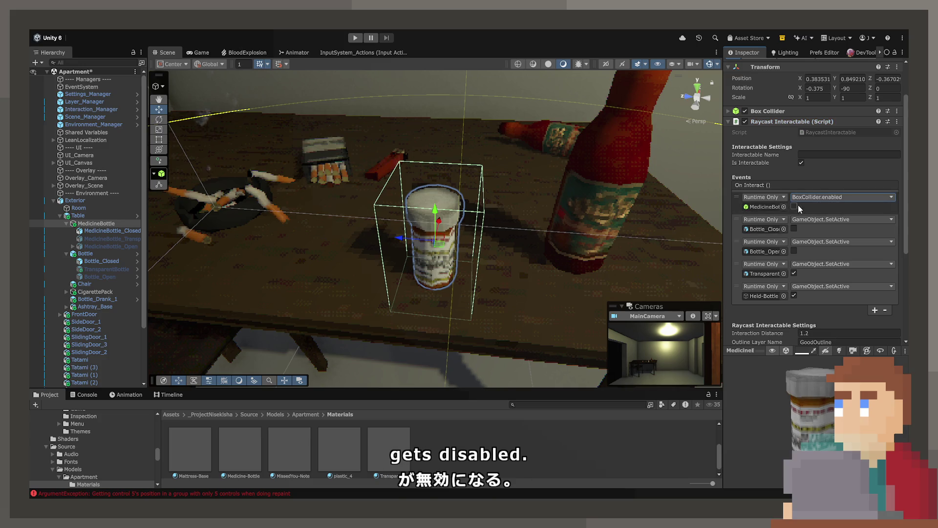
Check the second and third events' targets and assign a medicine bottle object to one.
{"action": "left_click", "coordinate": [765, 228]}
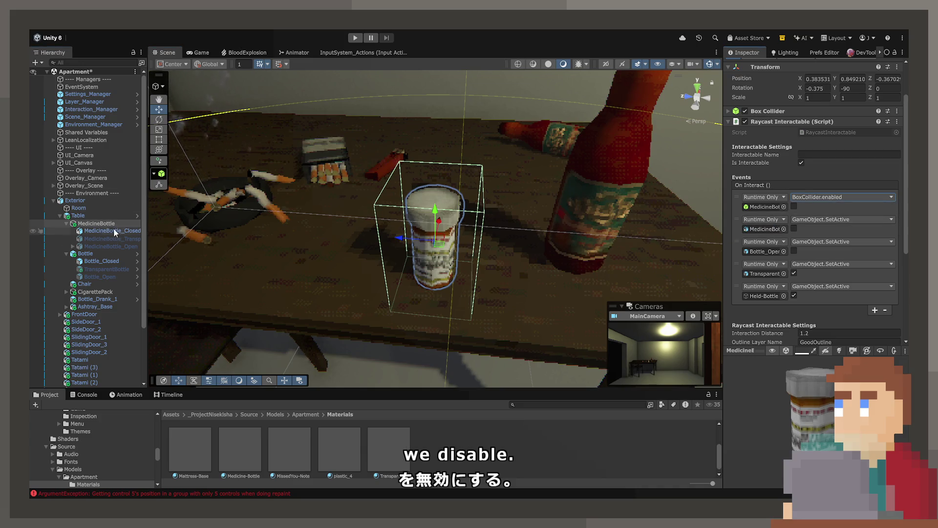
{"action": "left_click", "coordinate": [764, 252]}
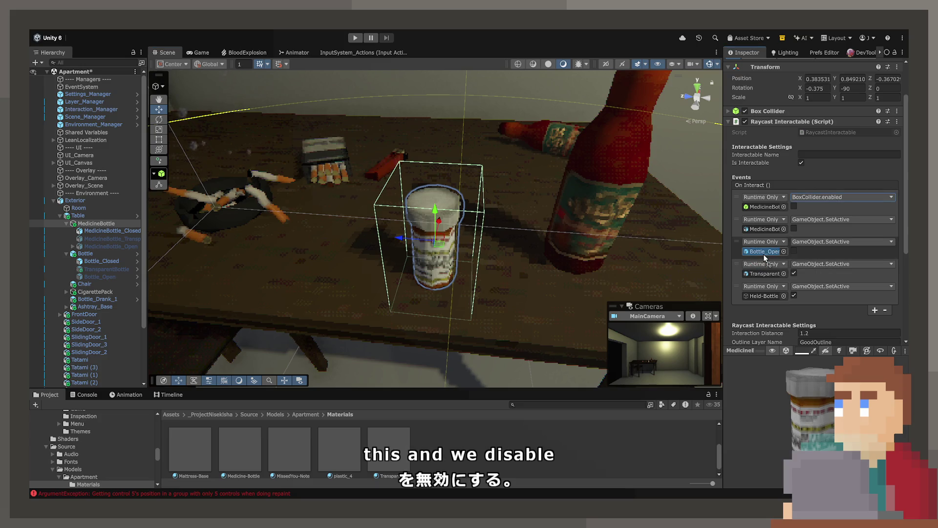
{"action": "mouse_move", "coordinate": [110, 239]}
{"action": "left_mouse_down"}
{"action": "mouse_move", "coordinate": [765, 265]}
{"action": "mouse_move", "coordinate": [760, 272]}
{"action": "left_mouse_up"}
{"action": "scroll", "coordinate": [74, 259], "scroll_direction": "down", "scroll_amount": 5}
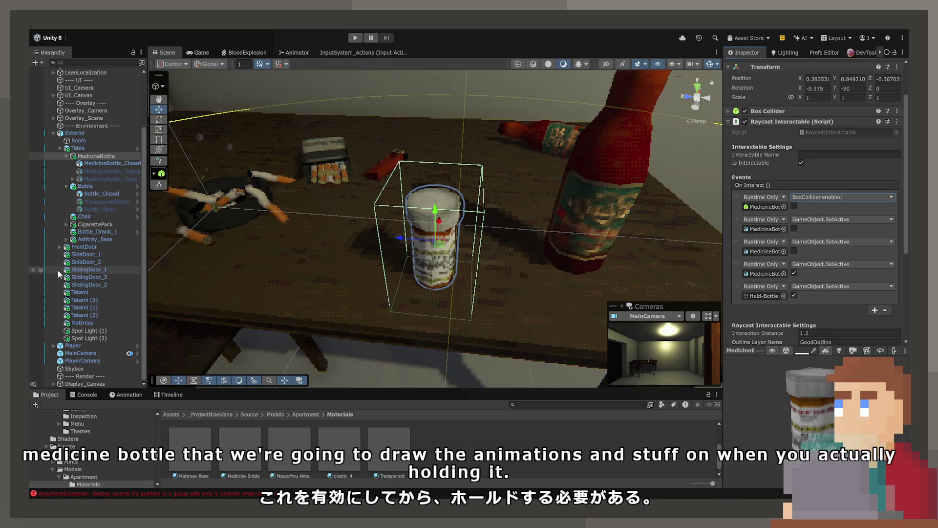
{"action": "left_click", "coordinate": [102, 172]}
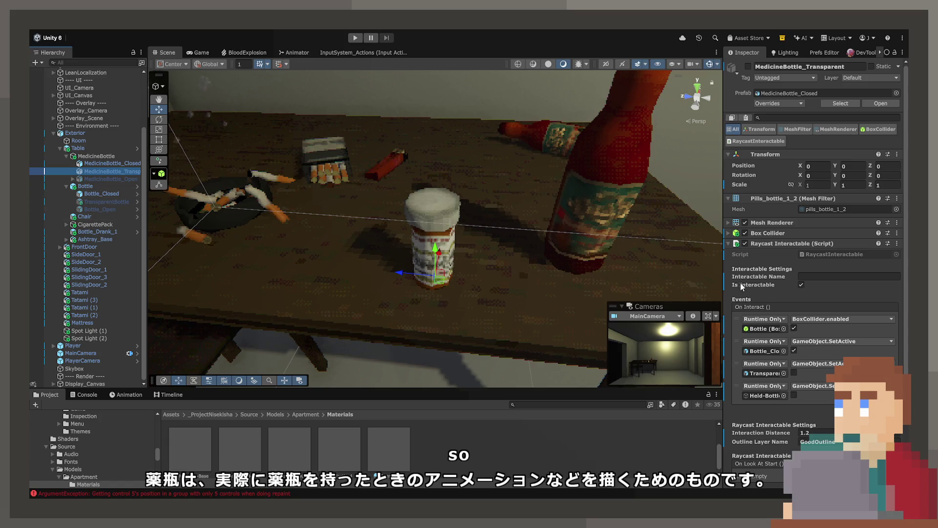
Set the events to toggle MedicineBottle's box collider, then target MedicineBottle_Closed and MedicineBottle_Transparent.
{"action": "scroll", "coordinate": [744, 286], "scroll_direction": "down", "scroll_amount": 3}
{"action": "mouse_move", "coordinate": [82, 160]}
{"action": "left_mouse_down"}
{"action": "mouse_move", "coordinate": [587, 244]}
{"action": "mouse_move", "coordinate": [765, 252]}
{"action": "left_mouse_up"}
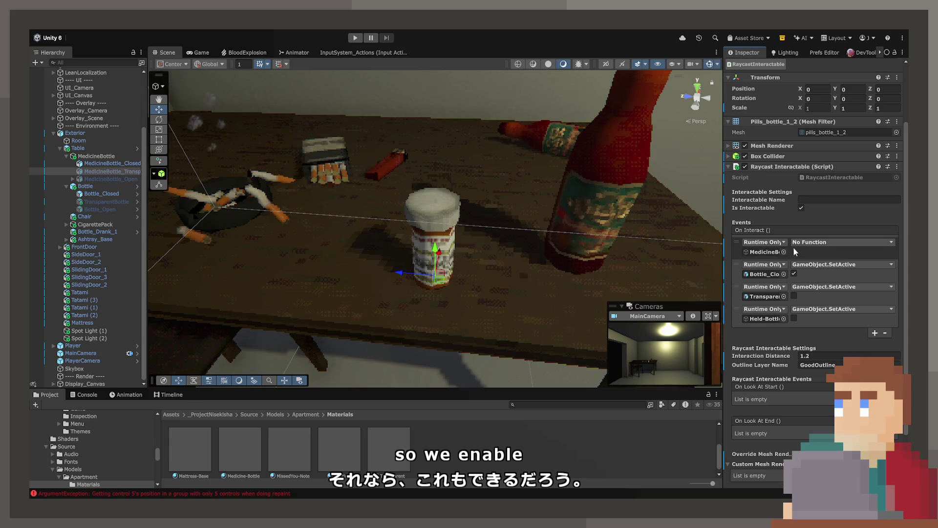
{"action": "left_click", "coordinate": [841, 242]}
{"action": "left_click", "coordinate": [803, 280]}
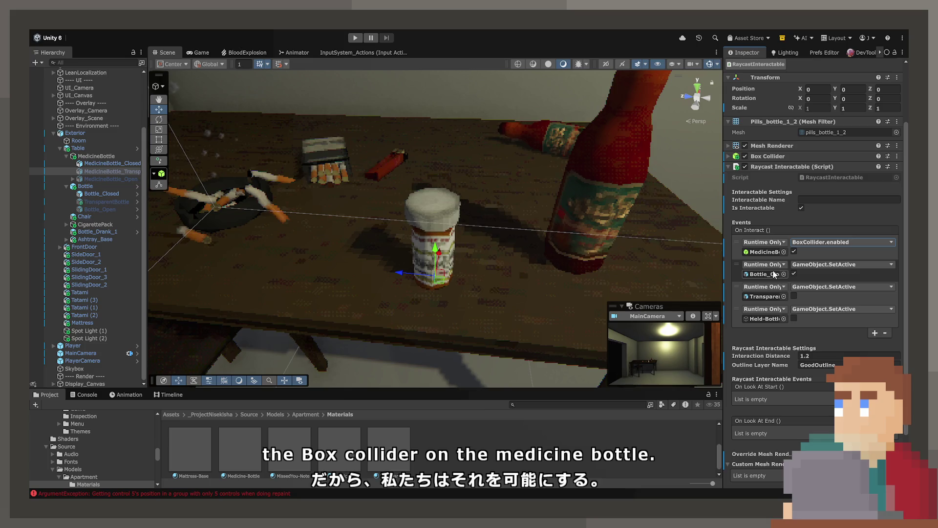
{"action": "mouse_move", "coordinate": [110, 162]}
{"action": "left_mouse_down"}
{"action": "mouse_move", "coordinate": [776, 282]}
{"action": "mouse_move", "coordinate": [778, 274]}
{"action": "left_mouse_up"}
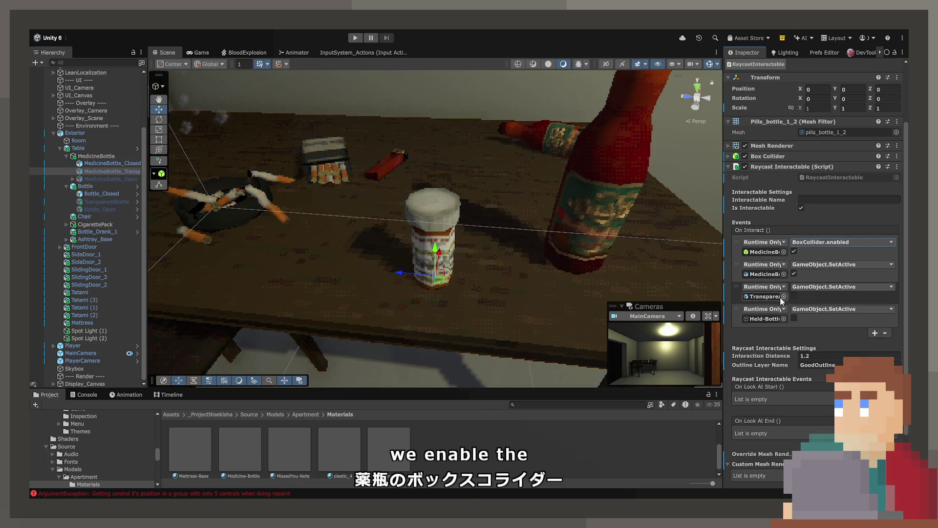
{"action": "mouse_move", "coordinate": [109, 172]}
{"action": "left_mouse_down"}
{"action": "mouse_move", "coordinate": [762, 307]}
{"action": "mouse_move", "coordinate": [765, 298]}
{"action": "left_mouse_up"}
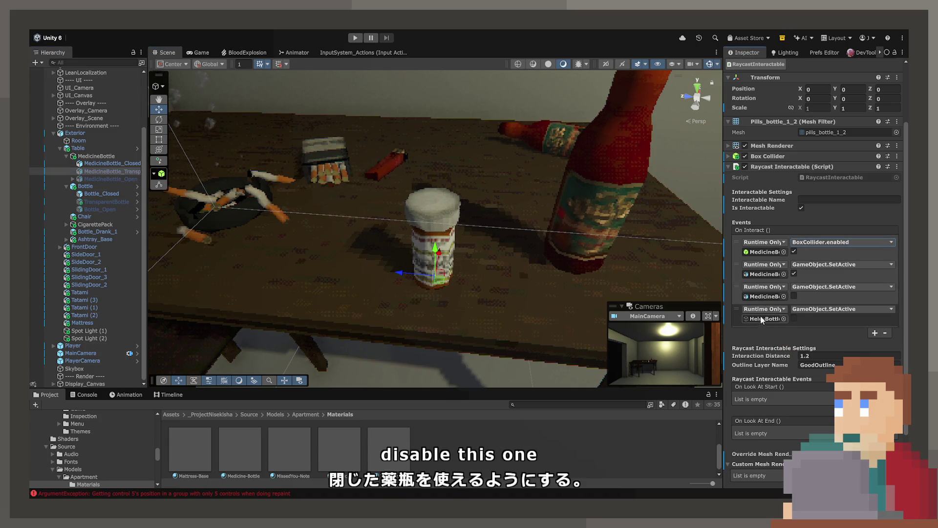
Open the closed bottle's CapRemove script in the code editor.
{"action": "left_click", "coordinate": [116, 194]}
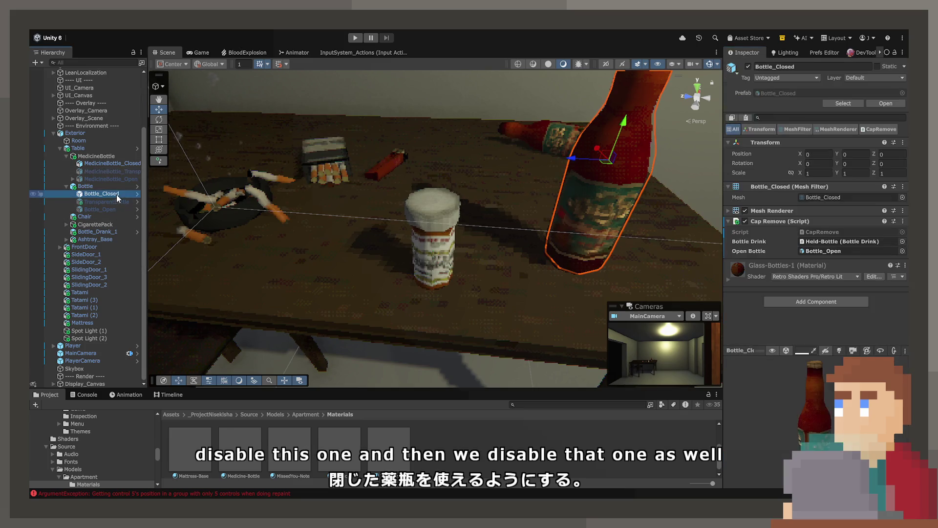
{"action": "left_click", "coordinate": [807, 231]}
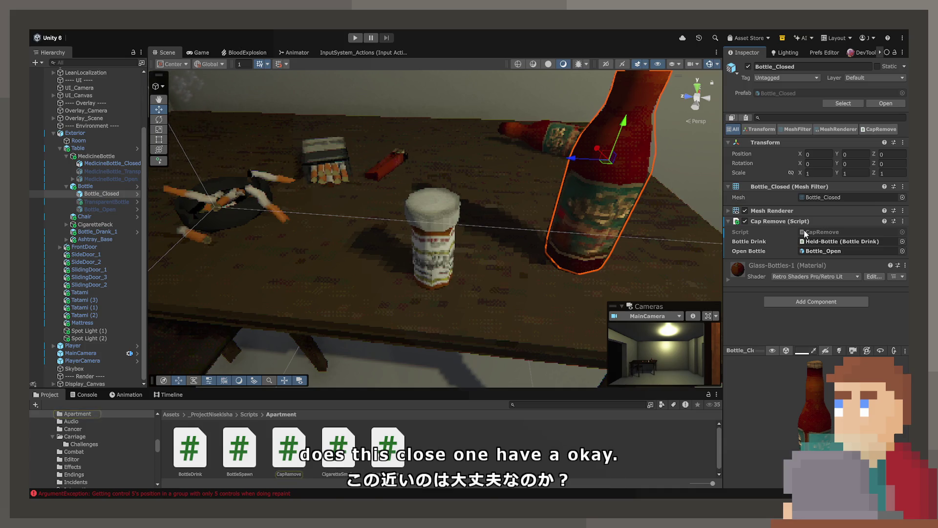
{"action": "double_click", "coordinate": [805, 229]}
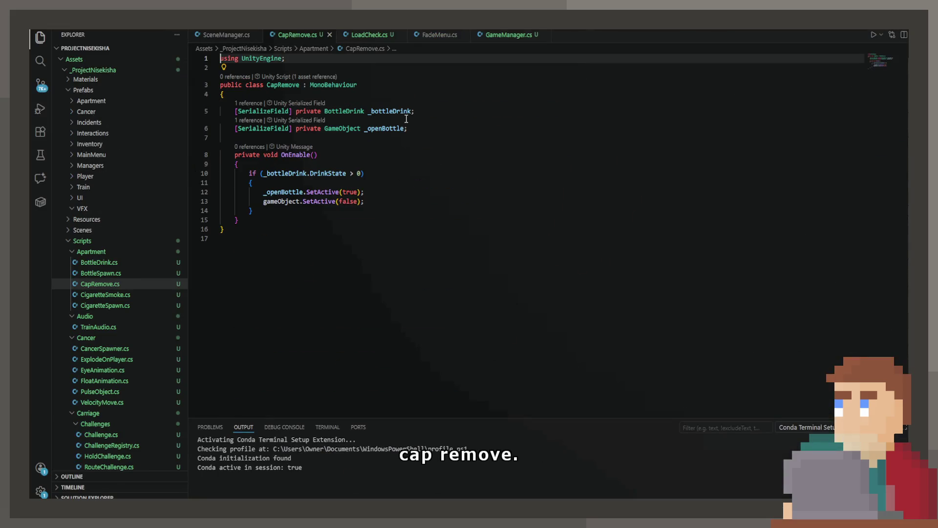
Rename the CapRemove.cs file to BottleCapRemove.cs.
{"action": "left_click", "coordinate": [96, 286]}
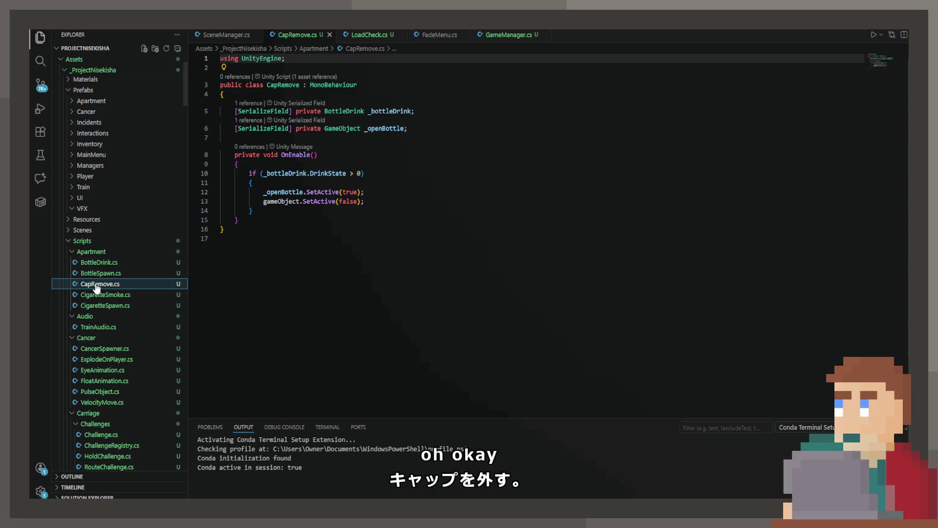
{"action": "key", "text": "F2"}
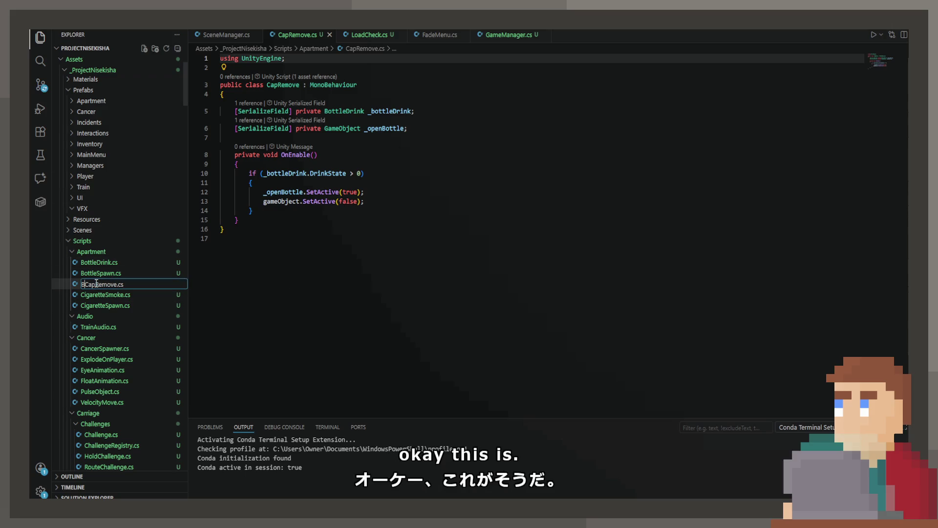
{"action": "type", "text": "ottle"}
{"action": "key", "text": "Return"}
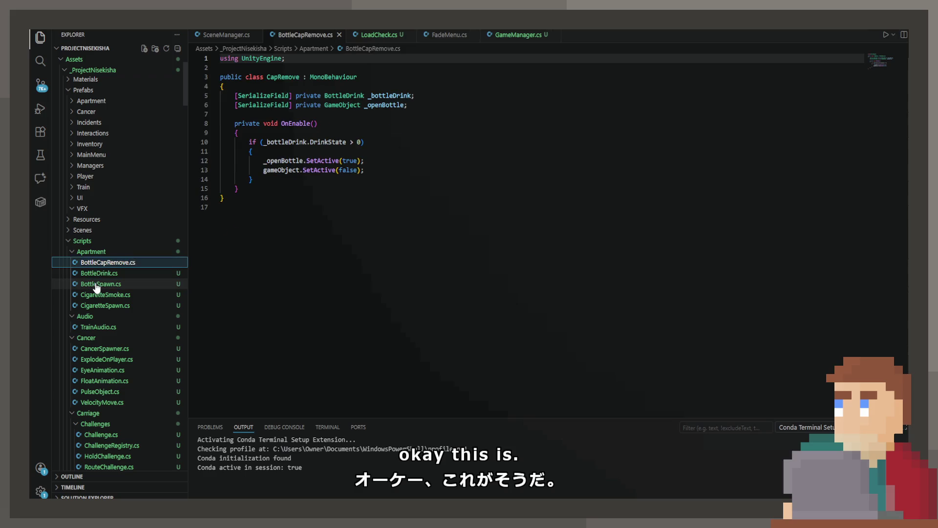
Duplicate BottleCapRemove.cs and name the copy MedicineCapRemove.cs.
{"action": "key", "text": "ctrl+c"}
{"action": "key", "text": "ctrl+v"}
{"action": "key", "text": "Home"}
{"action": "key", "text": "Delete"}
{"action": "key", "text": "Delete"}
{"action": "key", "text": "Delete"}
{"action": "type", "text": "Medic"}
{"action": "key", "text": "Right"}
{"action": "key", "text": "Right"}
{"action": "key", "text": "Right"}
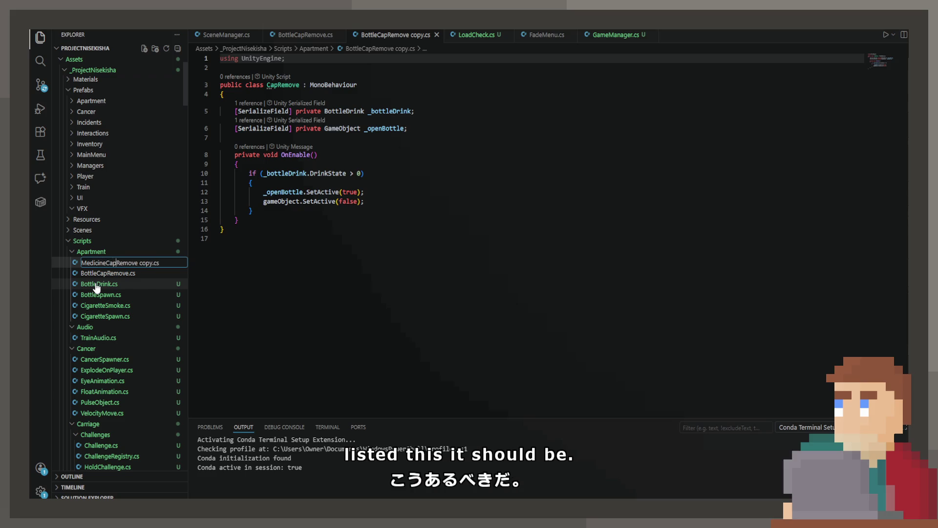
{"action": "key", "text": "Delete"}
{"action": "key", "text": "Delete"}
{"action": "key", "text": "Delete"}
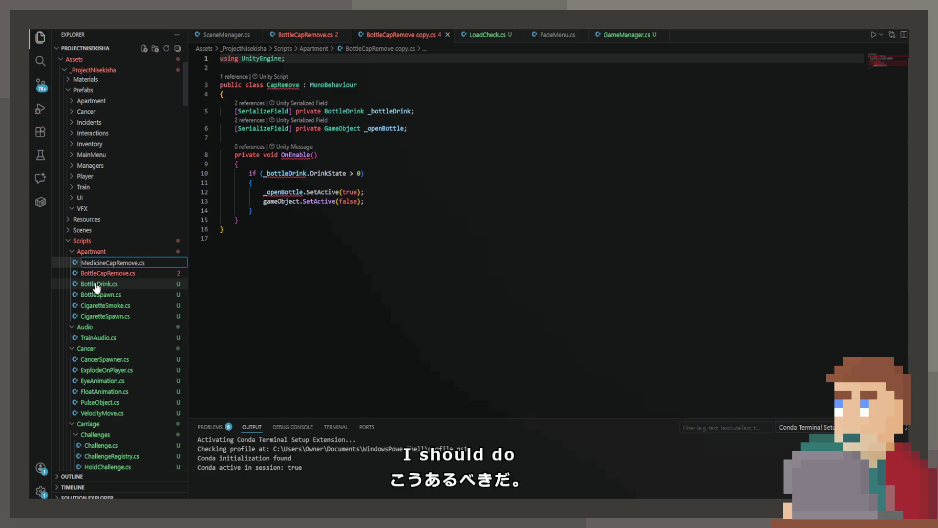
{"action": "key", "text": "Return"}
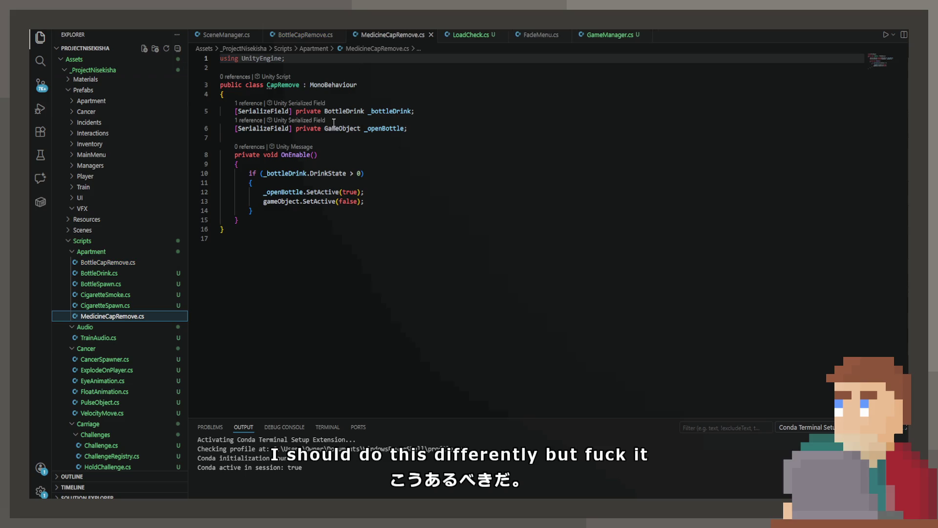
Rename the classes to MedicineCapRemove and BottleCapRemove in their respective files.
{"action": "double_click", "coordinate": [338, 111]}
{"action": "double_click", "coordinate": [284, 81]}
{"action": "type", "text": "Medi"}
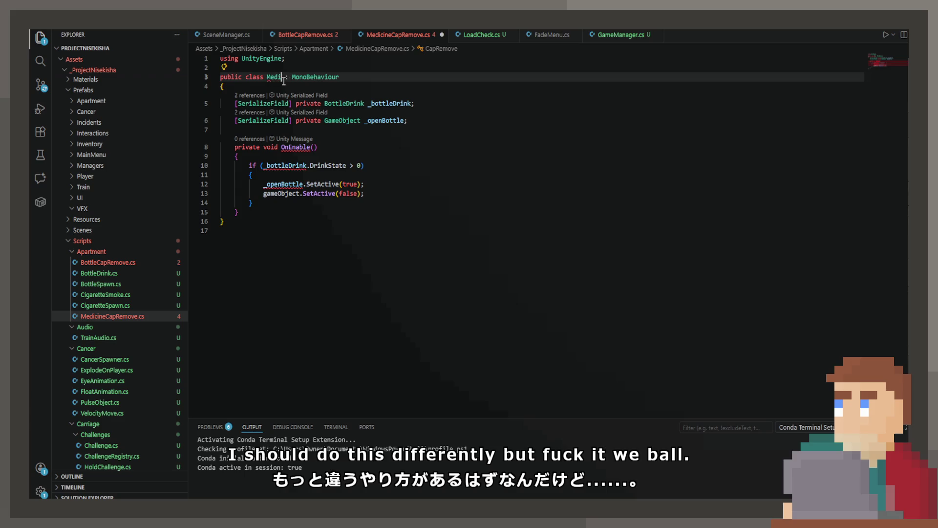
{"action": "type", "text": "cineCapRemove"}
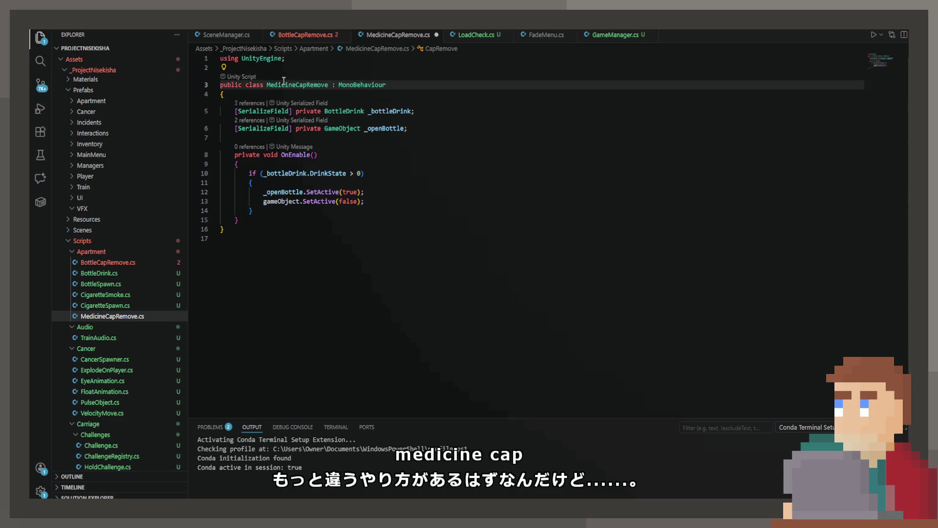
{"action": "left_click", "coordinate": [304, 35]}
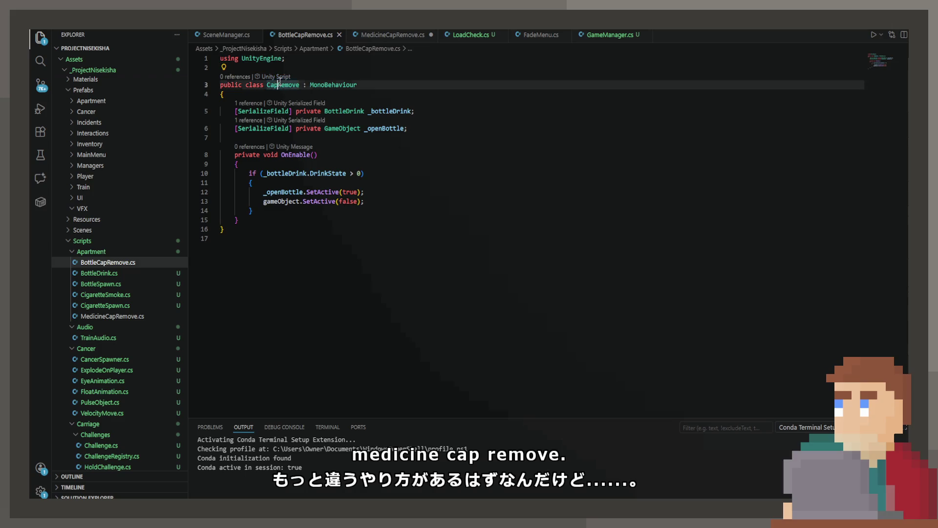
{"action": "double_click", "coordinate": [278, 84]}
{"action": "type", "text": "BottleCapRemo"}
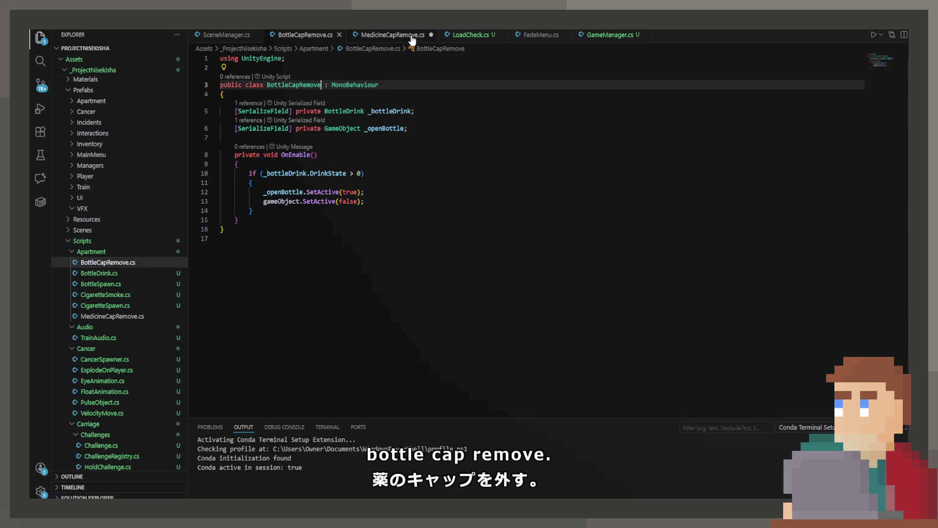
Make MedicineCapRemove's field a MedicineDrink and check _medicineDrink in the condition.
{"action": "left_click", "coordinate": [393, 34]}
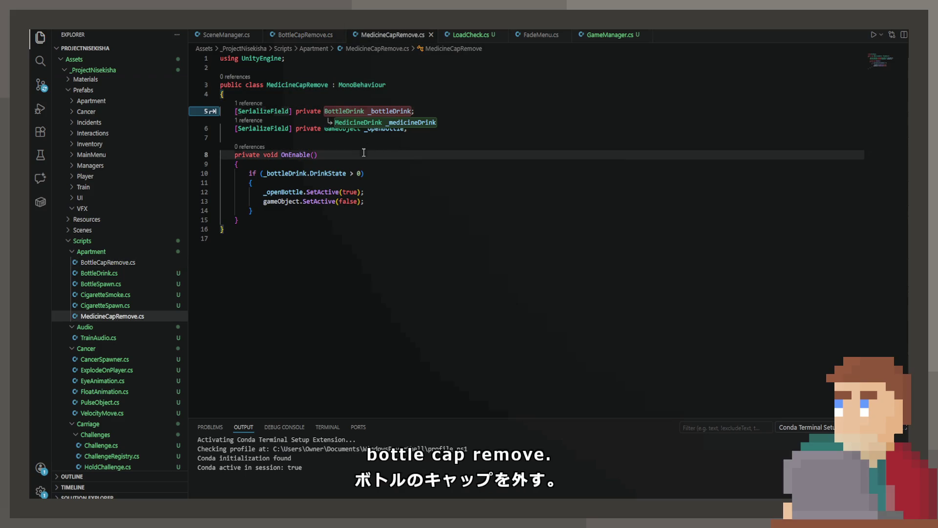
{"action": "key", "text": "Tab"}
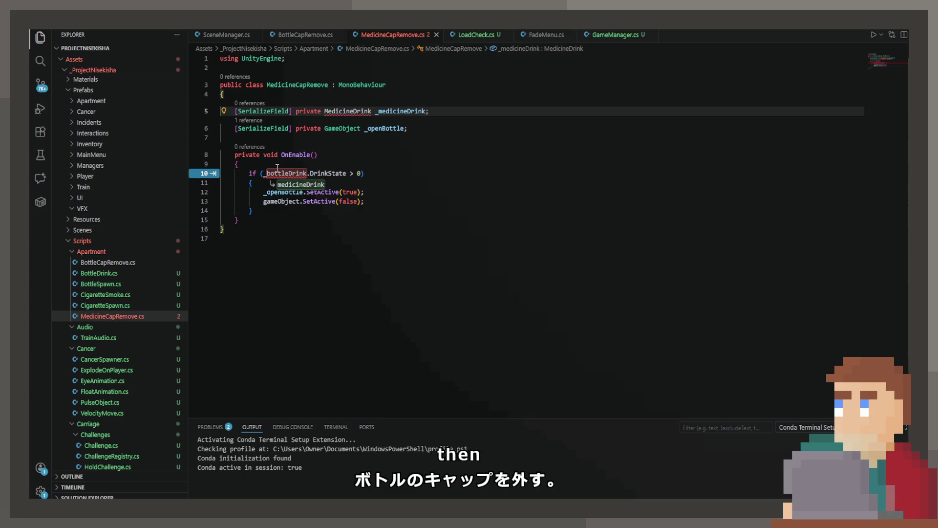
{"action": "key", "text": "Tab"}
{"action": "left_click", "coordinate": [289, 191]}
{"action": "left_click", "coordinate": [415, 167]}
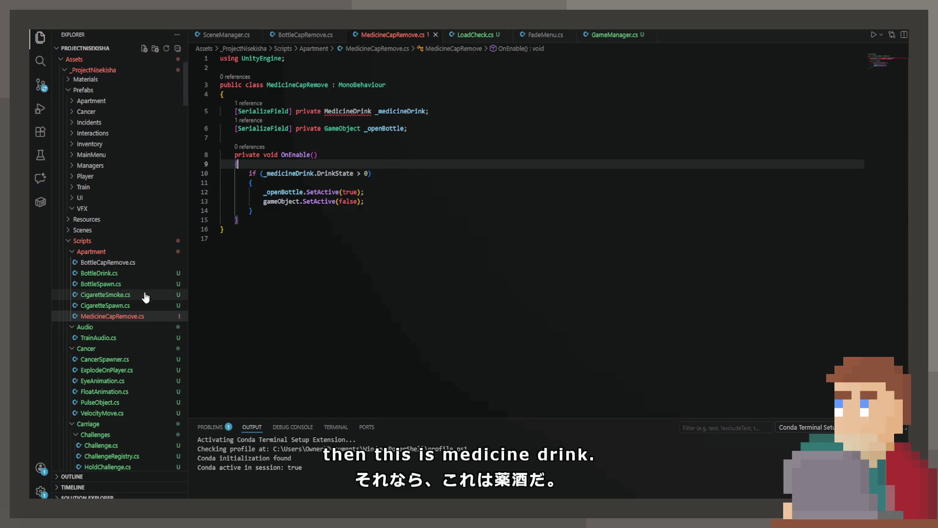
Duplicate BottleDrink.cs as a new MedicineDrink.cs file.
{"action": "left_click", "coordinate": [124, 277]}
{"action": "key", "text": "ctrl+c"}
{"action": "key", "text": "ctrl+v"}
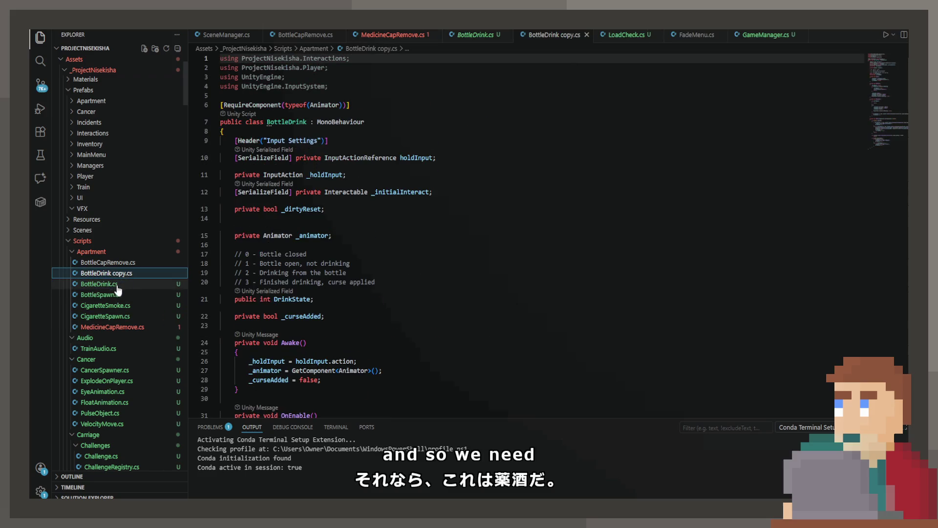
{"action": "key", "text": "F2"}
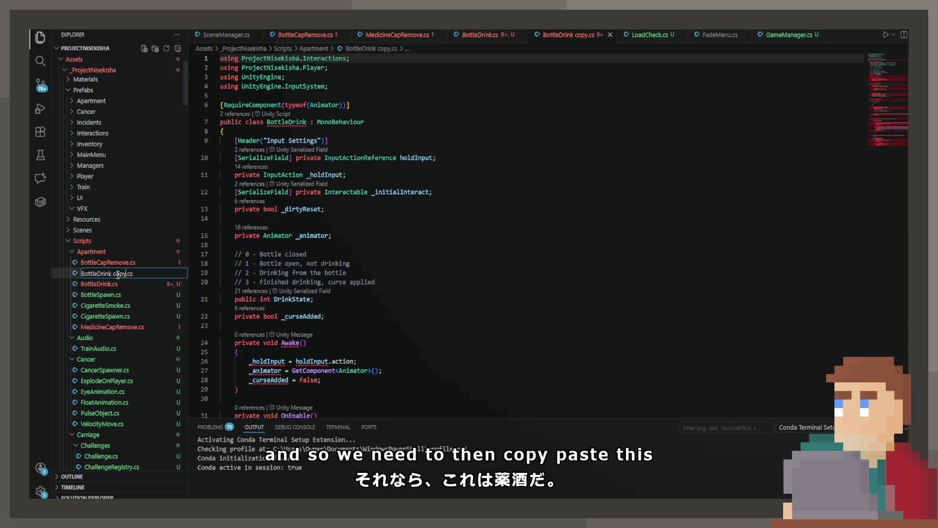
{"action": "key", "text": "BackSpace"}
{"action": "key", "text": "BackSpace"}
{"action": "key", "text": "Left"}
{"action": "key", "text": "Left"}
{"action": "key", "text": "BackSpace"}
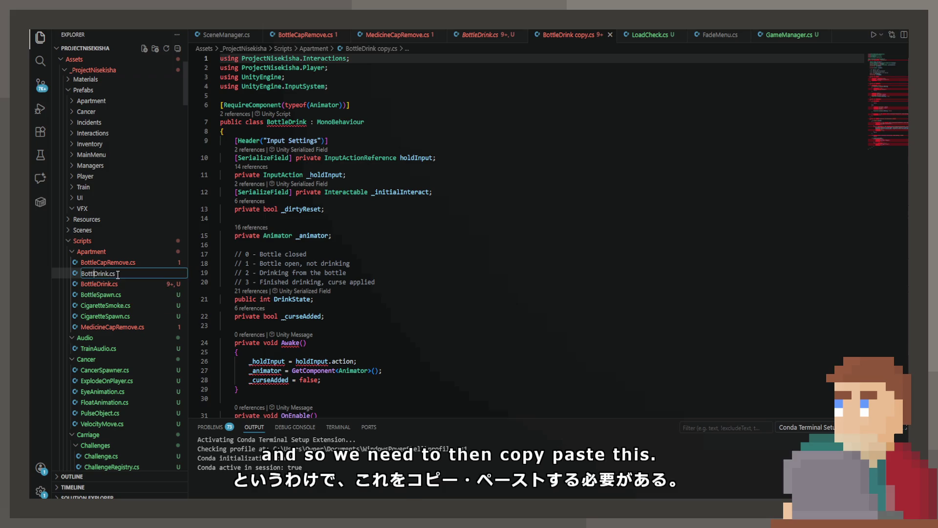
{"action": "type", "text": "cine"}
{"action": "key", "text": "Return"}
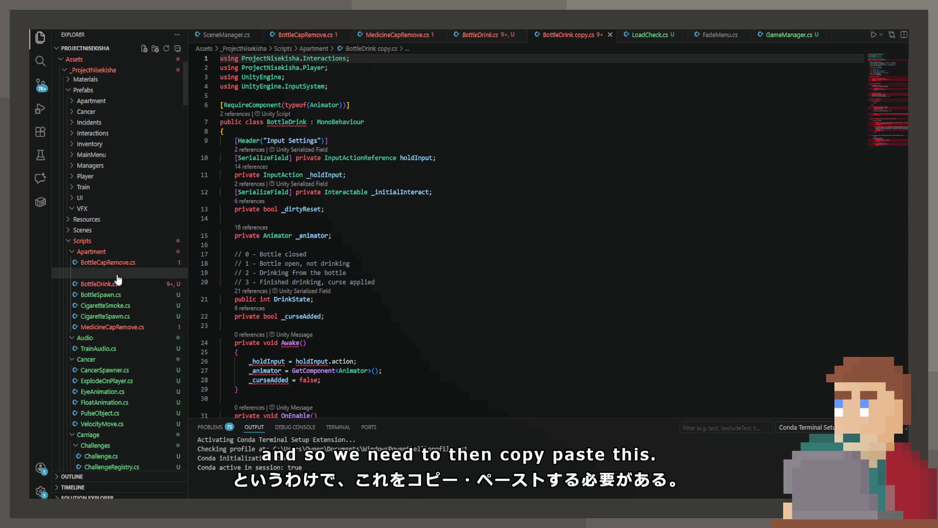
Rename the class to MedicineDrink, reword comments for the medicine bottle, and save.
{"action": "double_click", "coordinate": [282, 125]}
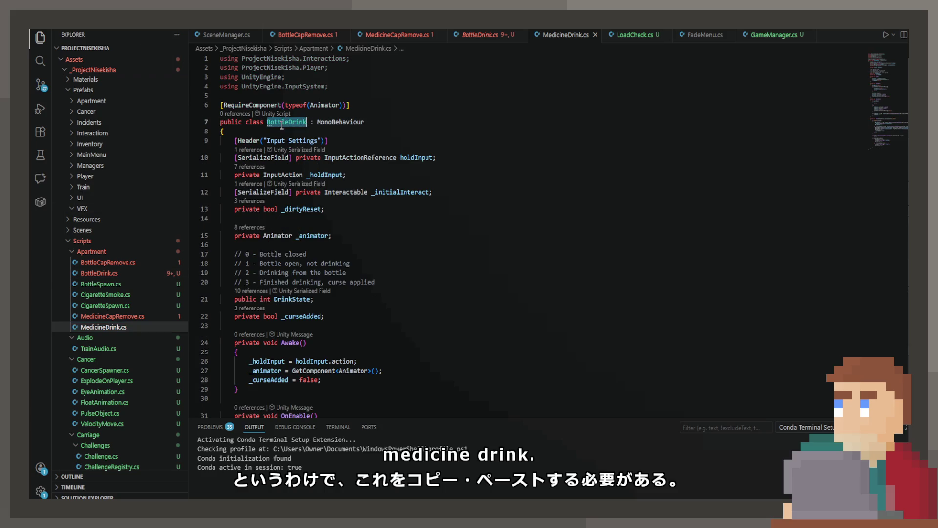
{"action": "type", "text": "MedicineDrink"}
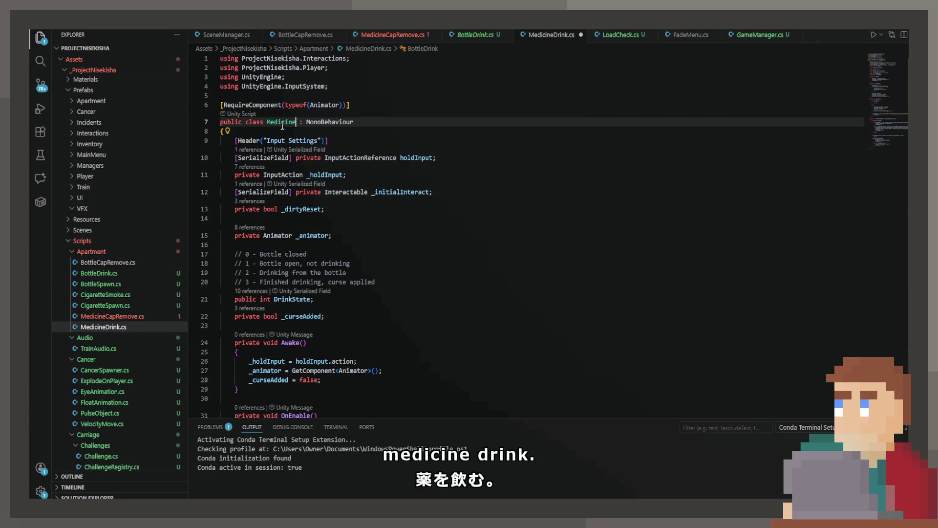
{"action": "key", "text": "ctrl+s"}
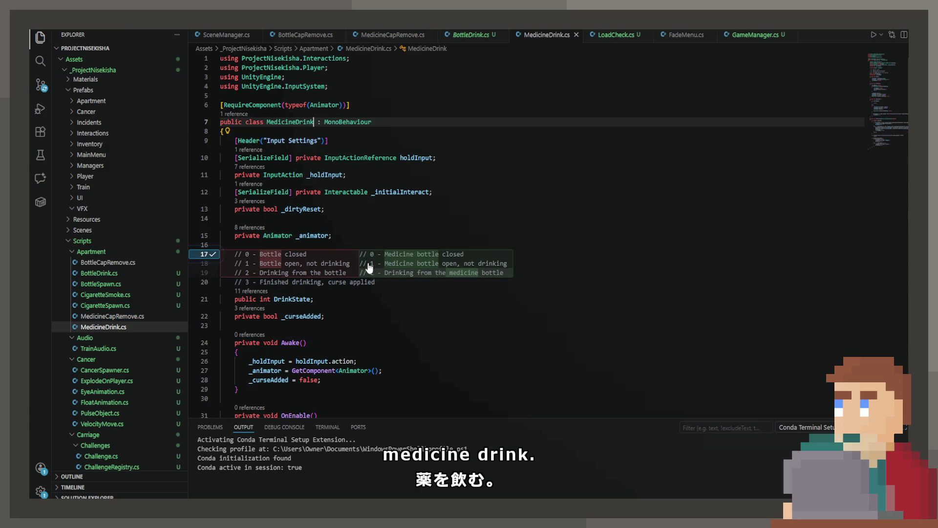
{"action": "key", "text": "Tab"}
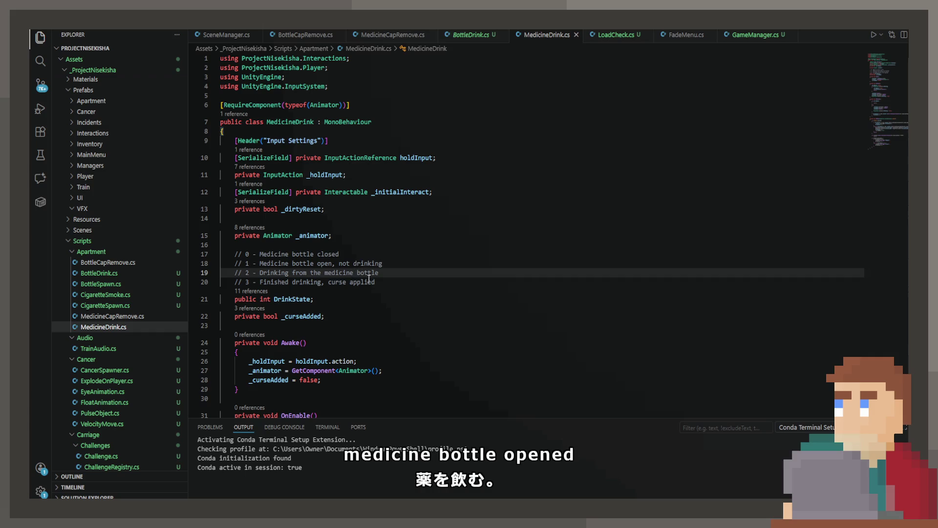
{"action": "left_click", "coordinate": [381, 282]}
{"action": "key", "text": "ctrl+BackSpace"}
{"action": "type", "text": "remov"}
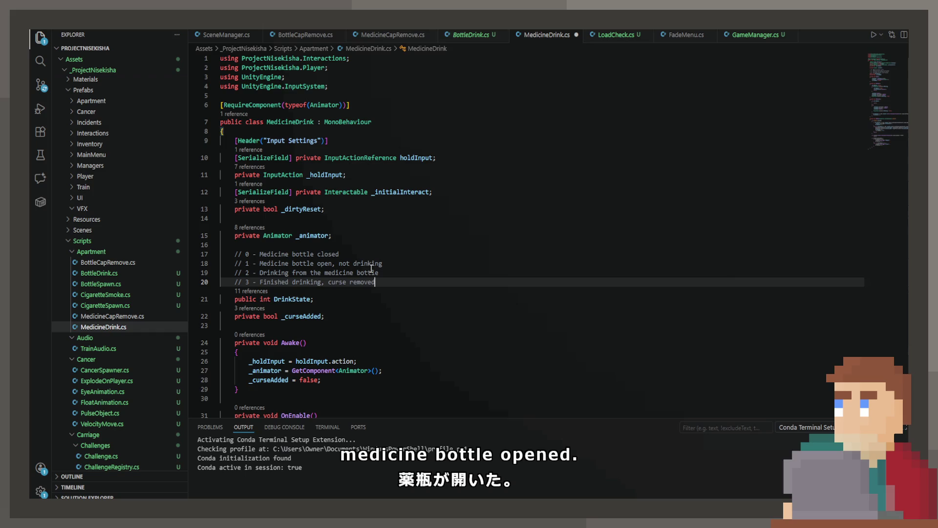
{"action": "key", "text": "ctrl+s"}
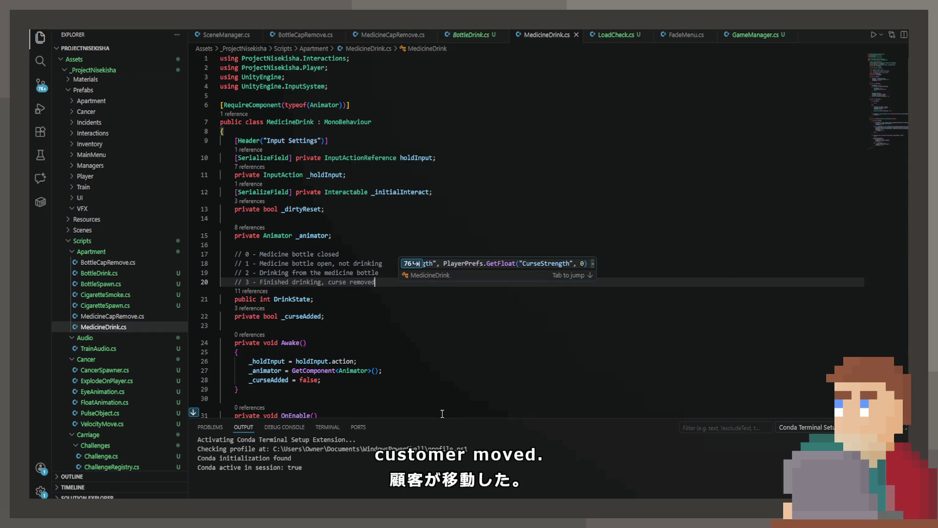
Make drinking the medicine lower CurseStrength.
{"action": "scroll", "coordinate": [406, 323], "scroll_direction": "down", "scroll_amount": 3}
{"action": "scroll", "coordinate": [404, 320], "scroll_direction": "down", "scroll_amount": 12}
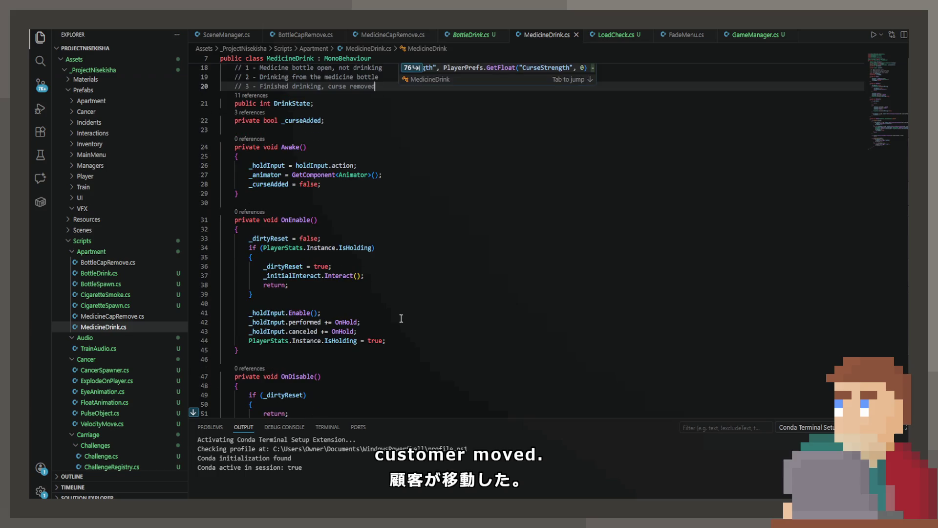
{"action": "scroll", "coordinate": [389, 316], "scroll_direction": "down", "scroll_amount": 2}
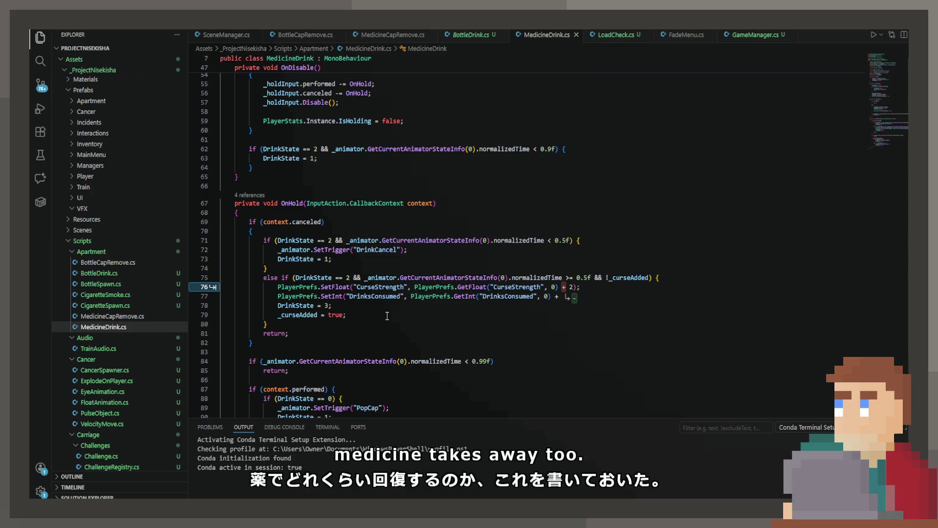
{"action": "key", "text": "Tab"}
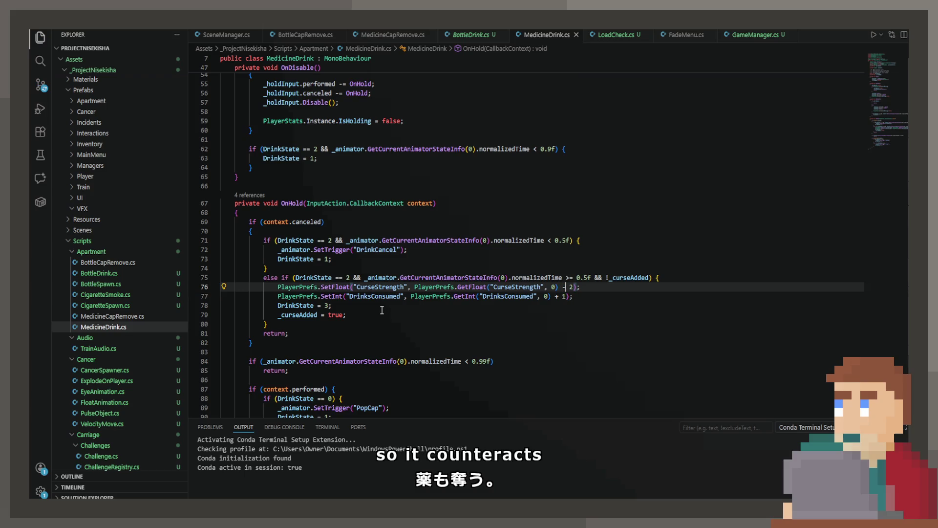
Rename both DrinksConsumed keys on line 77 to MedicineConsumed and save.
{"action": "left_click", "coordinate": [369, 296]}
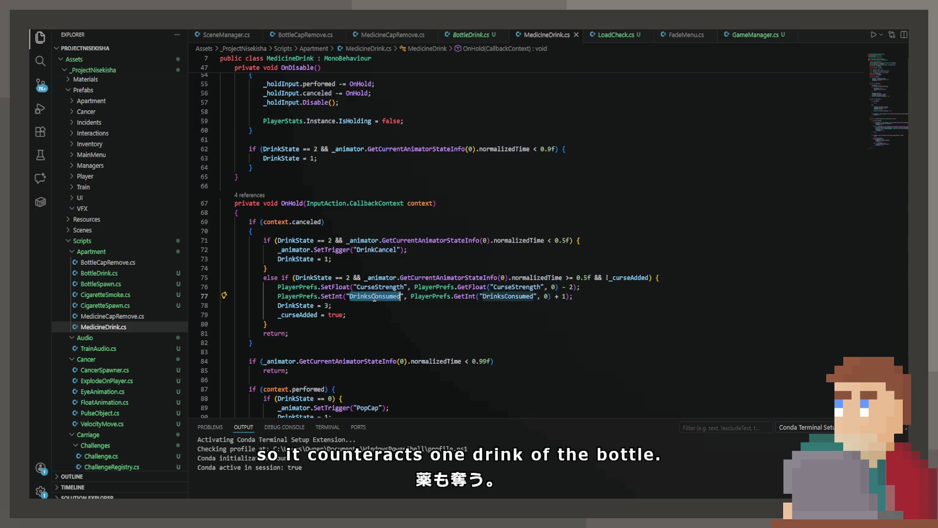
{"action": "left_click", "coordinate": [349, 295]}
{"action": "type", "text": "MedicineConsu"}
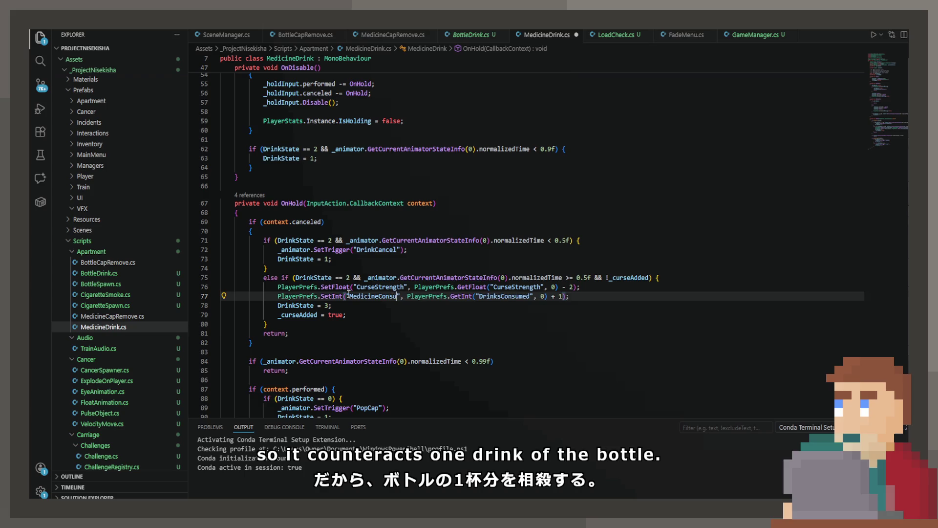
{"action": "type", "text": "med"}
{"action": "key", "text": "Tab"}
{"action": "key", "text": "ctrl+s"}
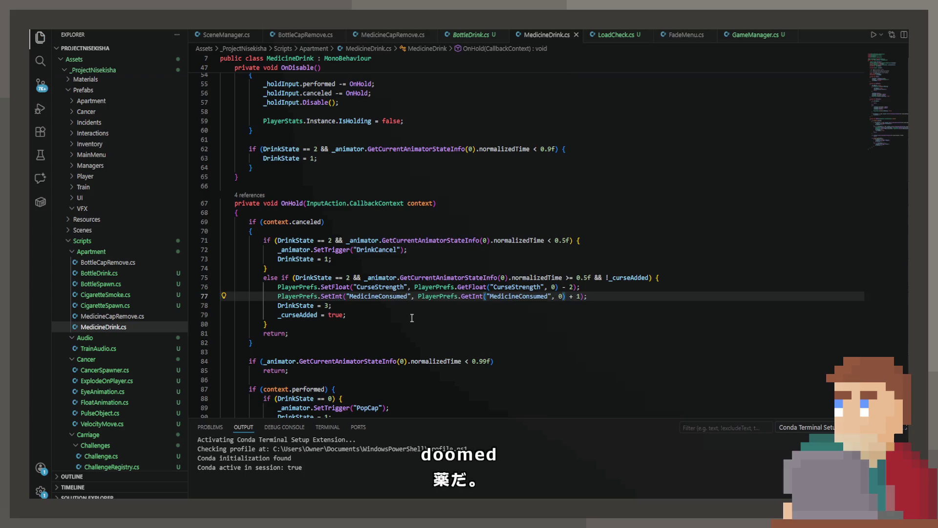
{"action": "left_click", "coordinate": [377, 250]}
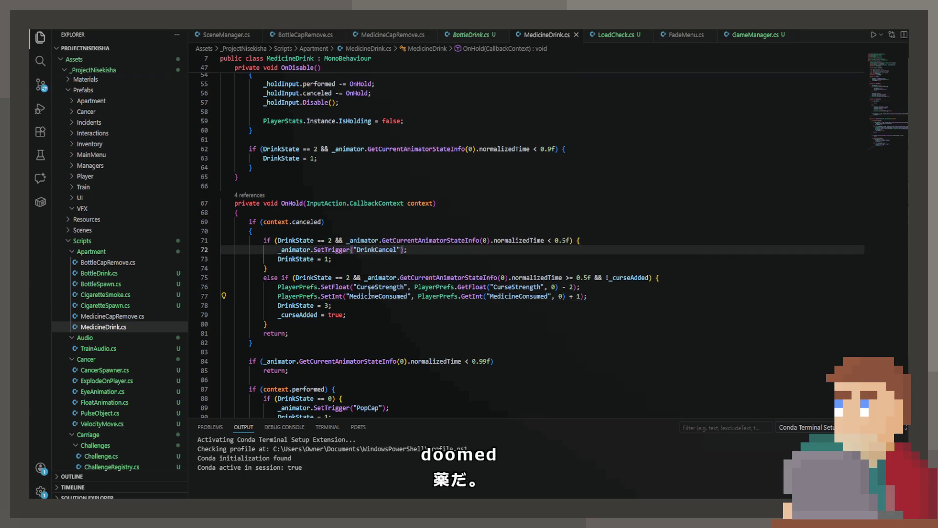
{"action": "scroll", "coordinate": [371, 298], "scroll_direction": "down", "scroll_amount": 6}
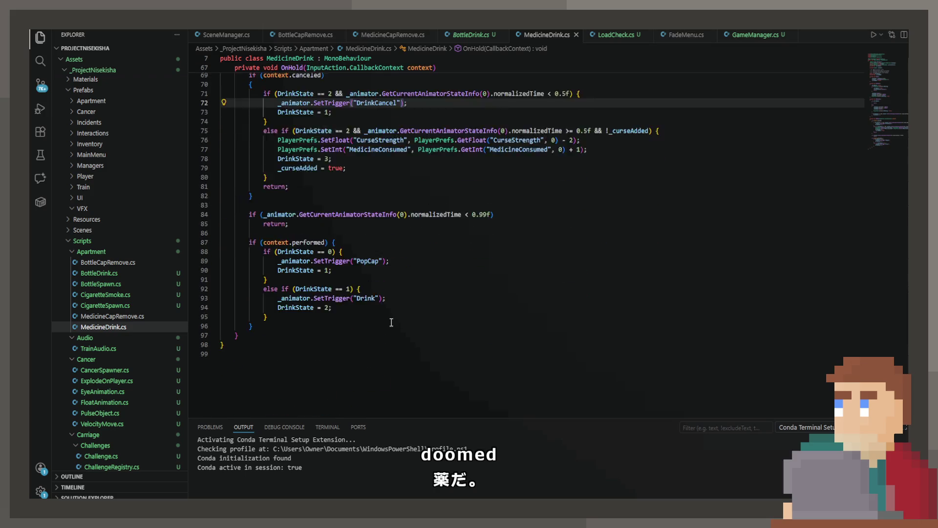
{"action": "scroll", "coordinate": [372, 292], "scroll_direction": "up", "scroll_amount": 3}
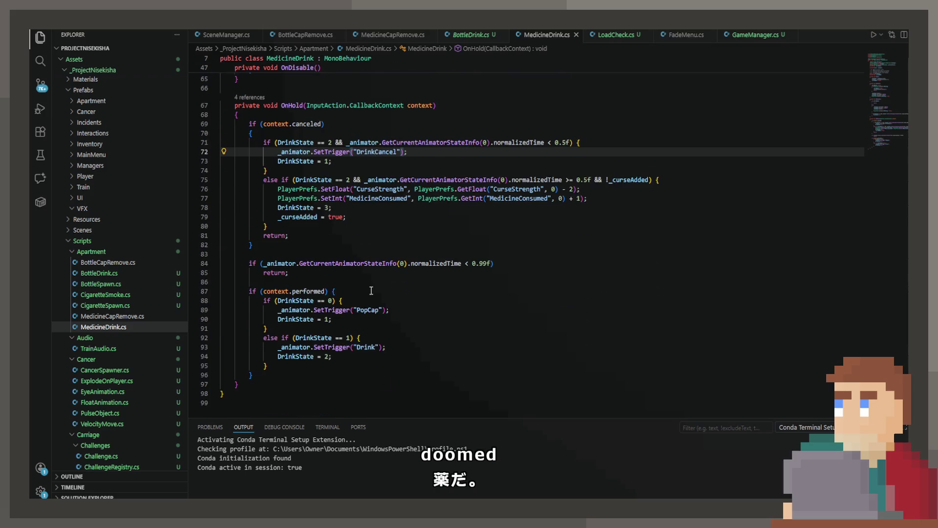
{"action": "scroll", "coordinate": [372, 291], "scroll_direction": "up", "scroll_amount": 2}
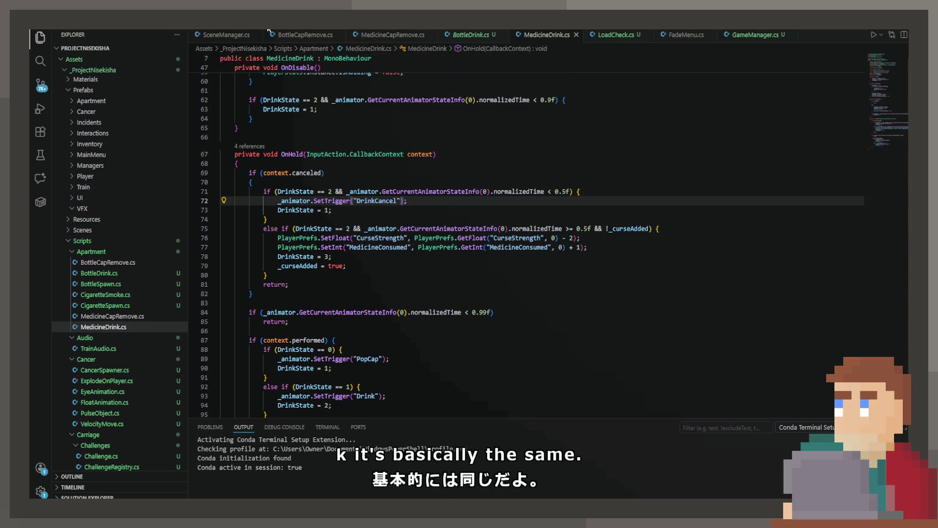
{"action": "left_click", "coordinate": [232, 35]}
Add a MedicineConsumed PlayerPrefs entry just above CurseStrength in SaveGame and save SceneManager.cs.
{"action": "scroll", "coordinate": [411, 220], "scroll_direction": "up", "scroll_amount": 10}
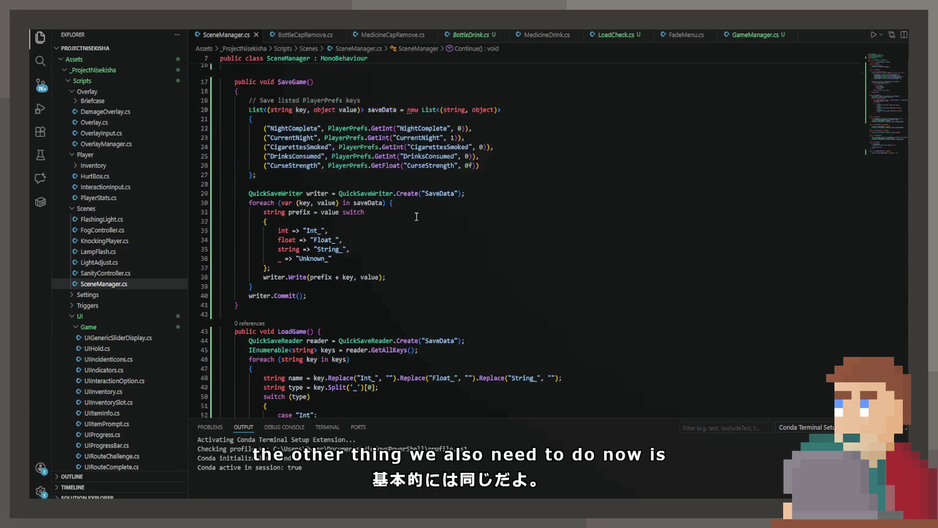
{"action": "left_click", "coordinate": [494, 212]}
{"action": "type", "text": ","}
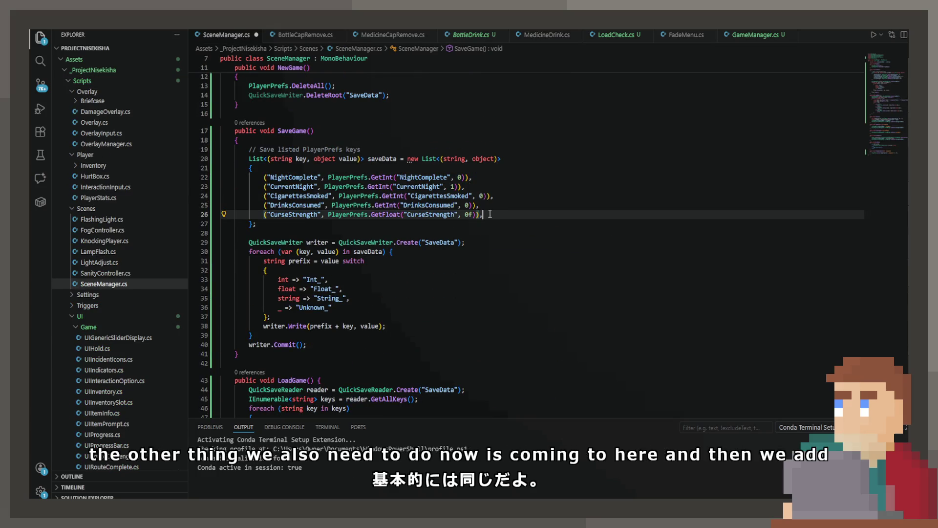
{"action": "key", "text": "Return"}
{"action": "key", "text": "Tab"}
{"action": "key", "text": "ctrl+s"}
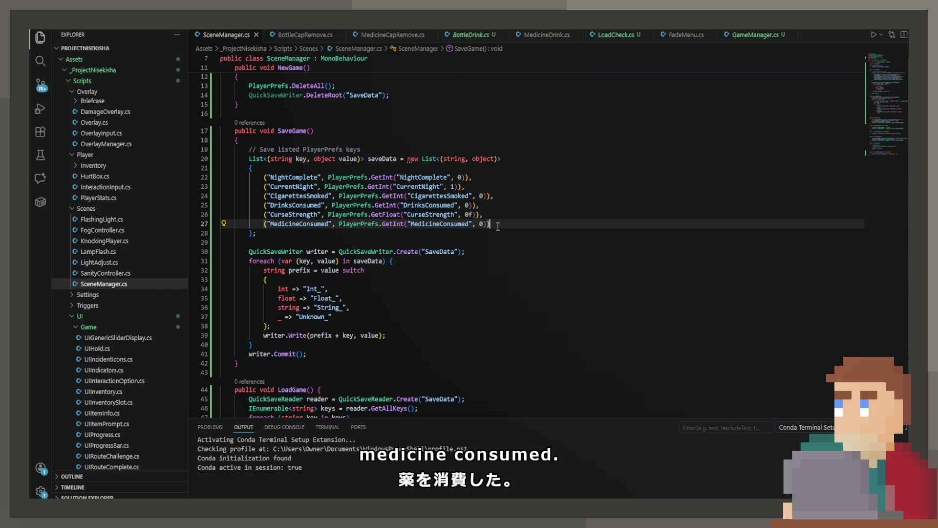
{"action": "left_click_drag", "start_coordinate": [490, 224], "coordinate": [220, 224]}
{"action": "key", "text": "BackSpace"}
{"action": "key", "text": "Tab"}
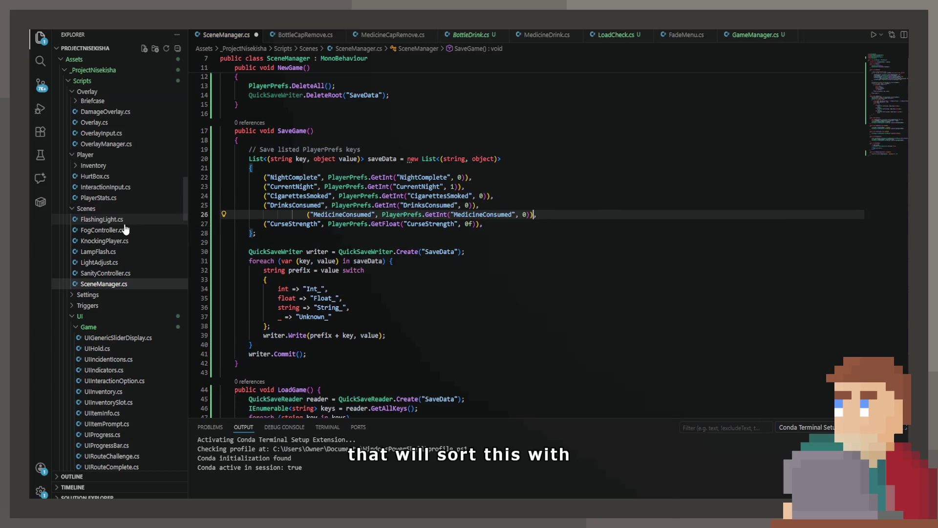
{"action": "key", "text": "Left"}
{"action": "key", "text": "Left"}
{"action": "key", "text": "Left"}
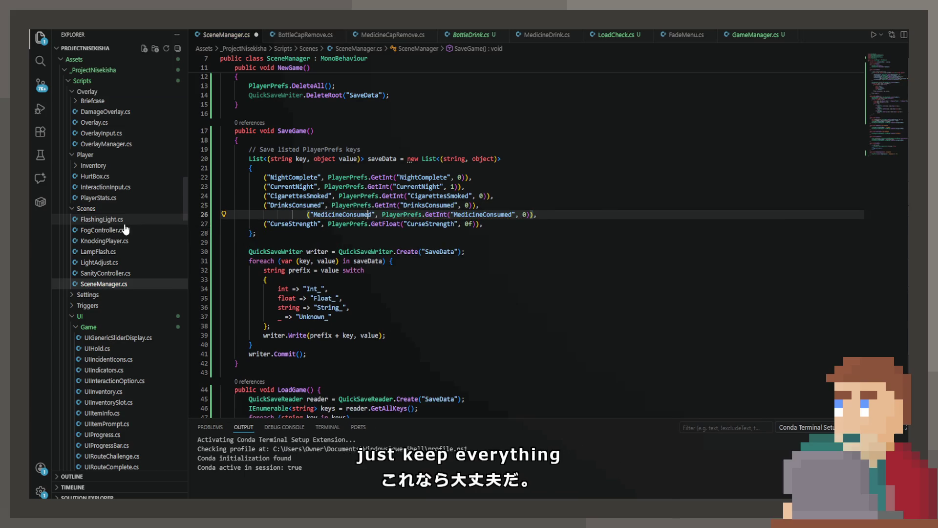
{"action": "key", "text": "ctrl+s"}
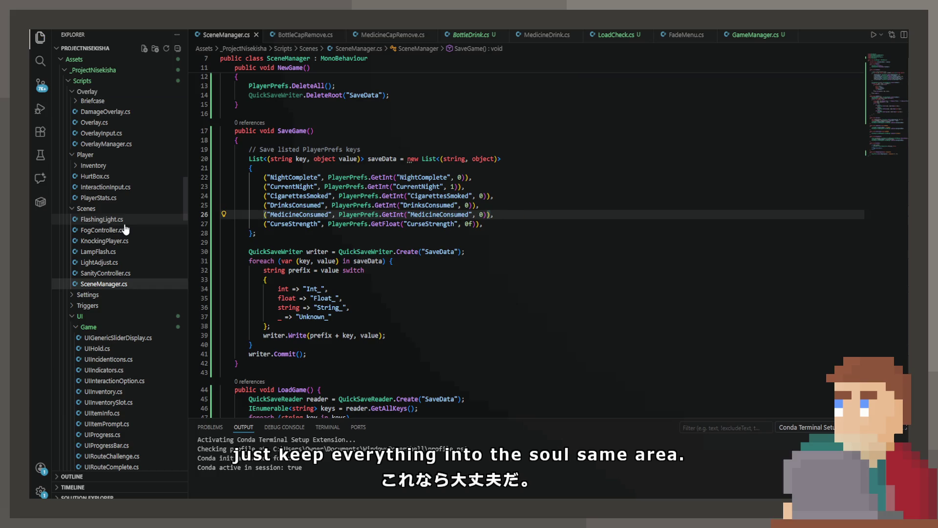
{"action": "left_click", "coordinate": [548, 36]}
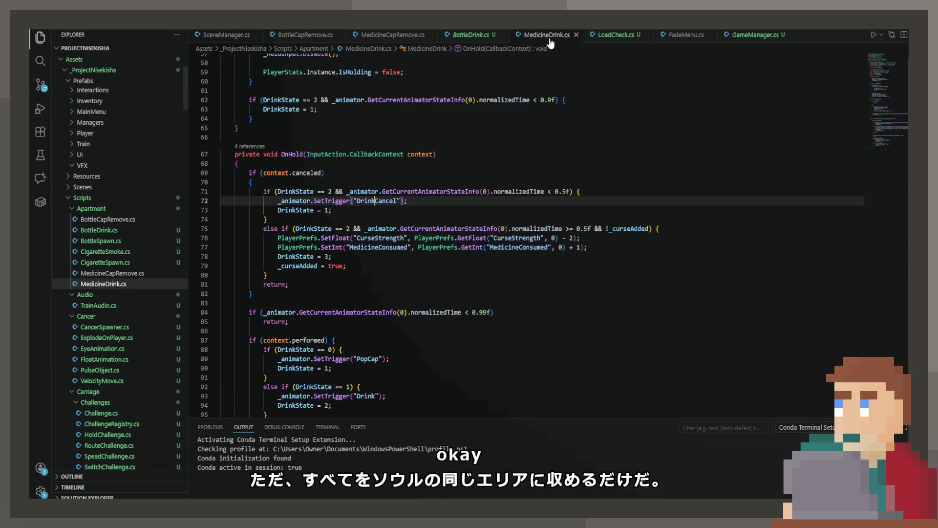
{"action": "left_click", "coordinate": [407, 210]}
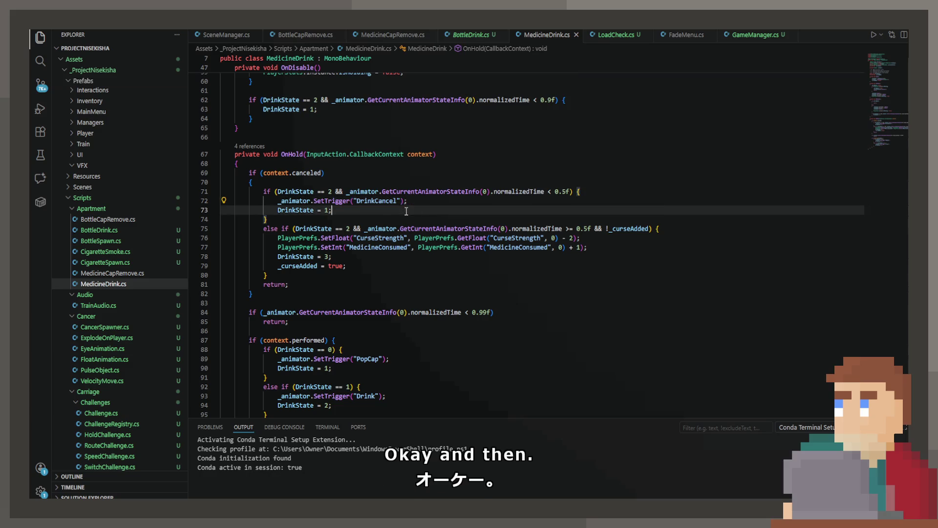
{"action": "scroll", "coordinate": [376, 211], "scroll_direction": "up", "scroll_amount": 5}
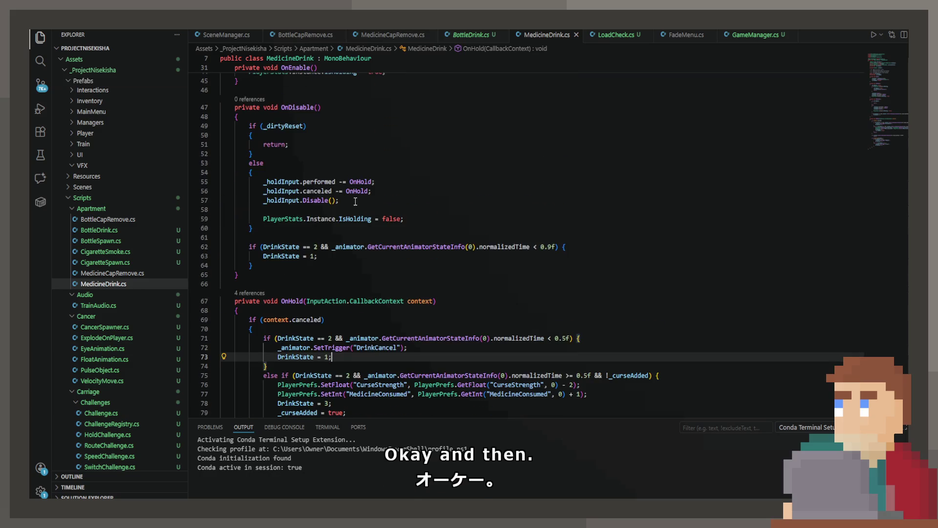
{"action": "scroll", "coordinate": [355, 201], "scroll_direction": "up", "scroll_amount": 11}
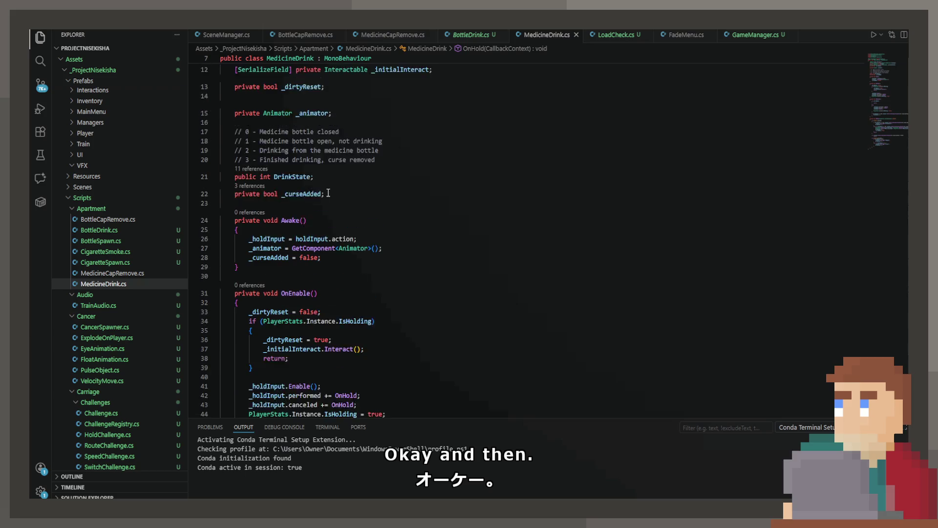
{"action": "scroll", "coordinate": [329, 194], "scroll_direction": "up", "scroll_amount": 3}
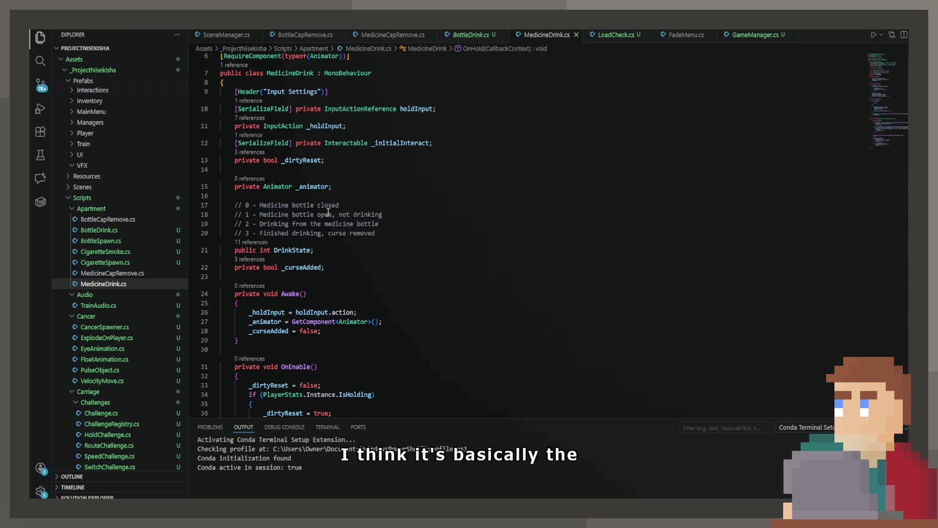
{"action": "scroll", "coordinate": [328, 211], "scroll_direction": "up", "scroll_amount": 2}
{"action": "scroll", "coordinate": [340, 239], "scroll_direction": "down", "scroll_amount": 6}
{"action": "scroll", "coordinate": [341, 239], "scroll_direction": "down", "scroll_amount": 14}
{"action": "left_click", "coordinate": [326, 235]}
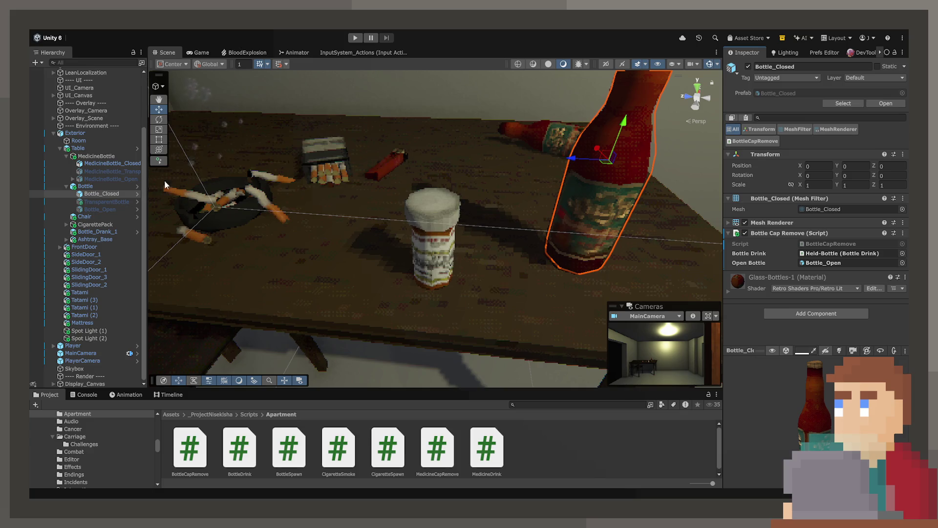
Assign MedicineBottle_Open as the closed medicine bottle's opened version.
{"action": "left_click", "coordinate": [119, 164]}
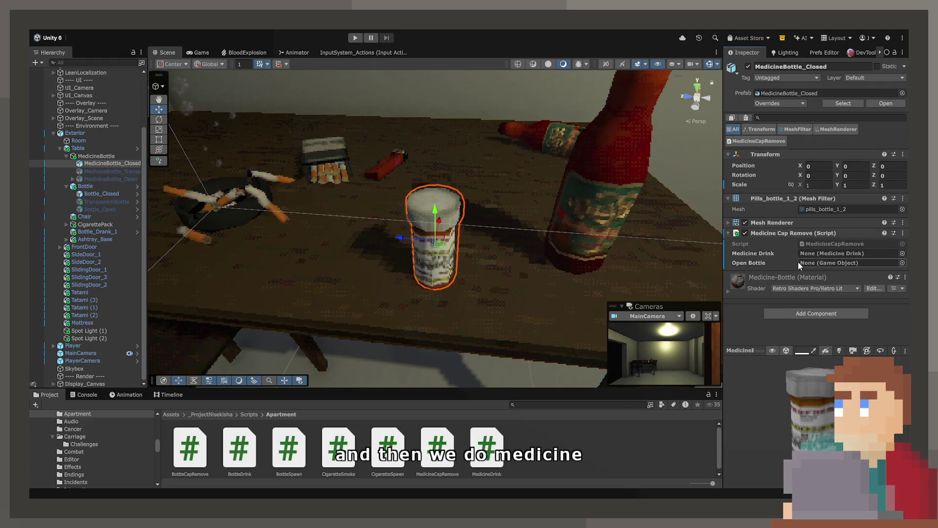
{"action": "left_click", "coordinate": [814, 262]}
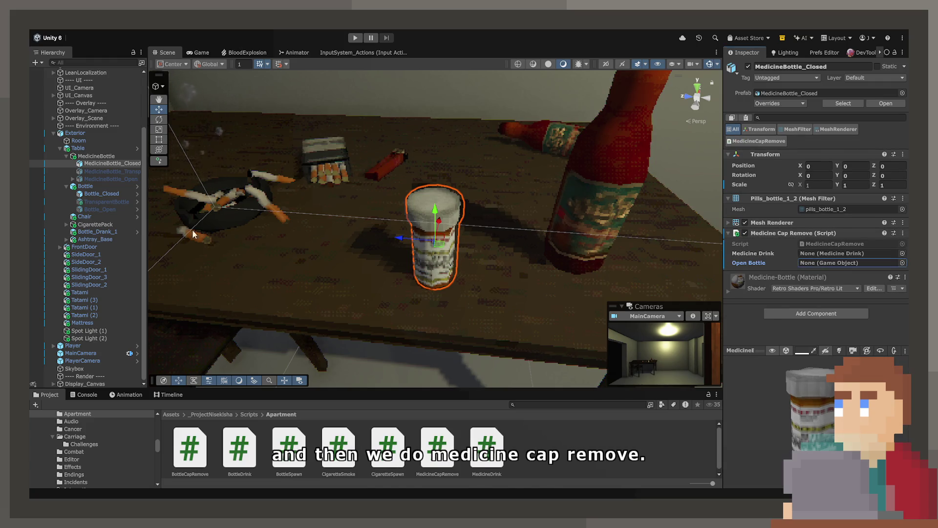
{"action": "left_click_drag", "start_coordinate": [121, 180], "coordinate": [850, 266]}
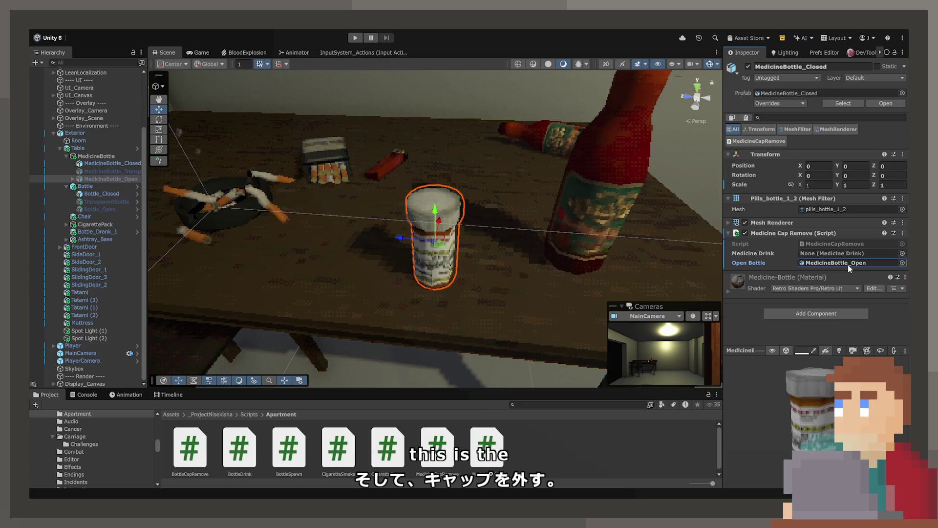
Delete the open bottle's cap and pill children, then undo to restore them.
{"action": "left_click", "coordinate": [92, 179]}
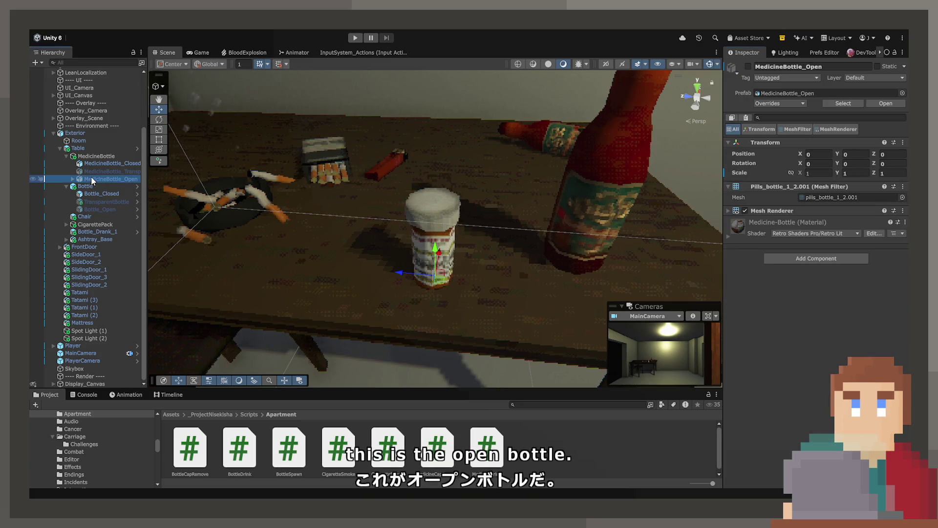
{"action": "left_click", "coordinate": [105, 193]}
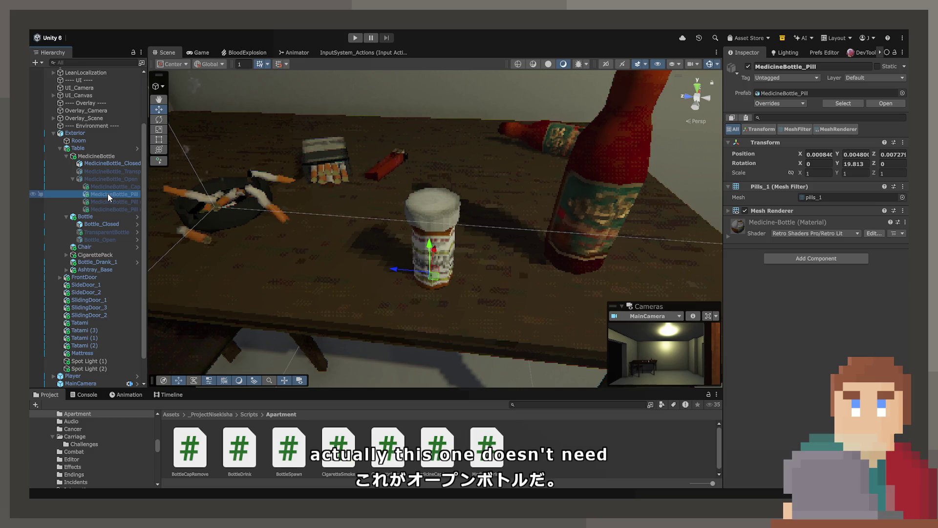
{"action": "key", "text": "Down"}
{"action": "key", "text": "Down"}
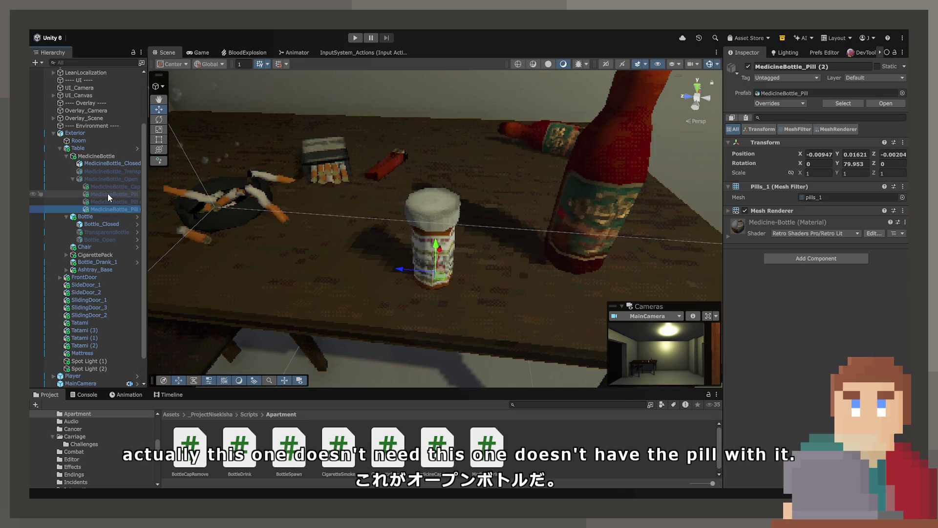
{"action": "key", "text": "shift+Up"}
{"action": "key", "text": "shift+Up"}
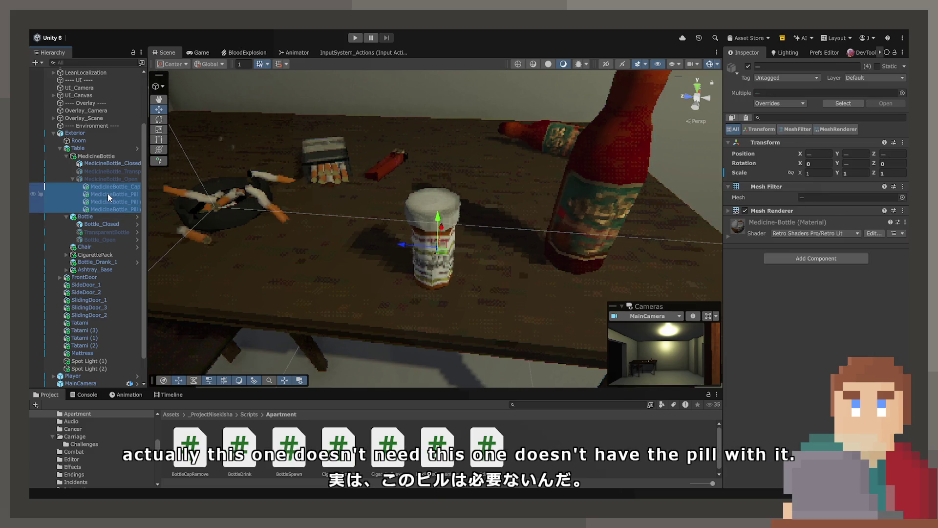
{"action": "key", "text": "Delete"}
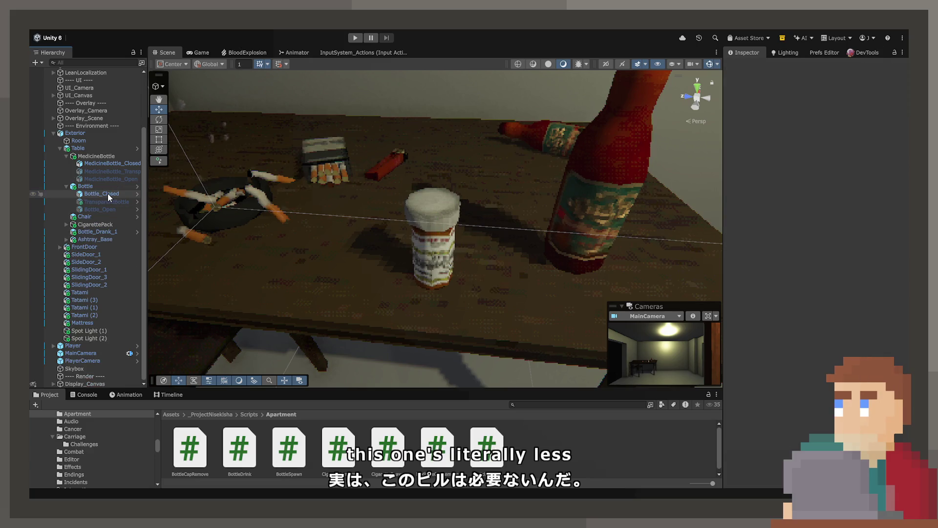
{"action": "key", "text": "ctrl+z"}
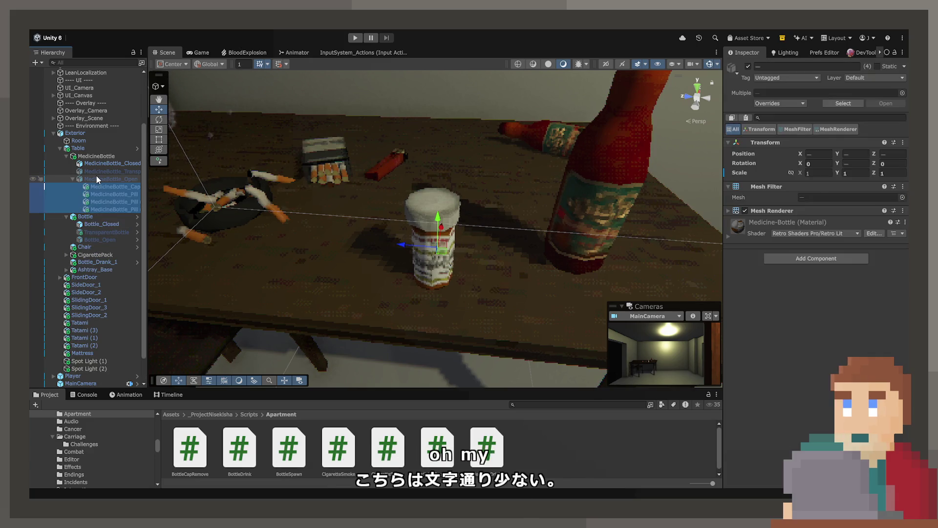
Add a new MedicineDrank script to MedicineBottle_Open, open it, and prepare to reuse MedicineCapRemove's code.
{"action": "left_click", "coordinate": [96, 177]}
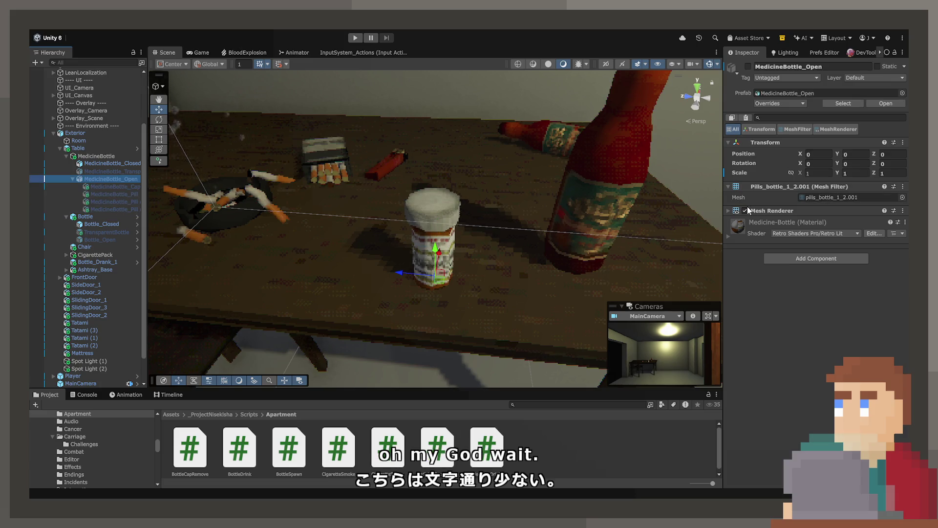
{"action": "left_click", "coordinate": [790, 254]}
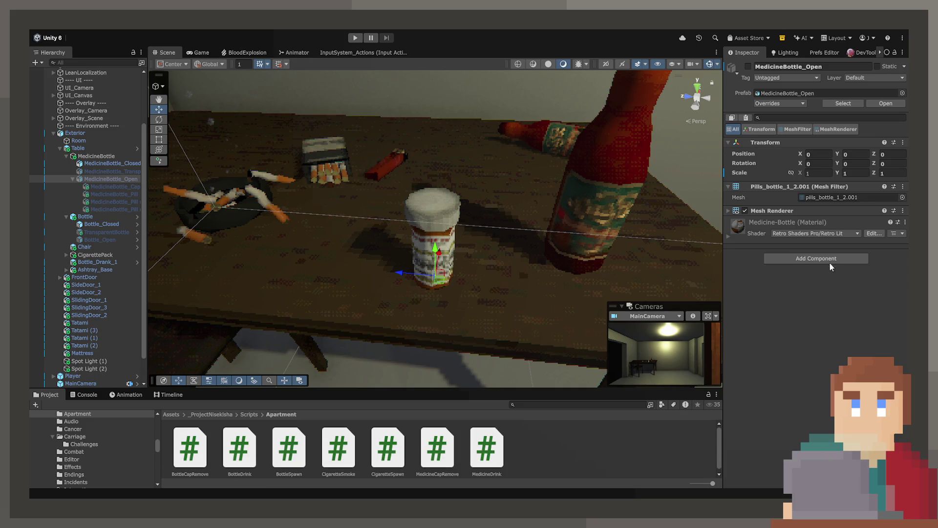
{"action": "double_click", "coordinate": [817, 232]}
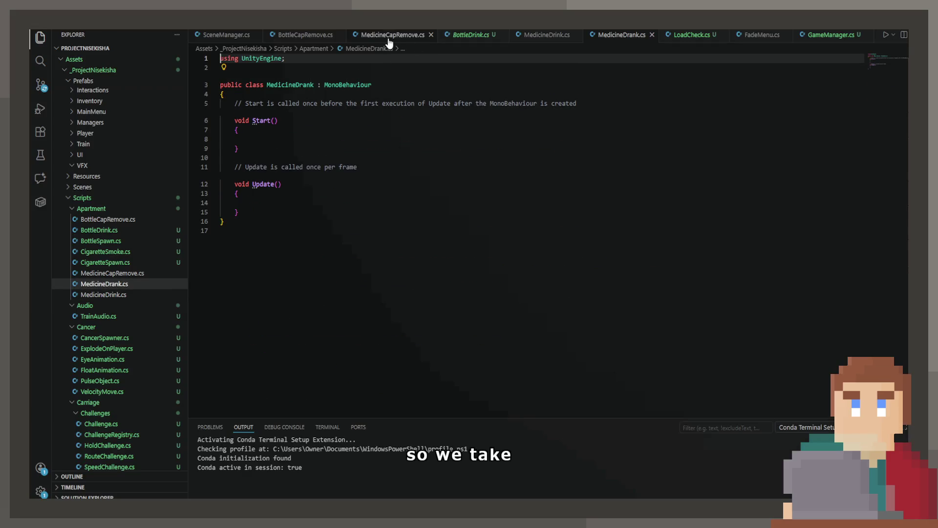
{"action": "left_click", "coordinate": [391, 34]}
{"action": "key", "text": "ctrl+a"}
{"action": "key", "text": "ctrl+c"}
{"action": "left_click", "coordinate": [611, 35]}
{"action": "key", "text": "ctrl+a"}
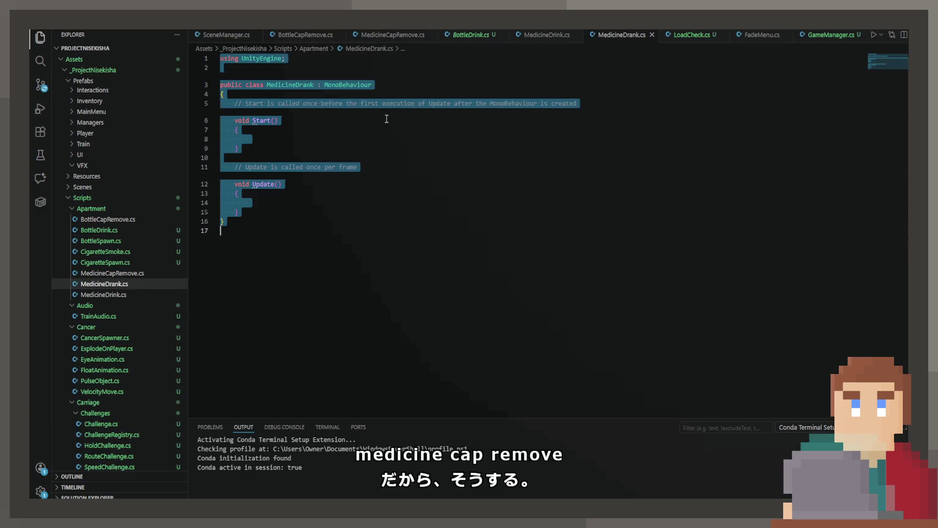
Paste MedicineCapRemove's code into the script, rename the class MedicineDrank, and save.
{"action": "key", "text": "ctrl+v"}
{"action": "double_click", "coordinate": [308, 82]}
{"action": "type", "text": "MedicineDrank"}
{"action": "key", "text": "ctrl+s"}
Turn the field into a List<GameObject> named _pills and loop over it with foreach.
{"action": "left_click", "coordinate": [359, 111]}
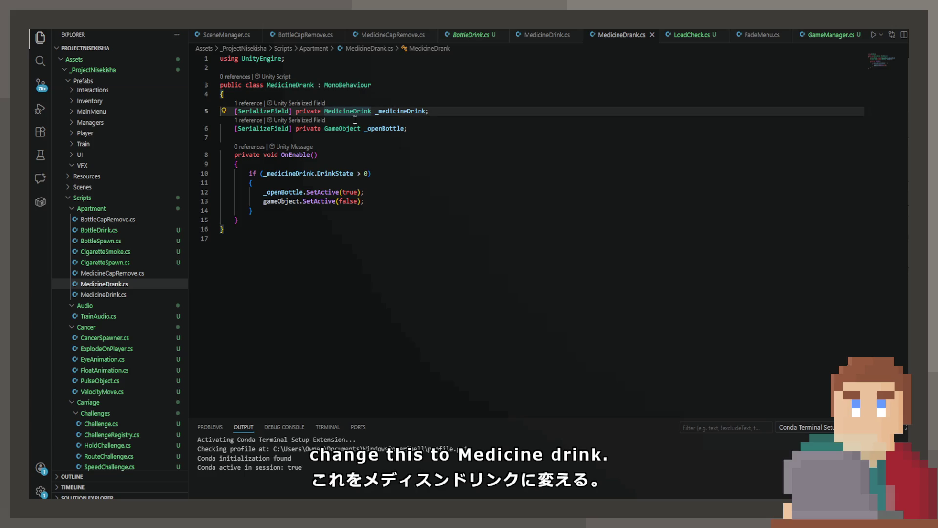
{"action": "left_click", "coordinate": [325, 128]}
{"action": "type", "text": "L"}
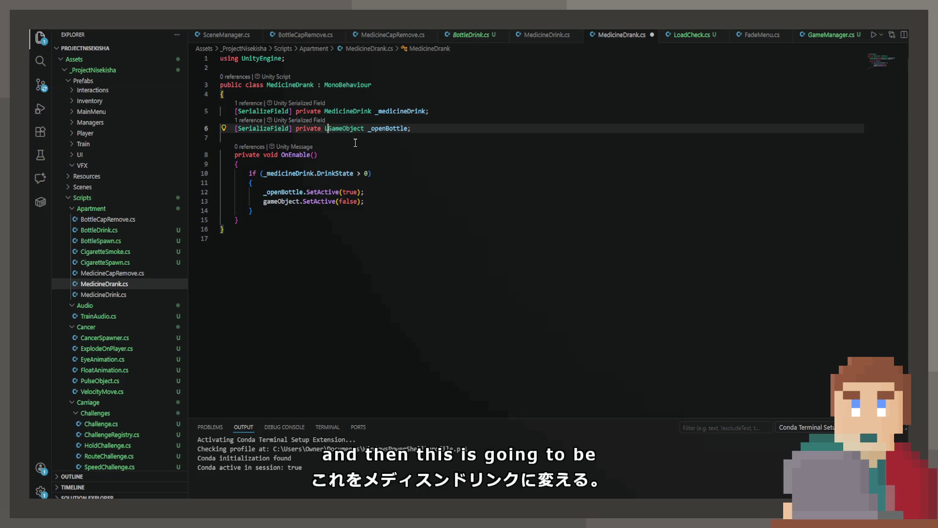
{"action": "type", "text": "ist<>"}
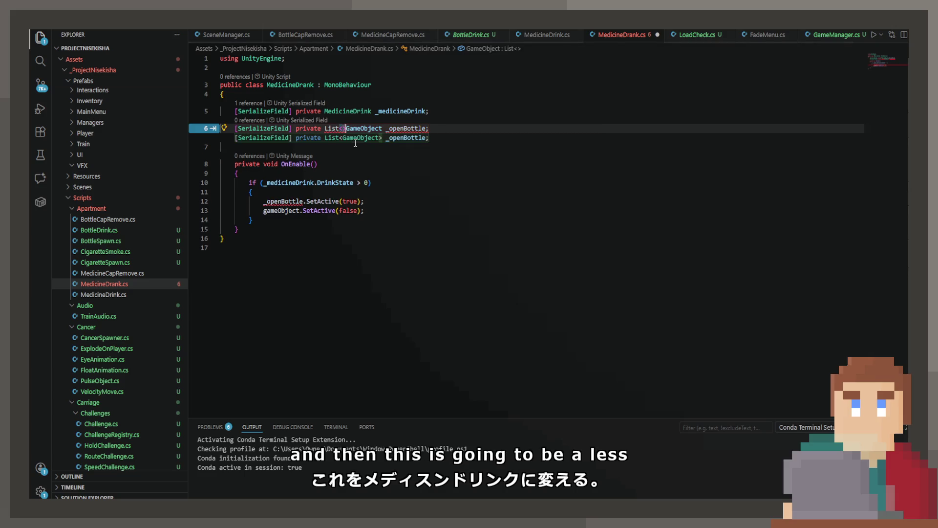
{"action": "key", "text": "Tab"}
{"action": "key", "text": "Tab"}
{"action": "key", "text": "ctrl+s"}
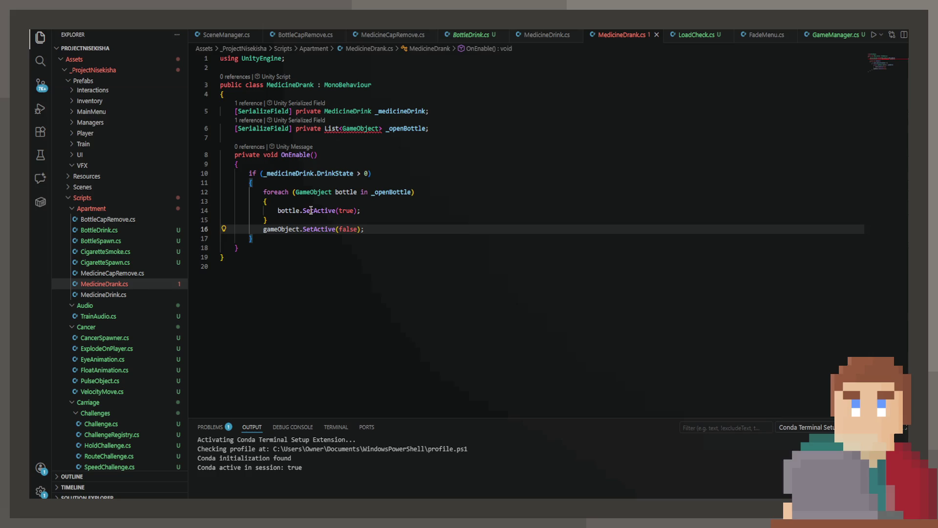
{"action": "left_click", "coordinate": [327, 209]}
{"action": "left_click", "coordinate": [354, 192]}
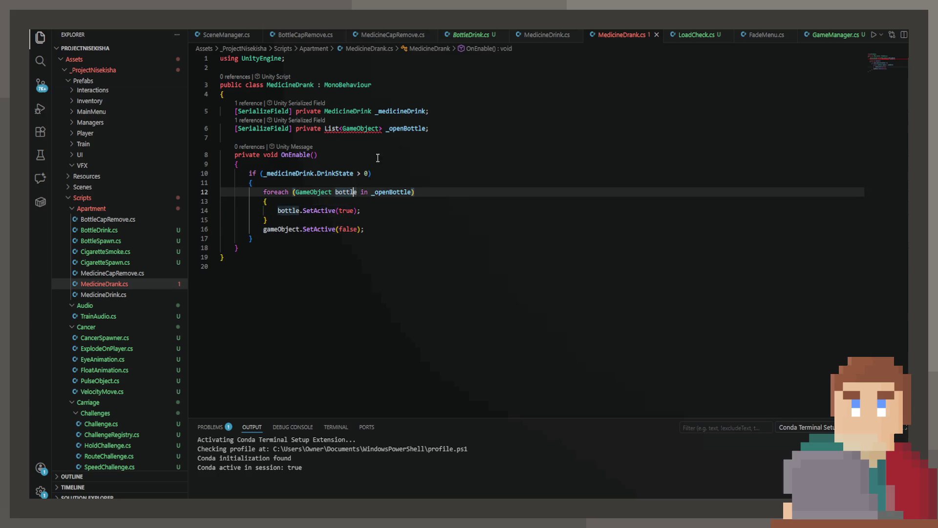
{"action": "double_click", "coordinate": [411, 128]}
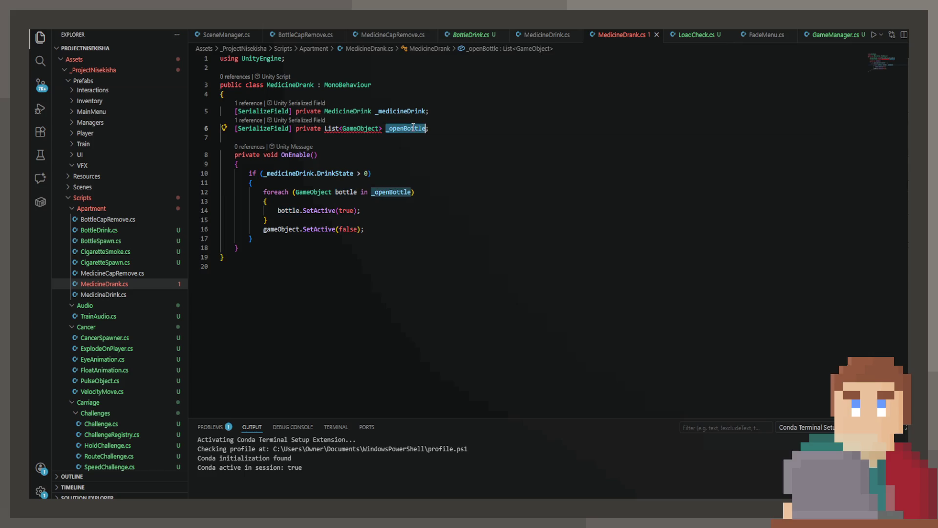
{"action": "type", "text": "_p"}
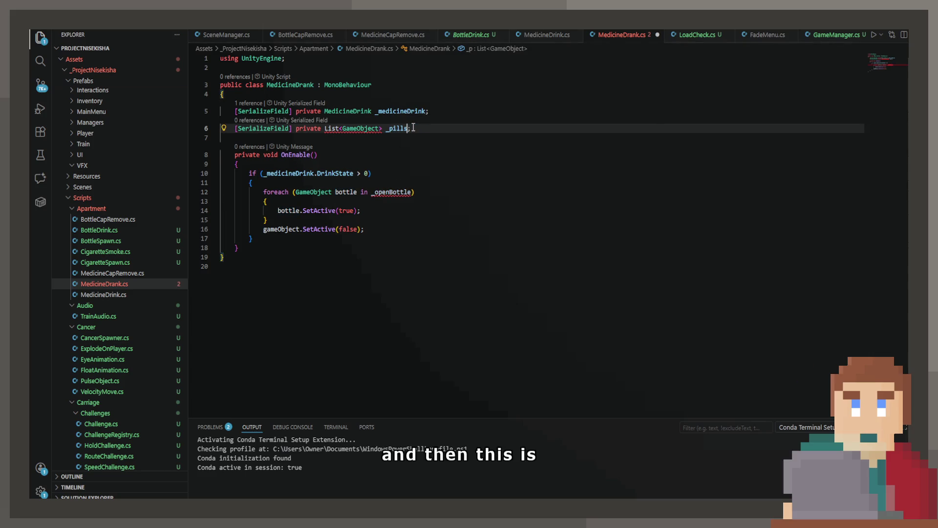
{"action": "left_click", "coordinate": [335, 191]}
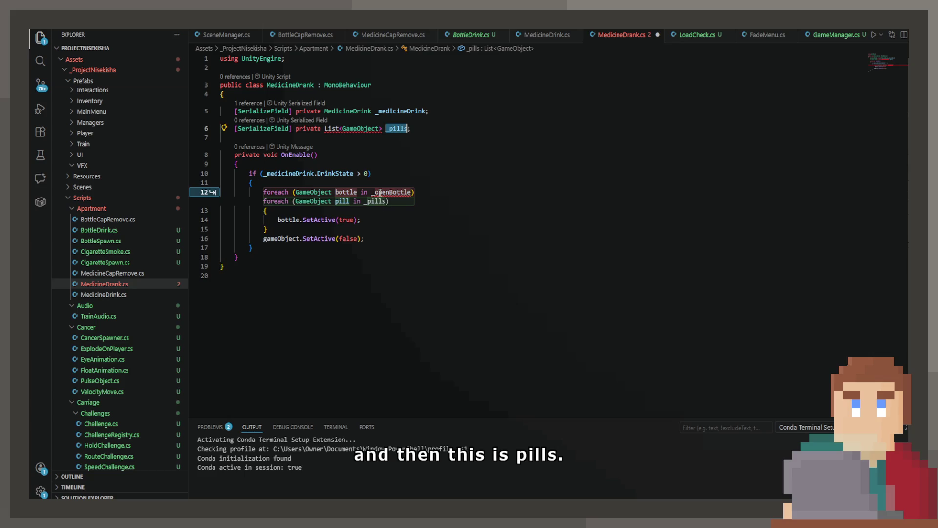
{"action": "key", "text": "Tab"}
{"action": "key", "text": "Tab"}
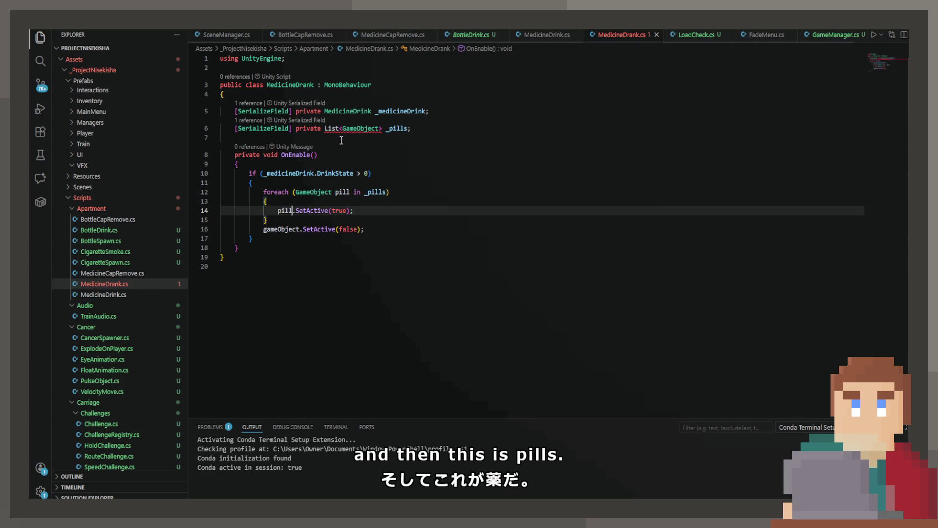
Remove the line hiding the bottle itself and import System.Collections.Generic.
{"action": "mouse_move", "coordinate": [344, 133]}
{"action": "left_click_drag", "start_coordinate": [364, 229], "coordinate": [193, 229]}
{"action": "key", "text": "BackSpace"}
{"action": "key", "text": "BackSpace"}
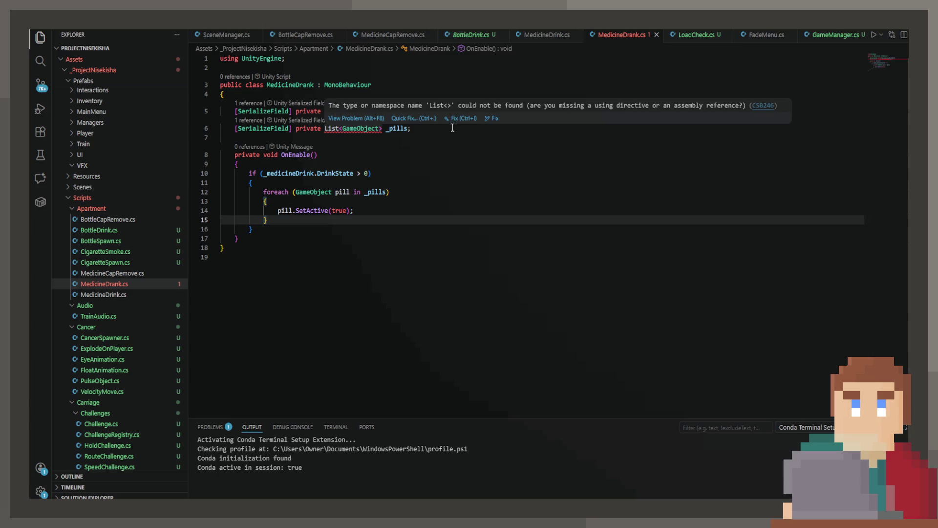
{"action": "mouse_move", "coordinate": [360, 130]}
{"action": "left_click", "coordinate": [405, 122]}
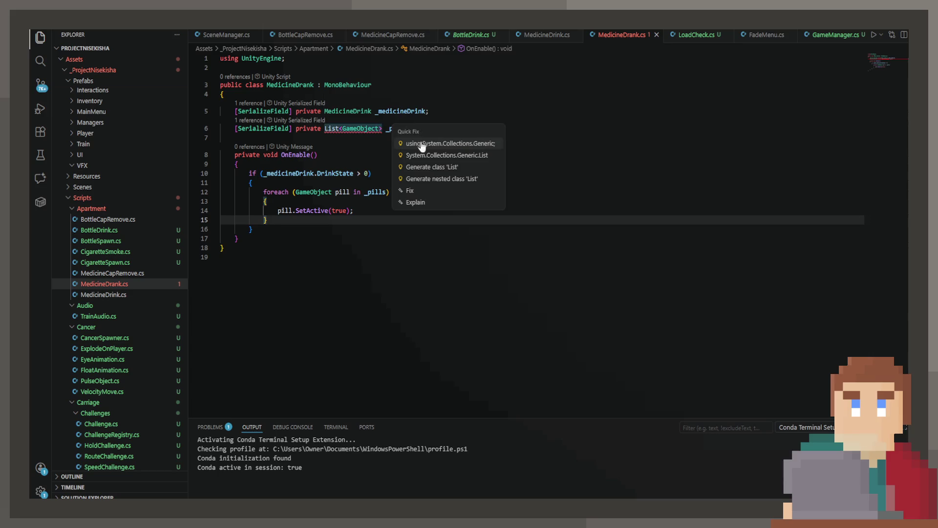
{"action": "left_click", "coordinate": [423, 148]}
{"action": "left_click", "coordinate": [388, 182]}
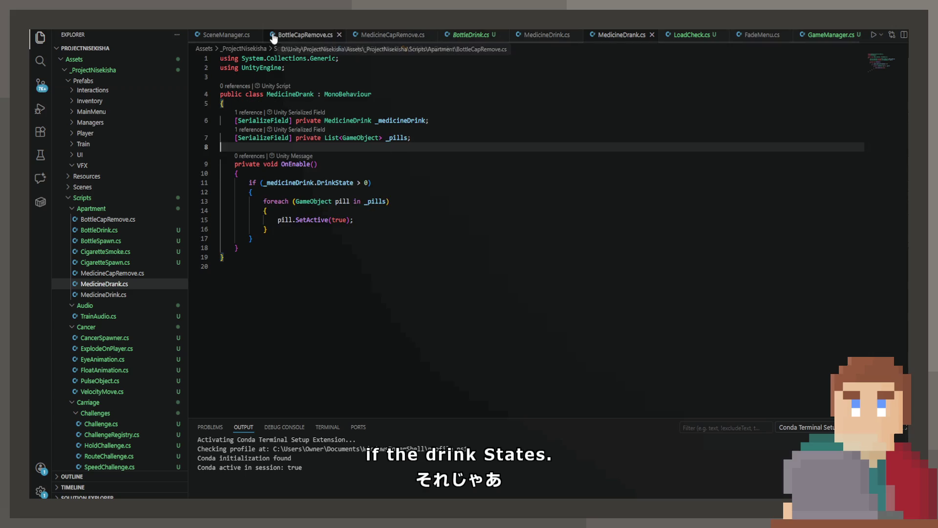
{"action": "left_click", "coordinate": [550, 36]}
{"action": "scroll", "coordinate": [391, 167], "scroll_direction": "up", "scroll_amount": 15}
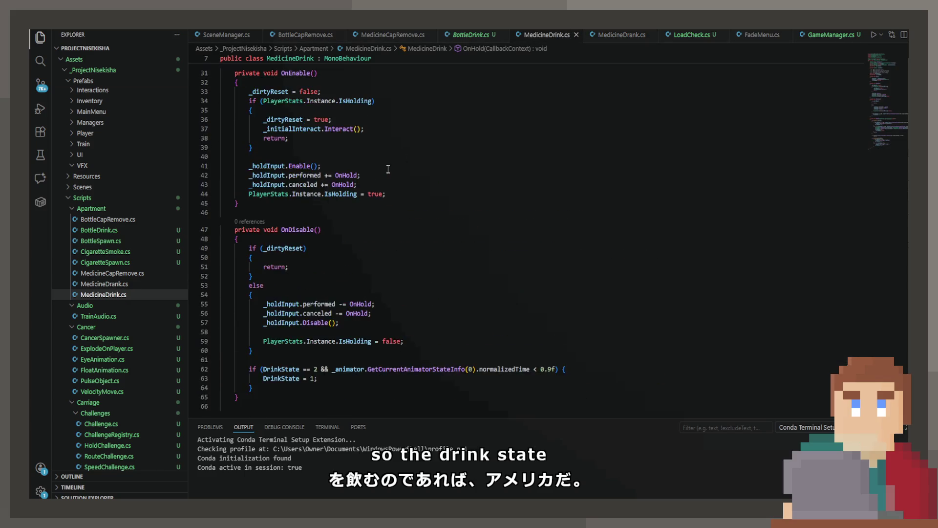
Change MedicineDrank's condition to DrinkState > 2 with SetActive(false) on each pill, and save.
{"action": "left_click", "coordinate": [260, 273]}
{"action": "double_click", "coordinate": [248, 272]}
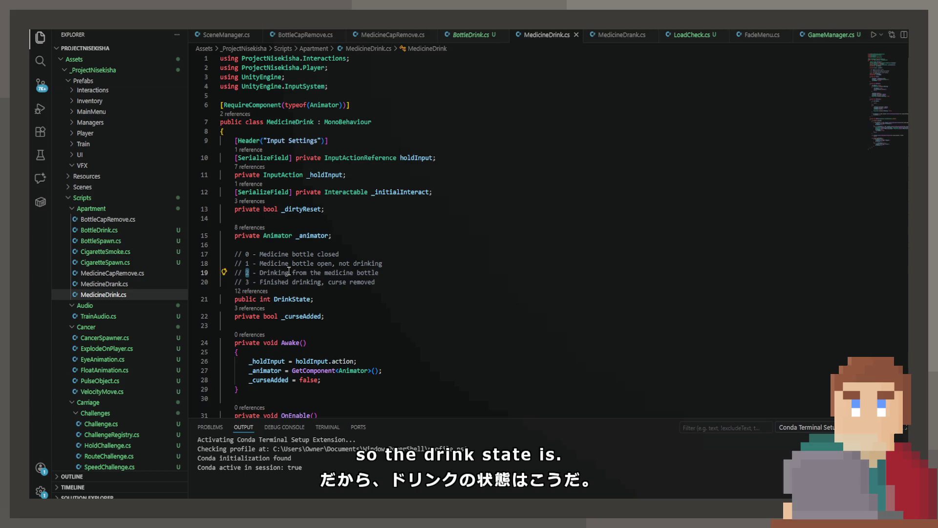
{"action": "double_click", "coordinate": [247, 282]}
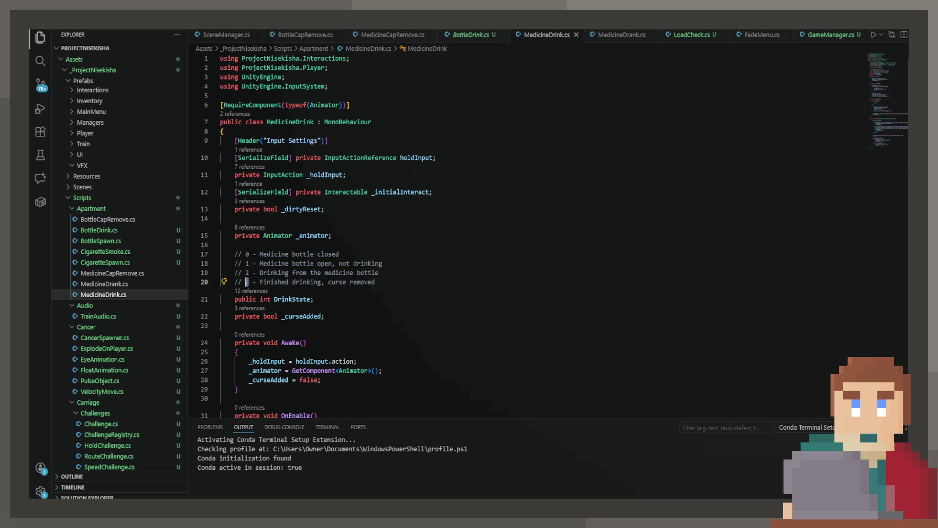
{"action": "left_click", "coordinate": [635, 35]}
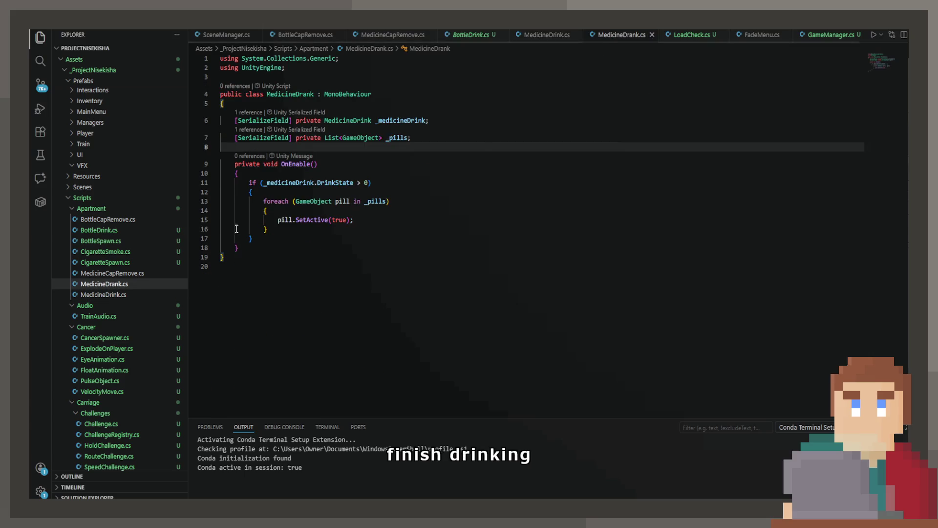
{"action": "left_click", "coordinate": [368, 184]}
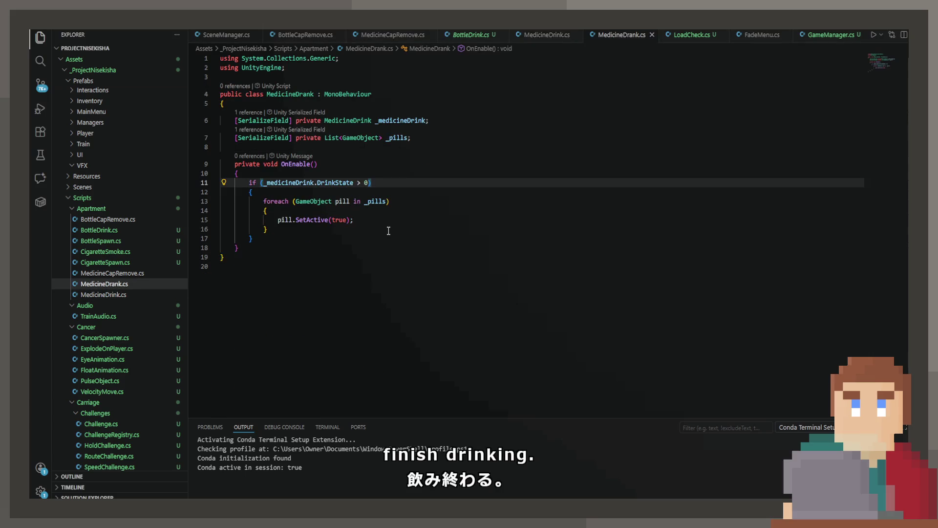
{"action": "key", "text": "BackSpace"}
{"action": "type", "text": "2"}
{"action": "double_click", "coordinate": [347, 220]}
{"action": "type", "text": "false"}
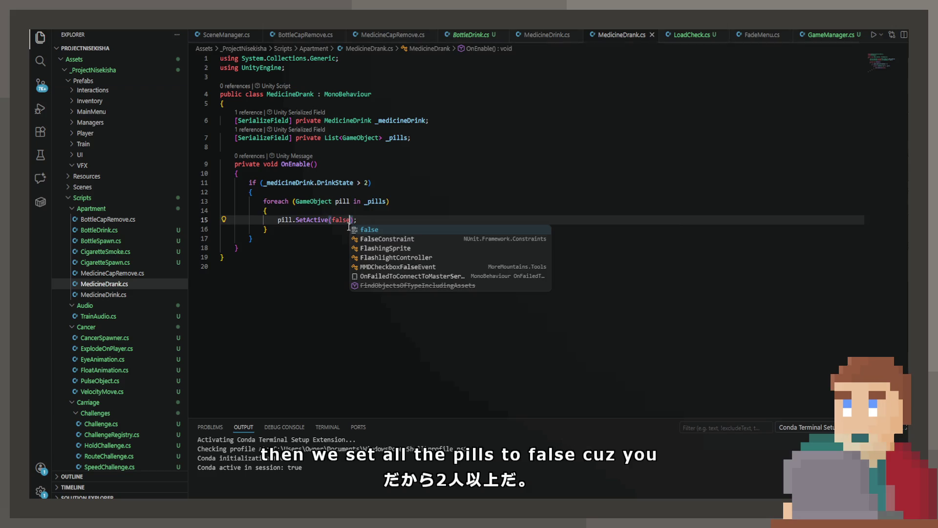
{"action": "left_click", "coordinate": [401, 204]}
{"action": "key", "text": "ctrl+s"}
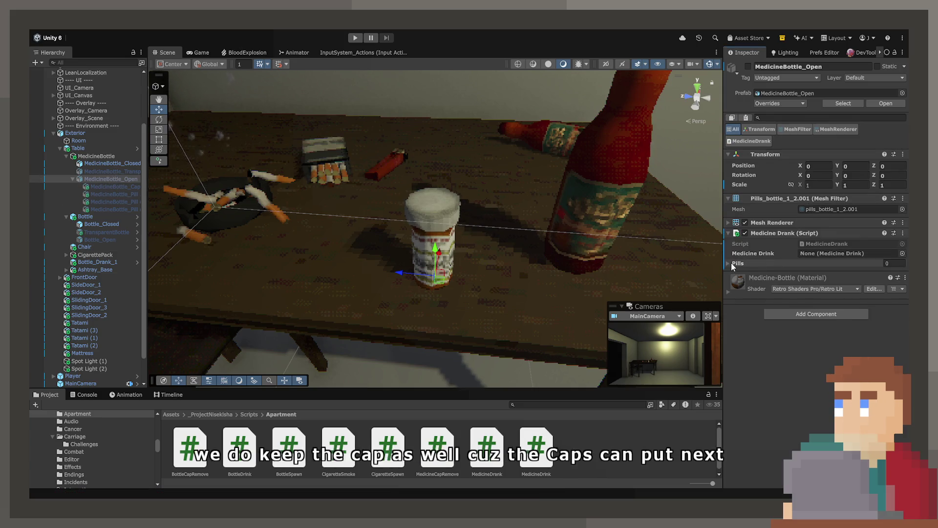
Expand Medicine Drank's Pills list and add three empty element slots.
{"action": "left_click", "coordinate": [729, 264]}
{"action": "left_click", "coordinate": [882, 286]}
{"action": "left_click", "coordinate": [882, 287]}
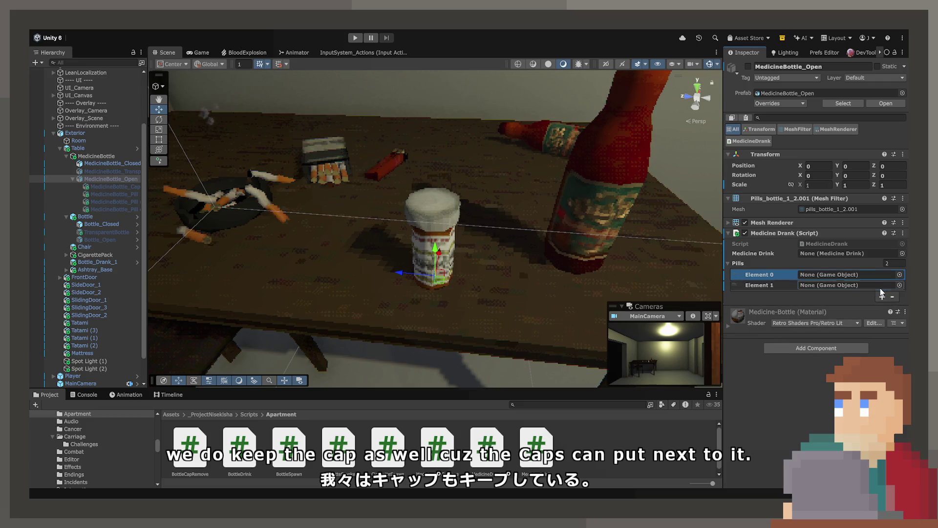
{"action": "left_click", "coordinate": [882, 297]}
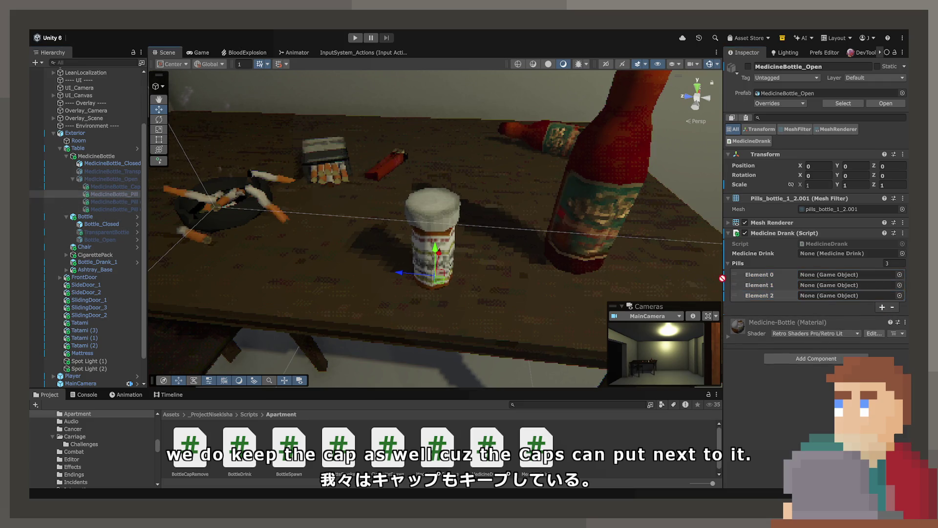